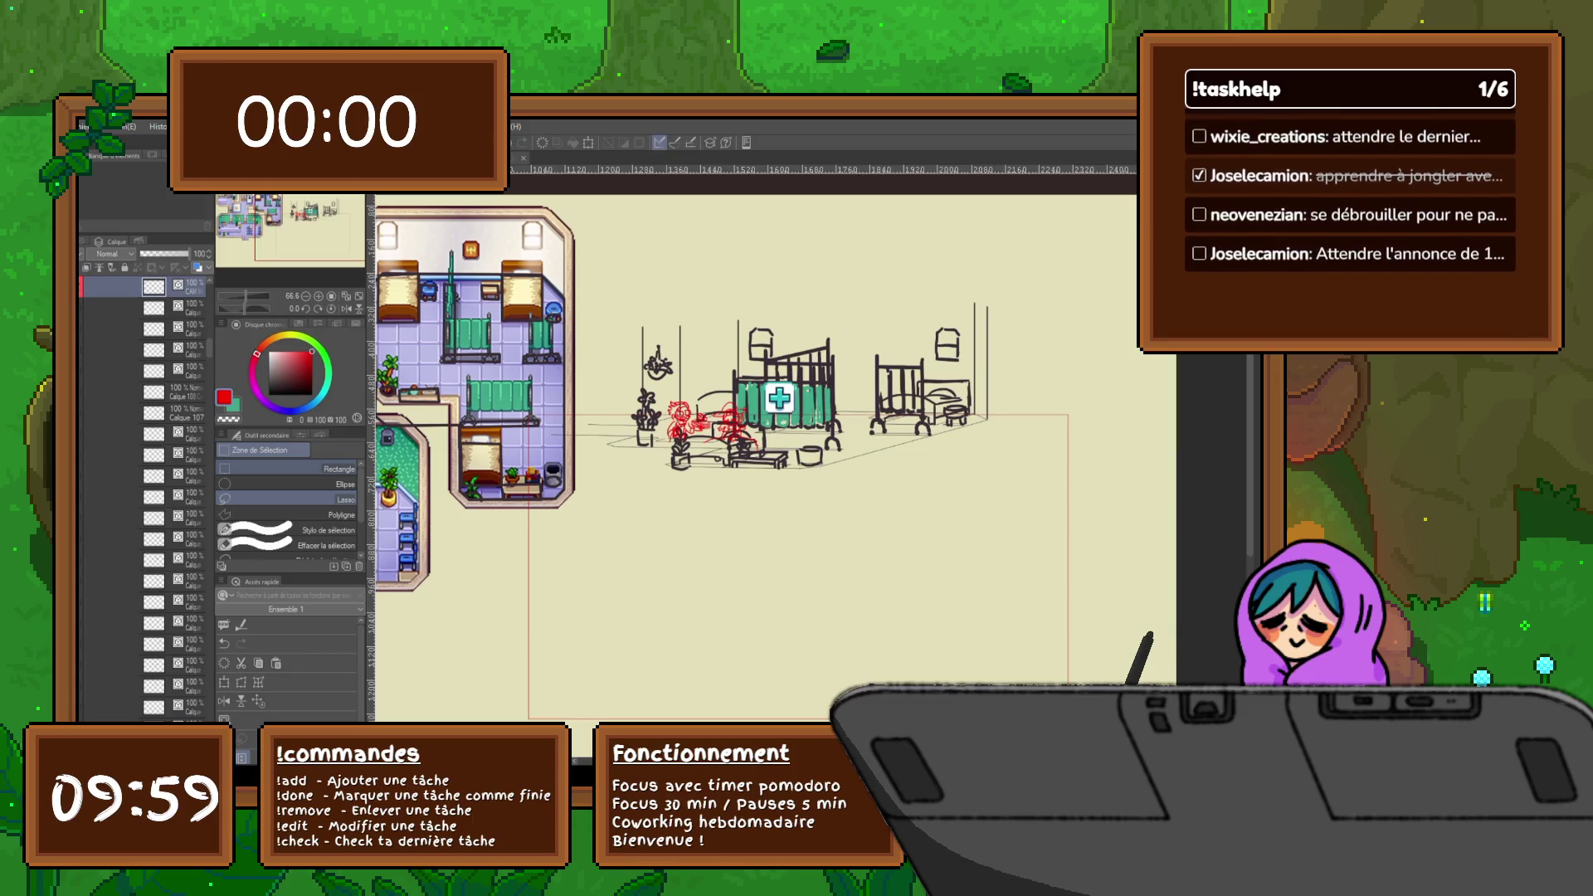
- Shrink the lasso-selected ward drawing proportionally over the red character roughs and commit the transform
{"action": "left_click", "coordinate": [224, 682]}
{"action": "mouse_move", "coordinate": [528, 566]}
{"action": "left_mouse_down"}
{"action": "mouse_move", "coordinate": [879, 567]}
{"action": "mouse_move", "coordinate": [723, 427]}
{"action": "left_mouse_up"}
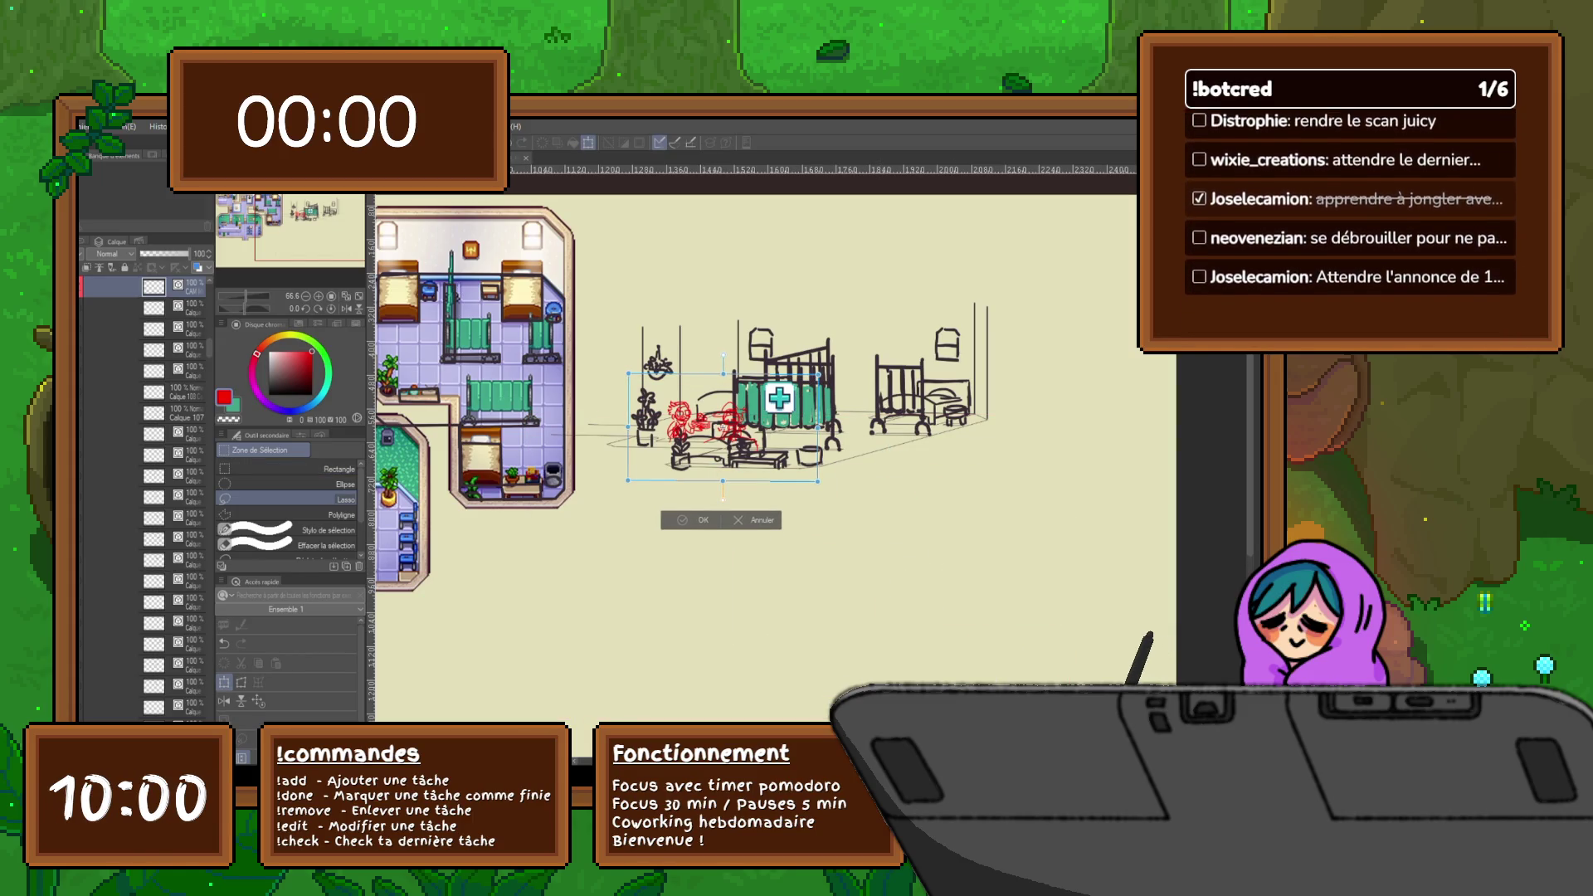
{"action": "key", "text": "Return"}
{"action": "scroll", "coordinate": [703, 456], "scroll_direction": "up", "scroll_amount": 3}
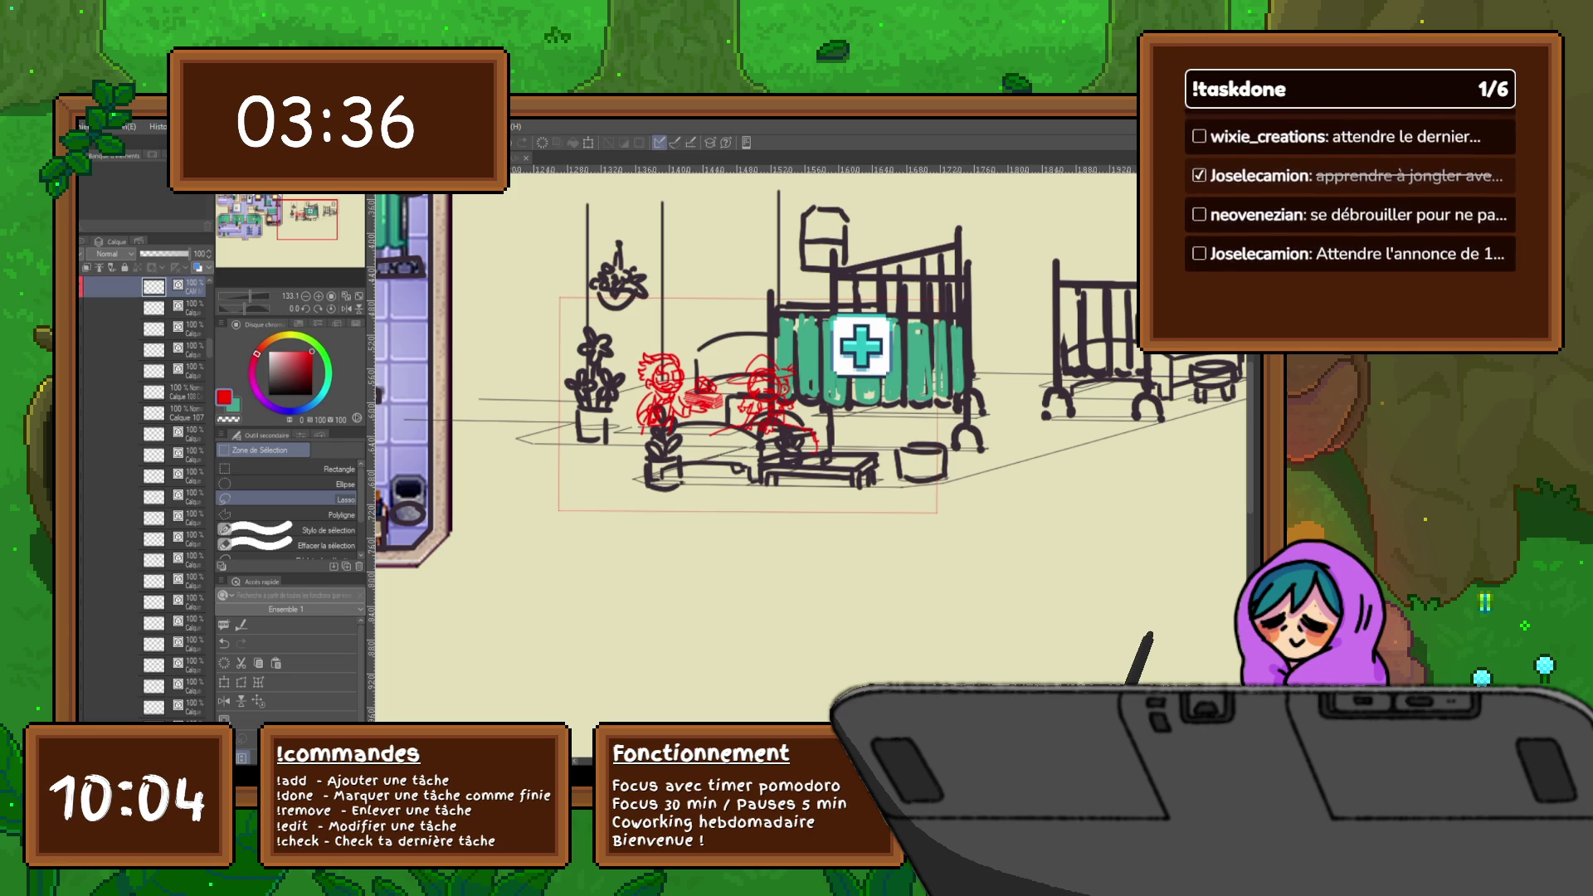
- Zoom out to about 54% and pan so the pixel-art map and the full ward sketch are visible
{"action": "scroll", "coordinate": [814, 464], "scroll_direction": "down", "scroll_amount": 5}
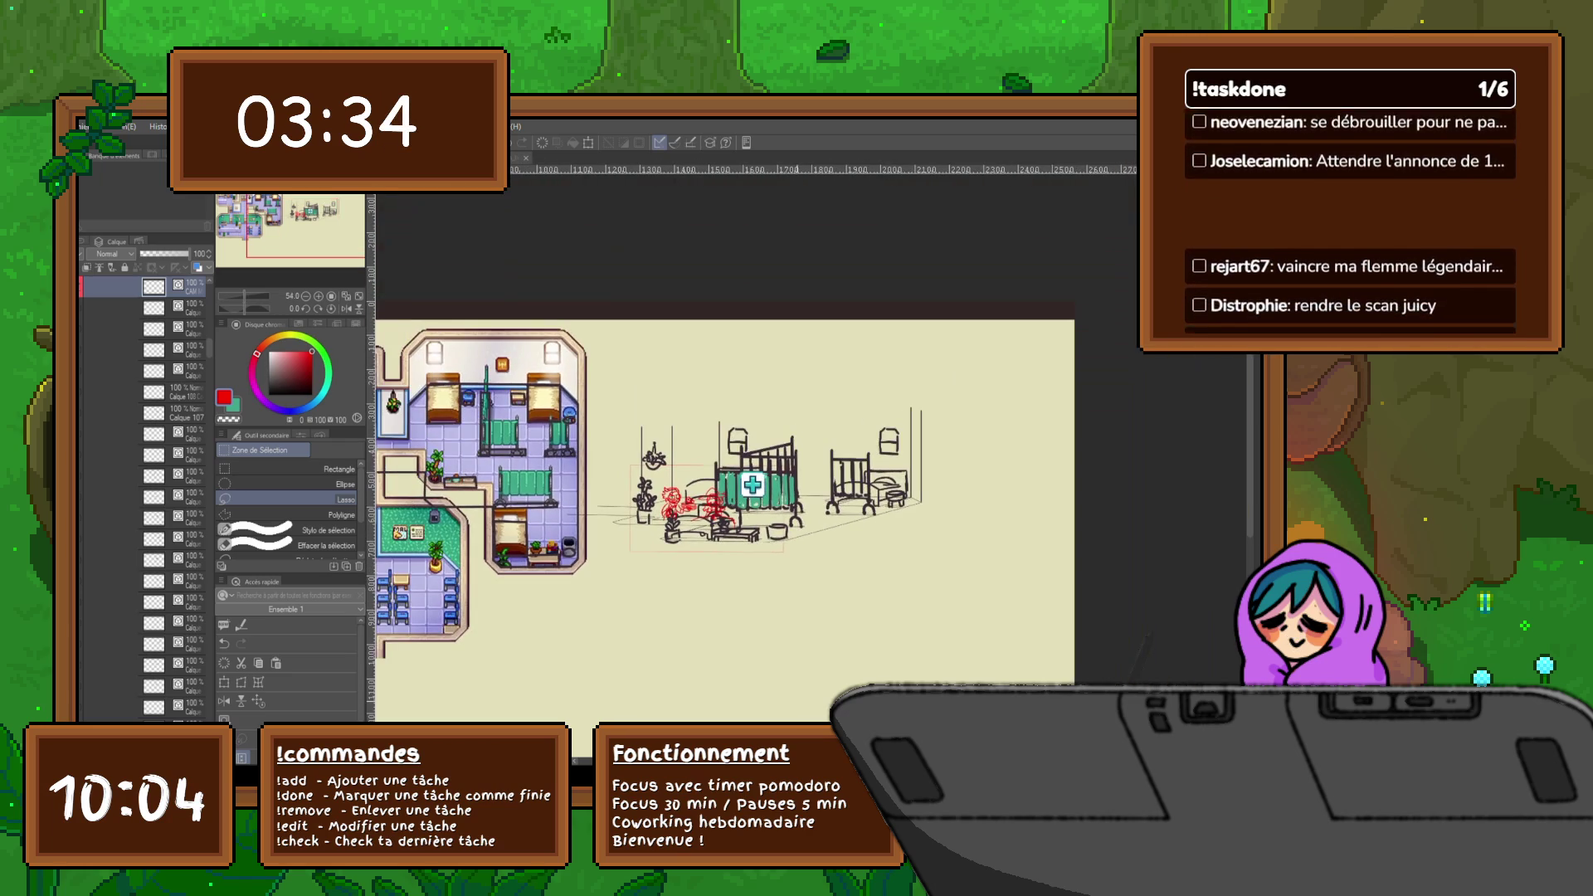
{"action": "scroll", "coordinate": [747, 498], "scroll_direction": "left", "scroll_amount": 3}
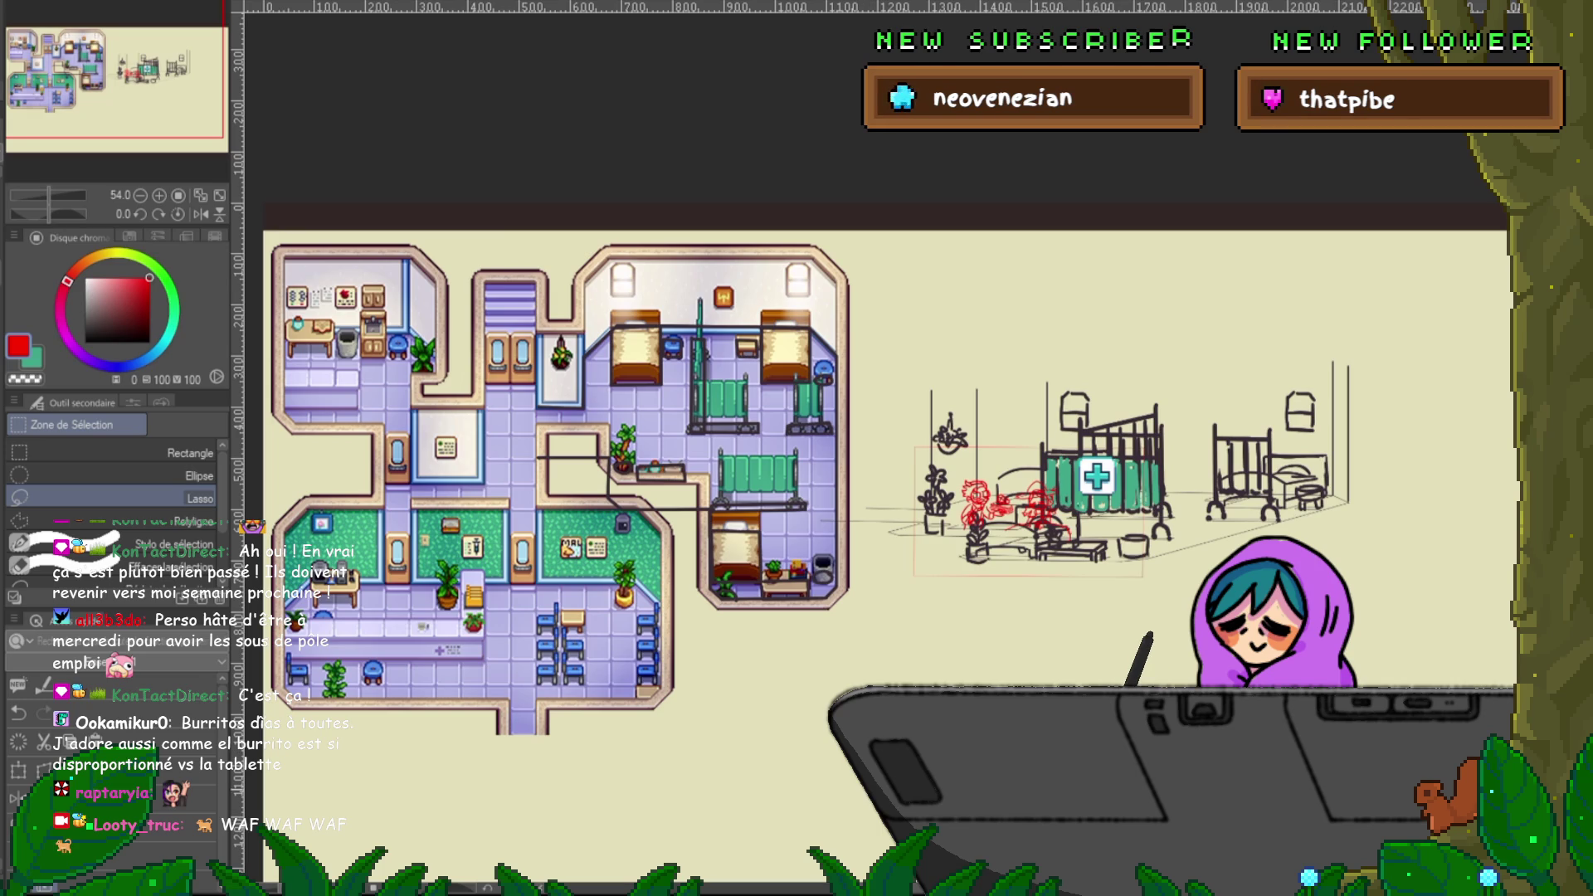
- Zoom in to about 146% on the curtained hospital bed and the red character roughs
{"action": "scroll", "coordinate": [996, 465], "scroll_direction": "up", "scroll_amount": 3}
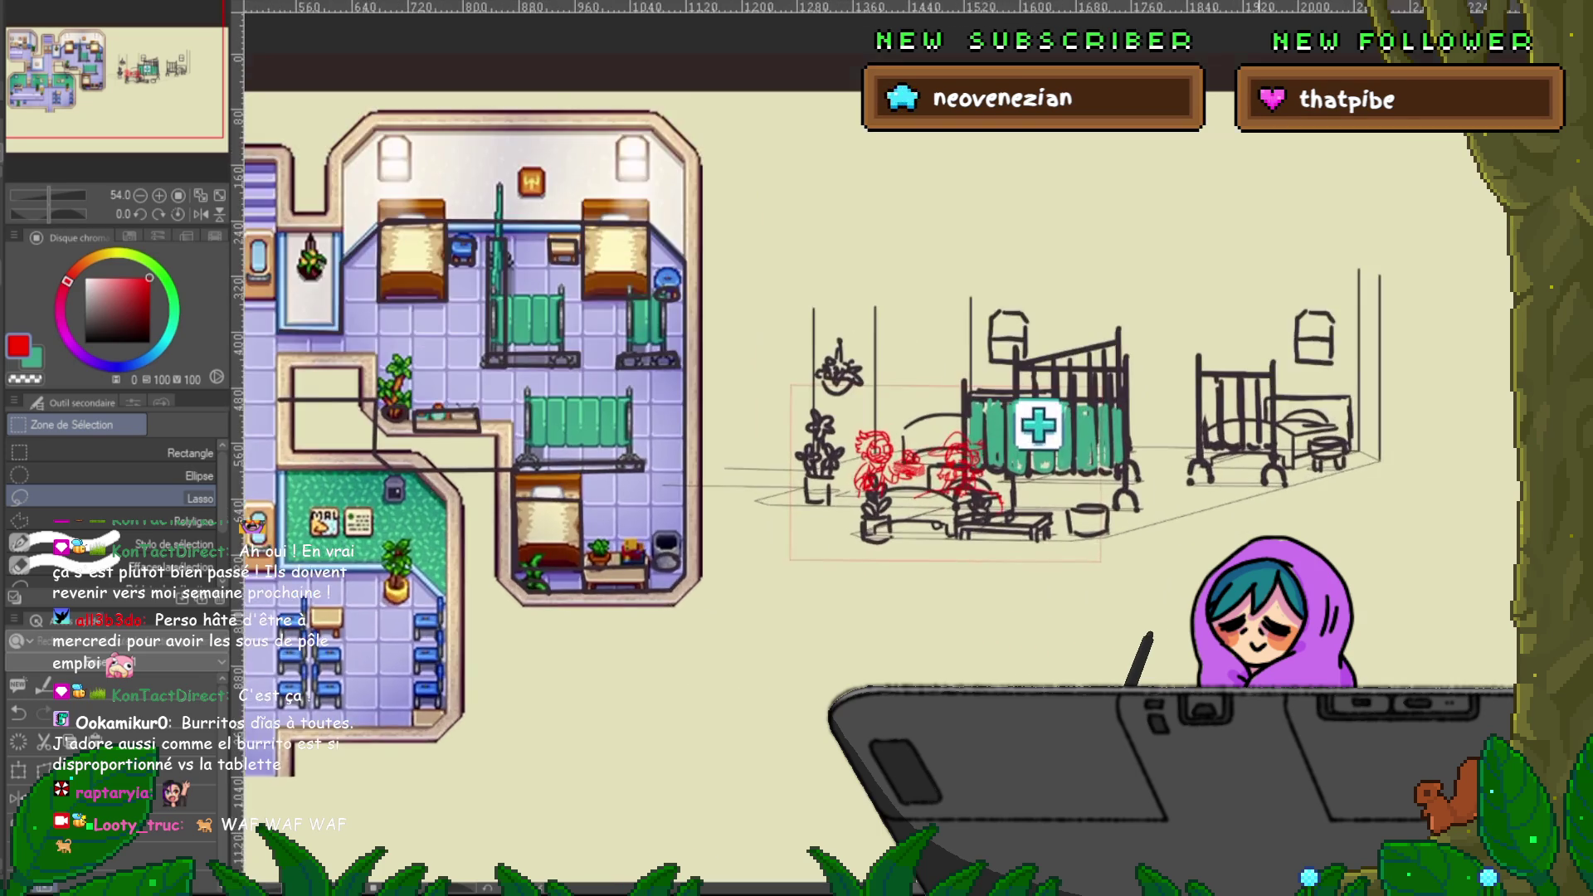
{"action": "scroll", "coordinate": [863, 332], "scroll_direction": "up", "scroll_amount": 3}
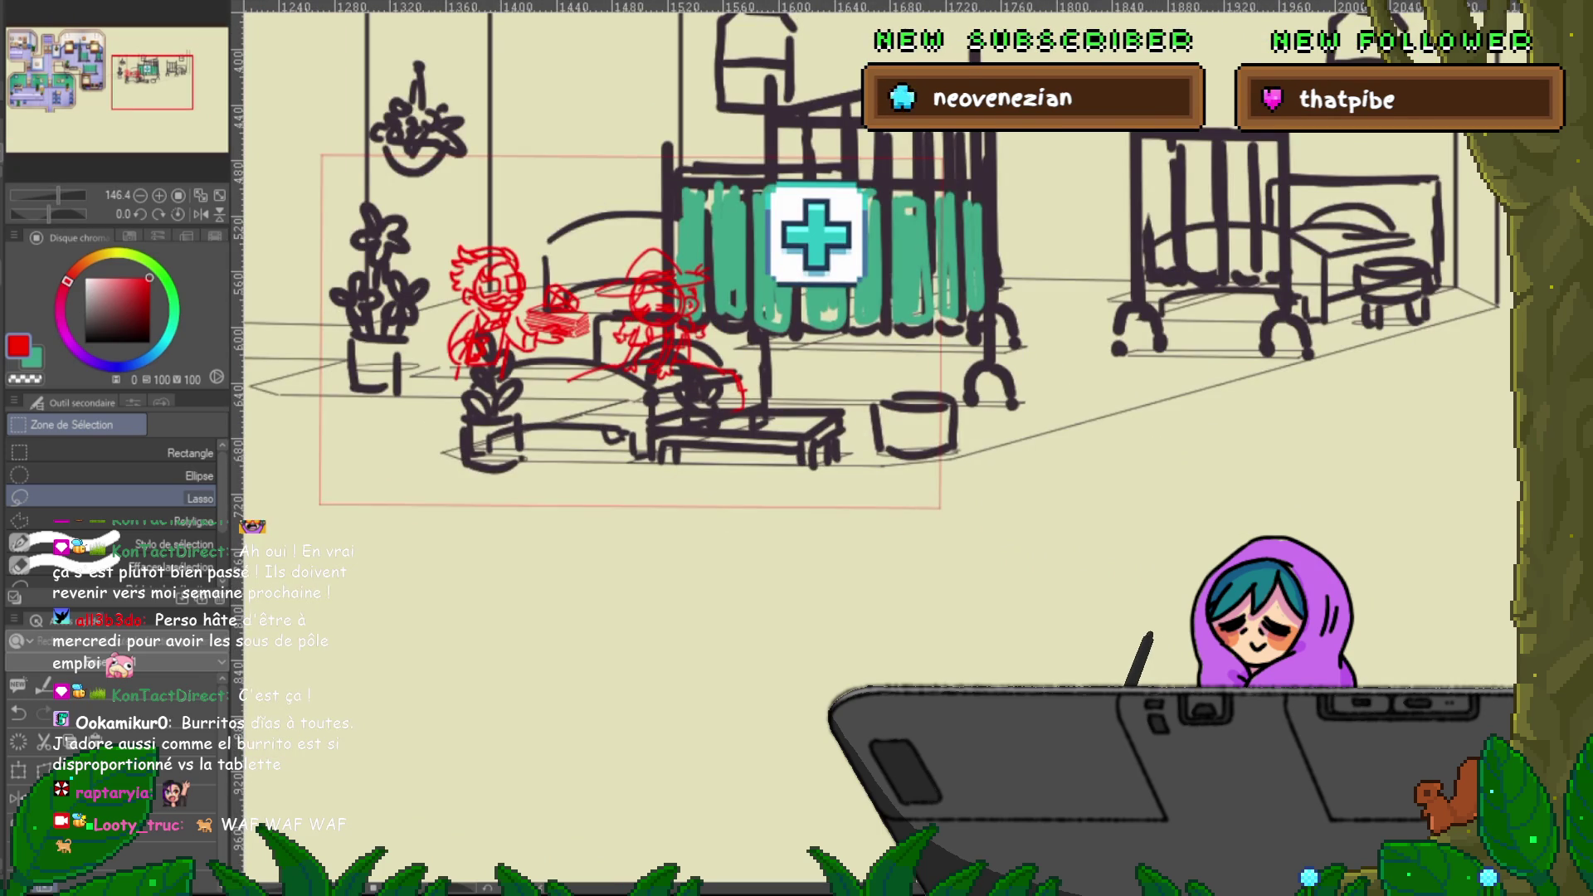
{"action": "scroll", "coordinate": [863, 332], "scroll_direction": "up", "scroll_amount": 2}
{"action": "scroll", "coordinate": [864, 382], "scroll_direction": "up", "scroll_amount": 1}
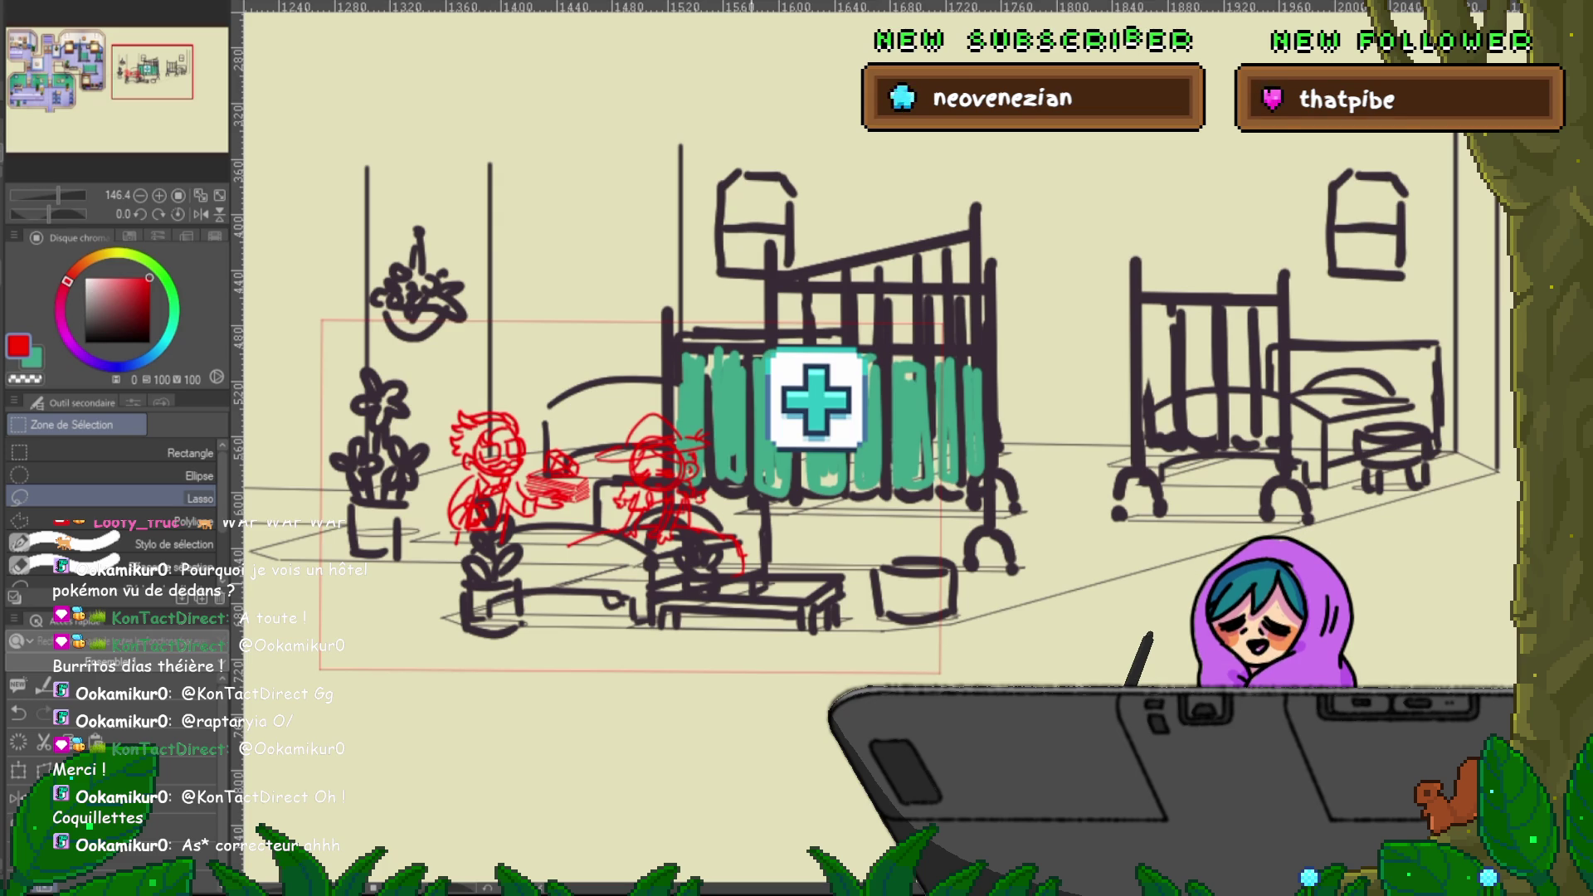
- Shrink the lassoed ward drawing slightly toward its upper left and confirm the resize
{"action": "scroll", "coordinate": [589, 590], "scroll_direction": "down", "scroll_amount": 2}
{"action": "scroll", "coordinate": [880, 449], "scroll_direction": "left", "scroll_amount": 10}
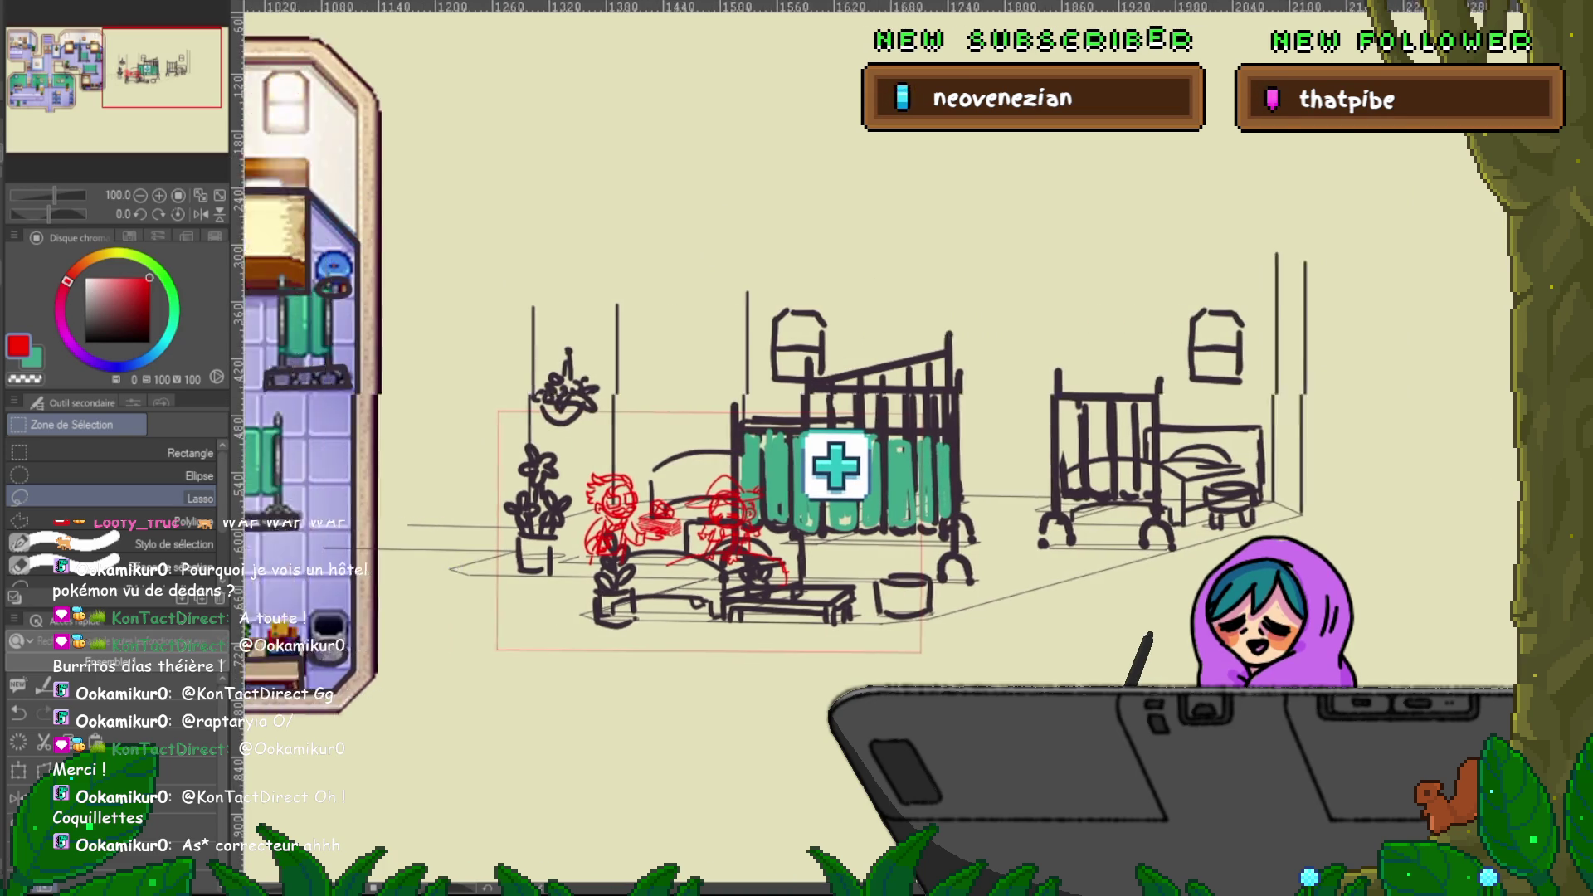
{"action": "scroll", "coordinate": [677, 730], "scroll_direction": "down", "scroll_amount": 2}
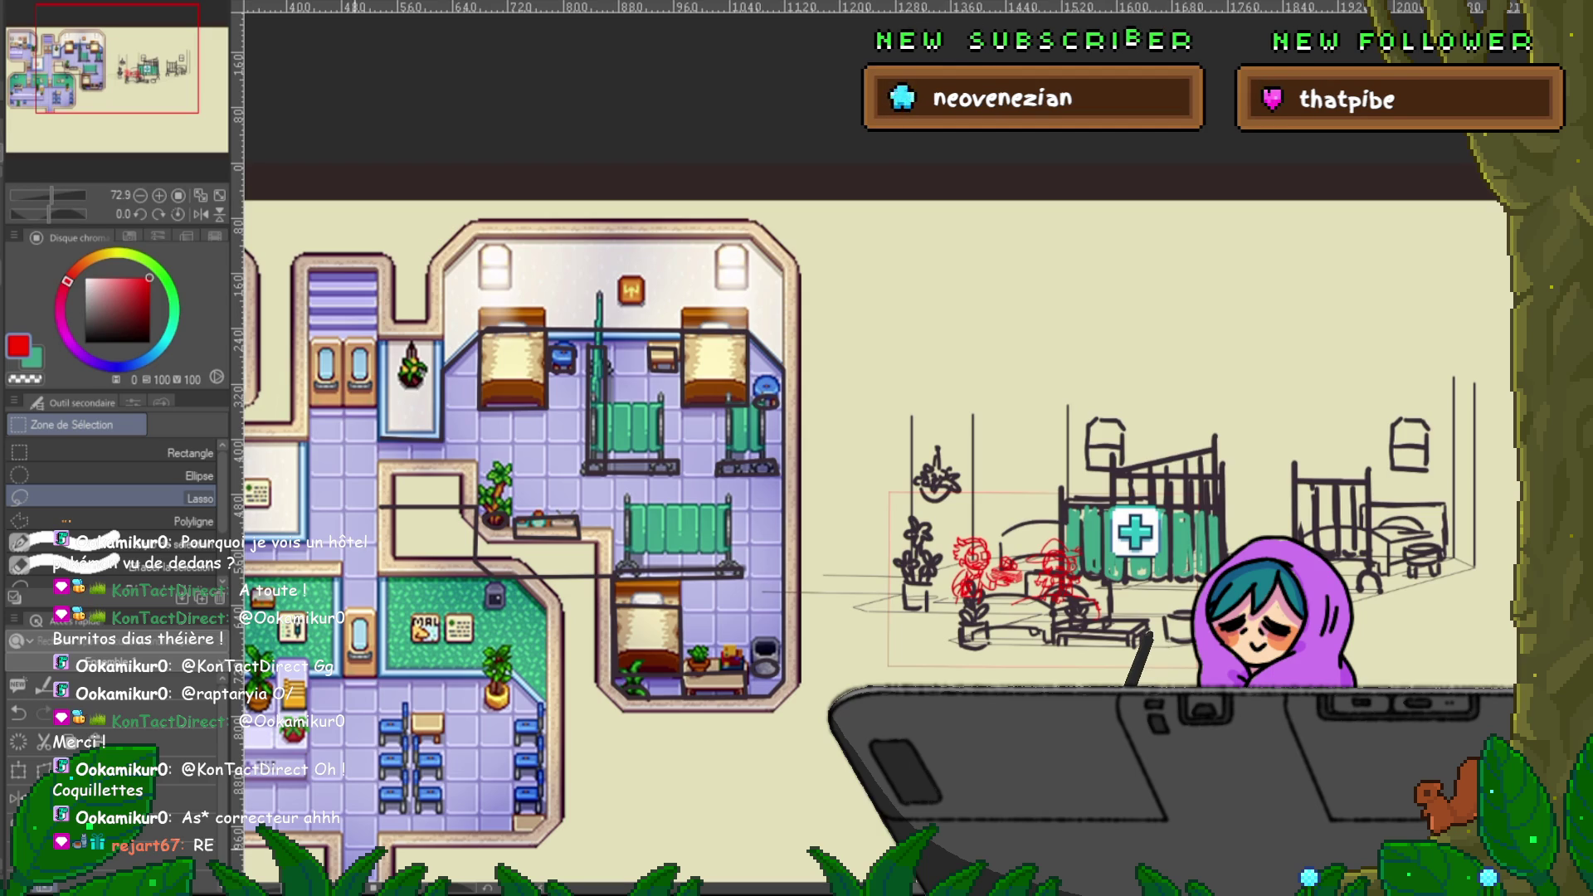
{"action": "scroll", "coordinate": [913, 457], "scroll_direction": "up", "scroll_amount": 2}
{"action": "scroll", "coordinate": [912, 456], "scroll_direction": "up", "scroll_amount": 1}
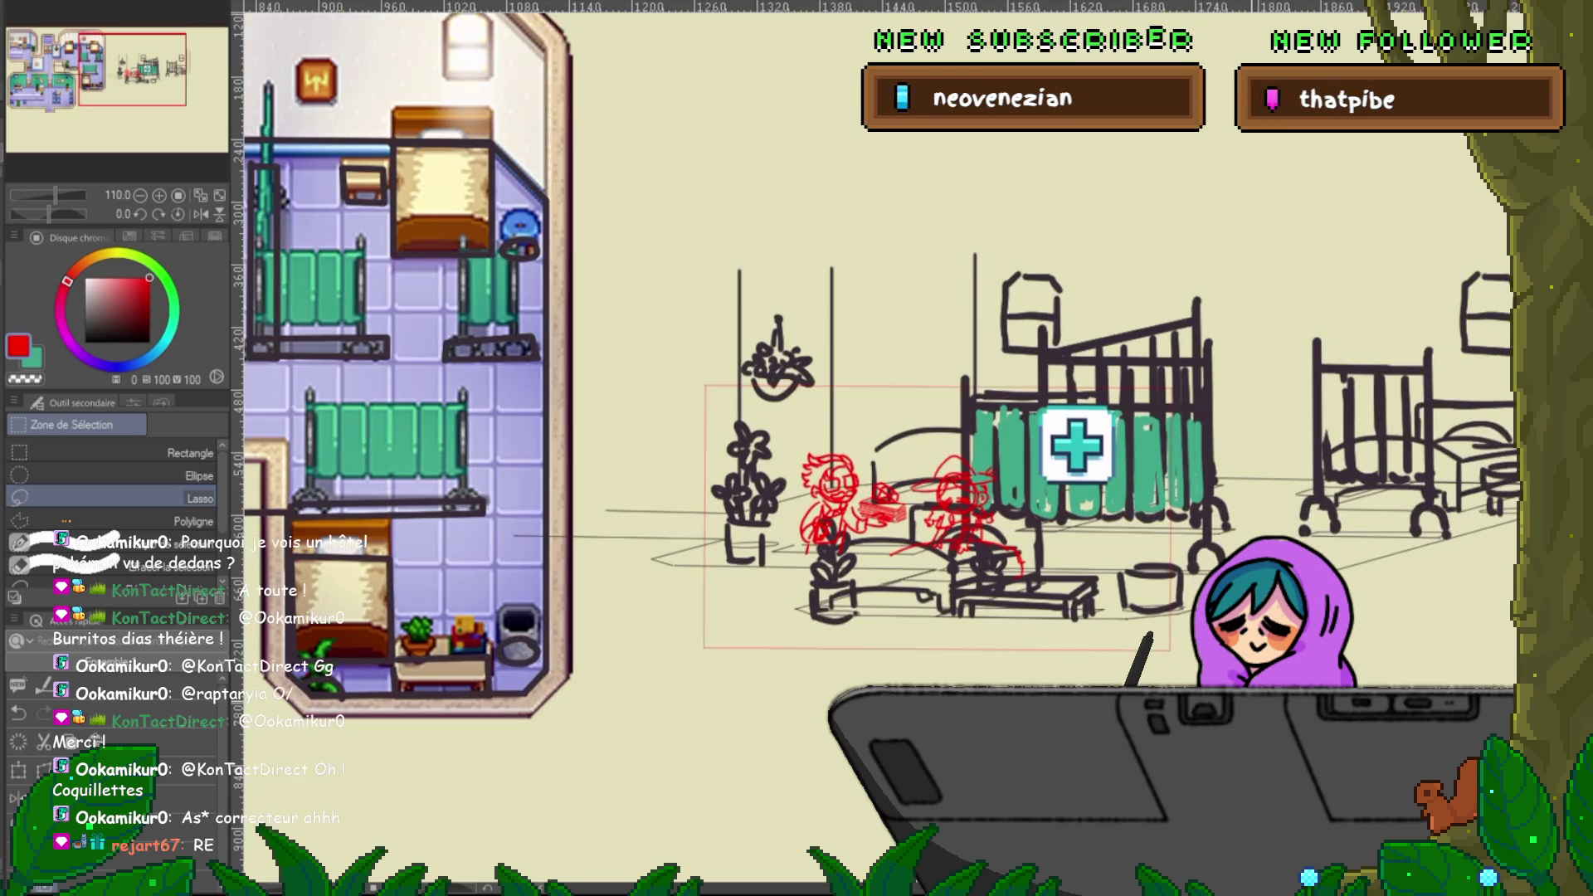
{"action": "scroll", "coordinate": [913, 457], "scroll_direction": "up", "scroll_amount": 1}
{"action": "scroll", "coordinate": [913, 457], "scroll_direction": "up", "scroll_amount": 1}
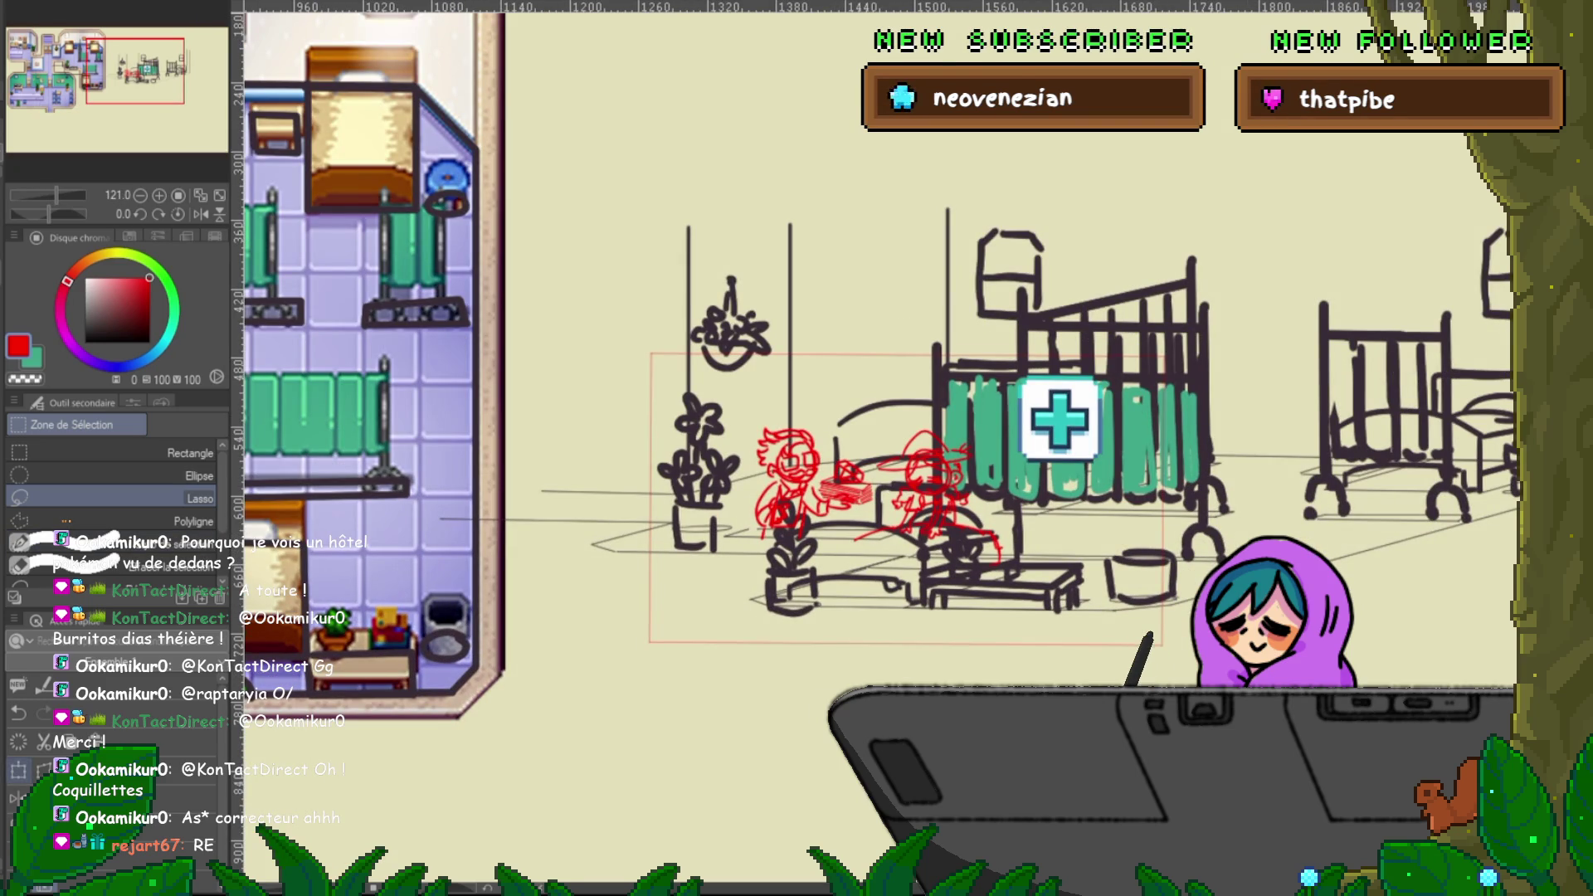
{"action": "key", "text": "ctrl+t"}
{"action": "left_click_drag", "start_coordinate": [1085, 624], "coordinate": [1067, 617]}
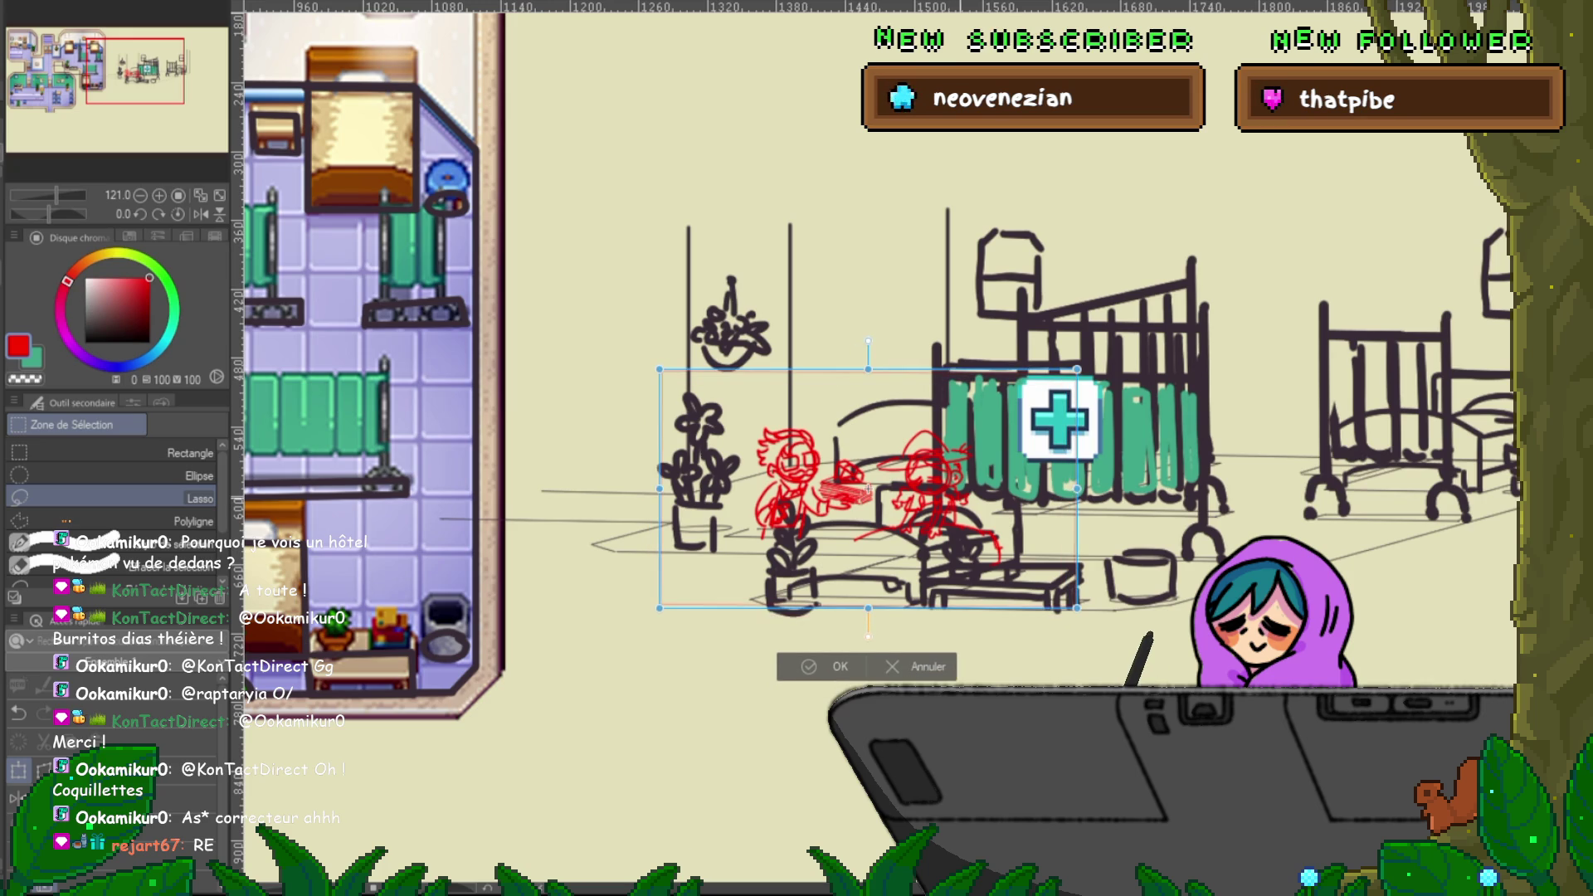
{"action": "left_click", "coordinate": [821, 677]}
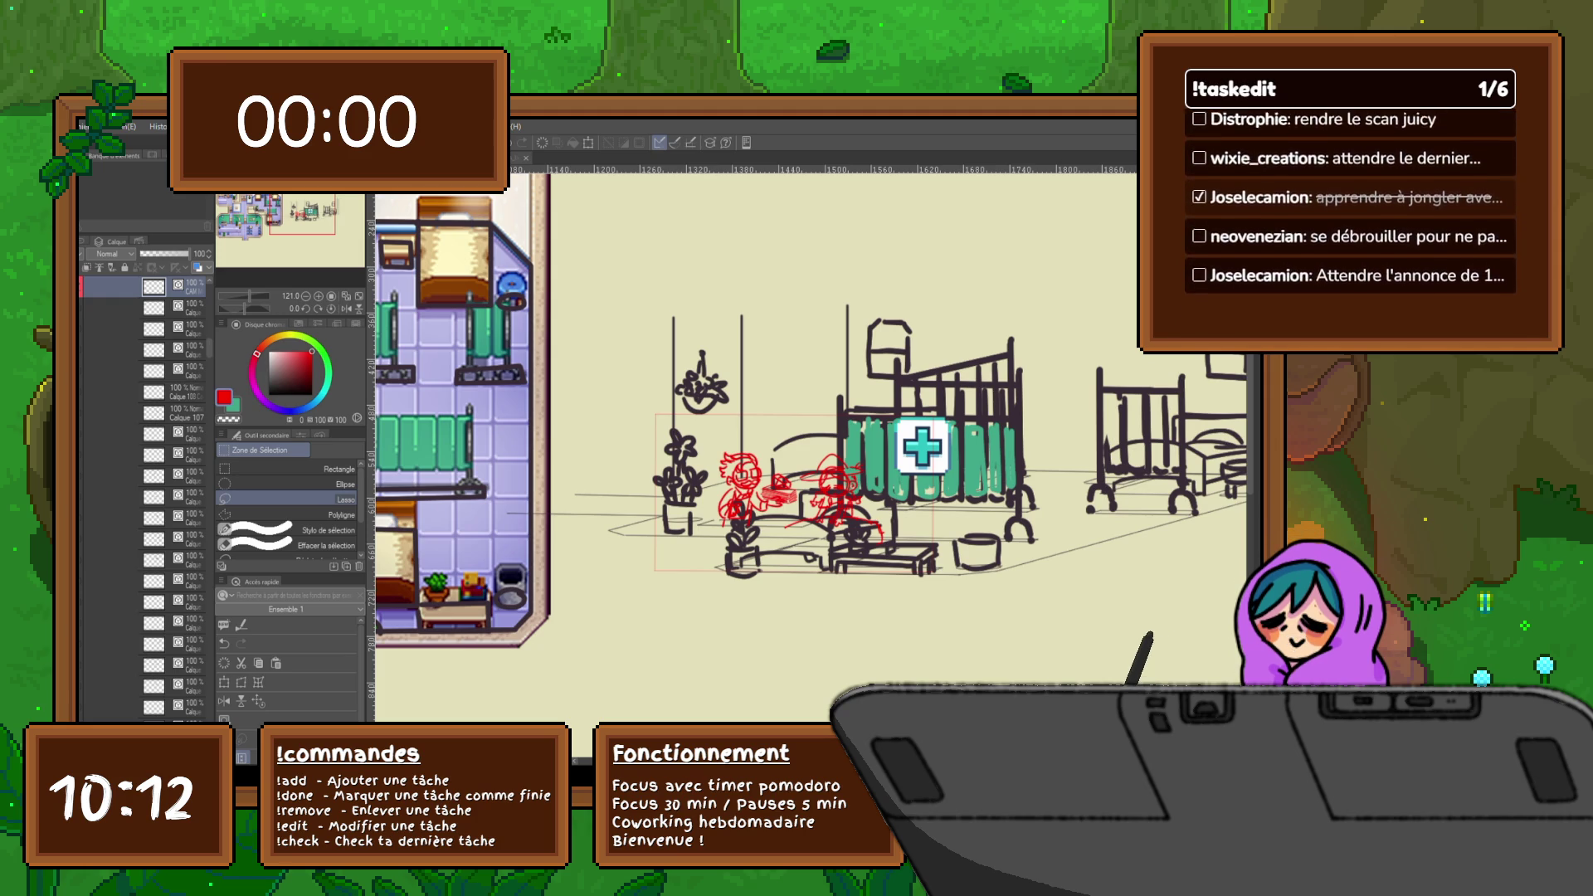
- Cycle through the open documents to the house-and-character sketch
{"action": "scroll", "coordinate": [810, 439], "scroll_direction": "down", "scroll_amount": 2}
{"action": "scroll", "coordinate": [810, 440], "scroll_direction": "down", "scroll_amount": 2}
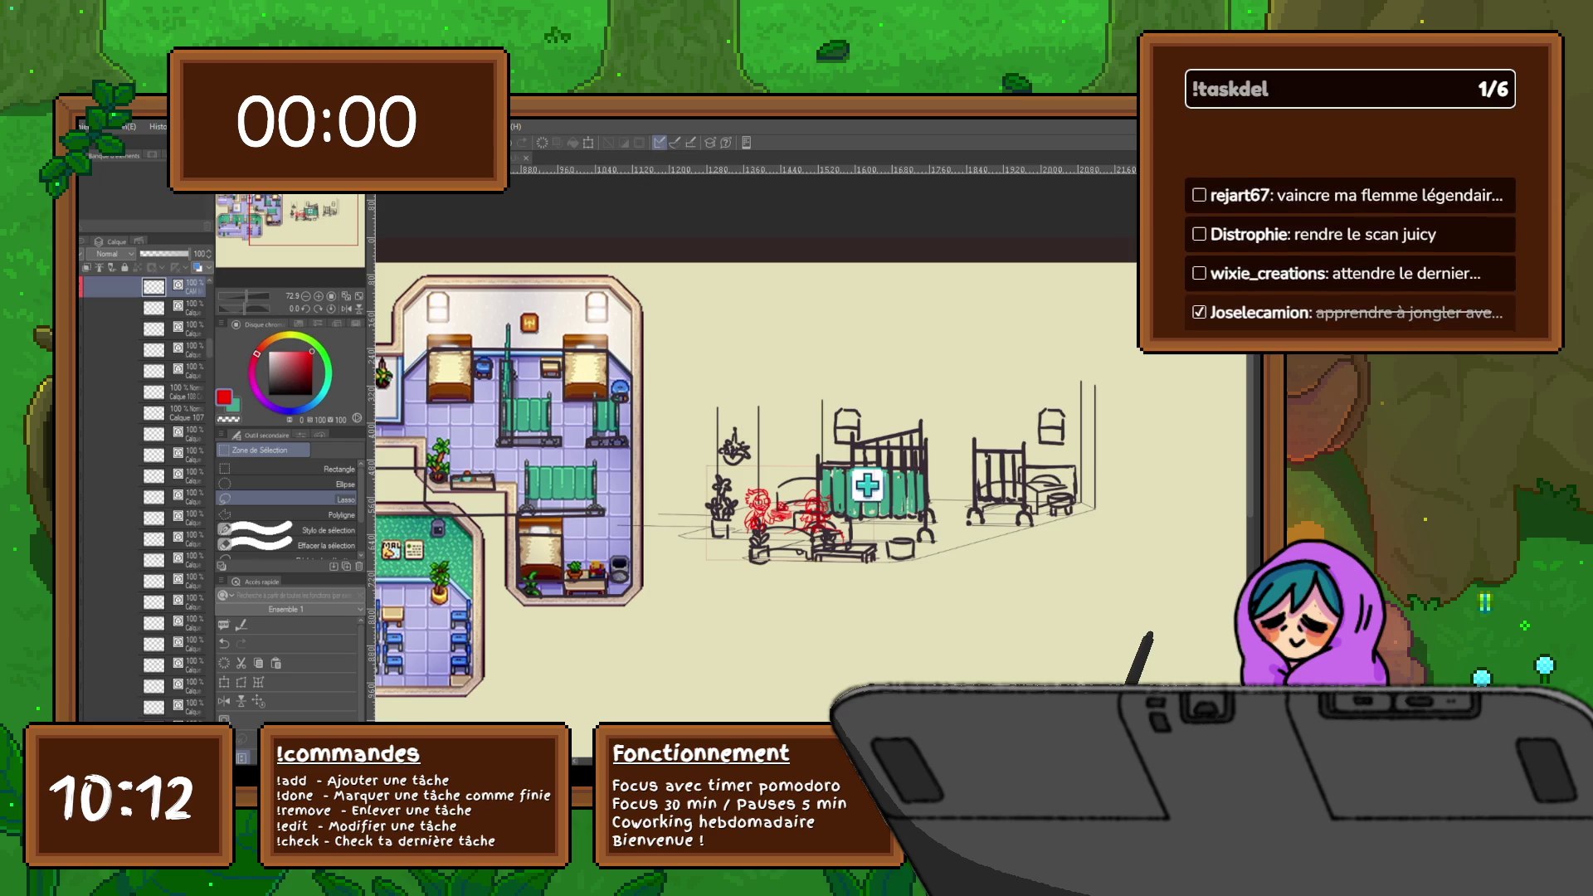
{"action": "scroll", "coordinate": [810, 498], "scroll_direction": "left", "scroll_amount": 2}
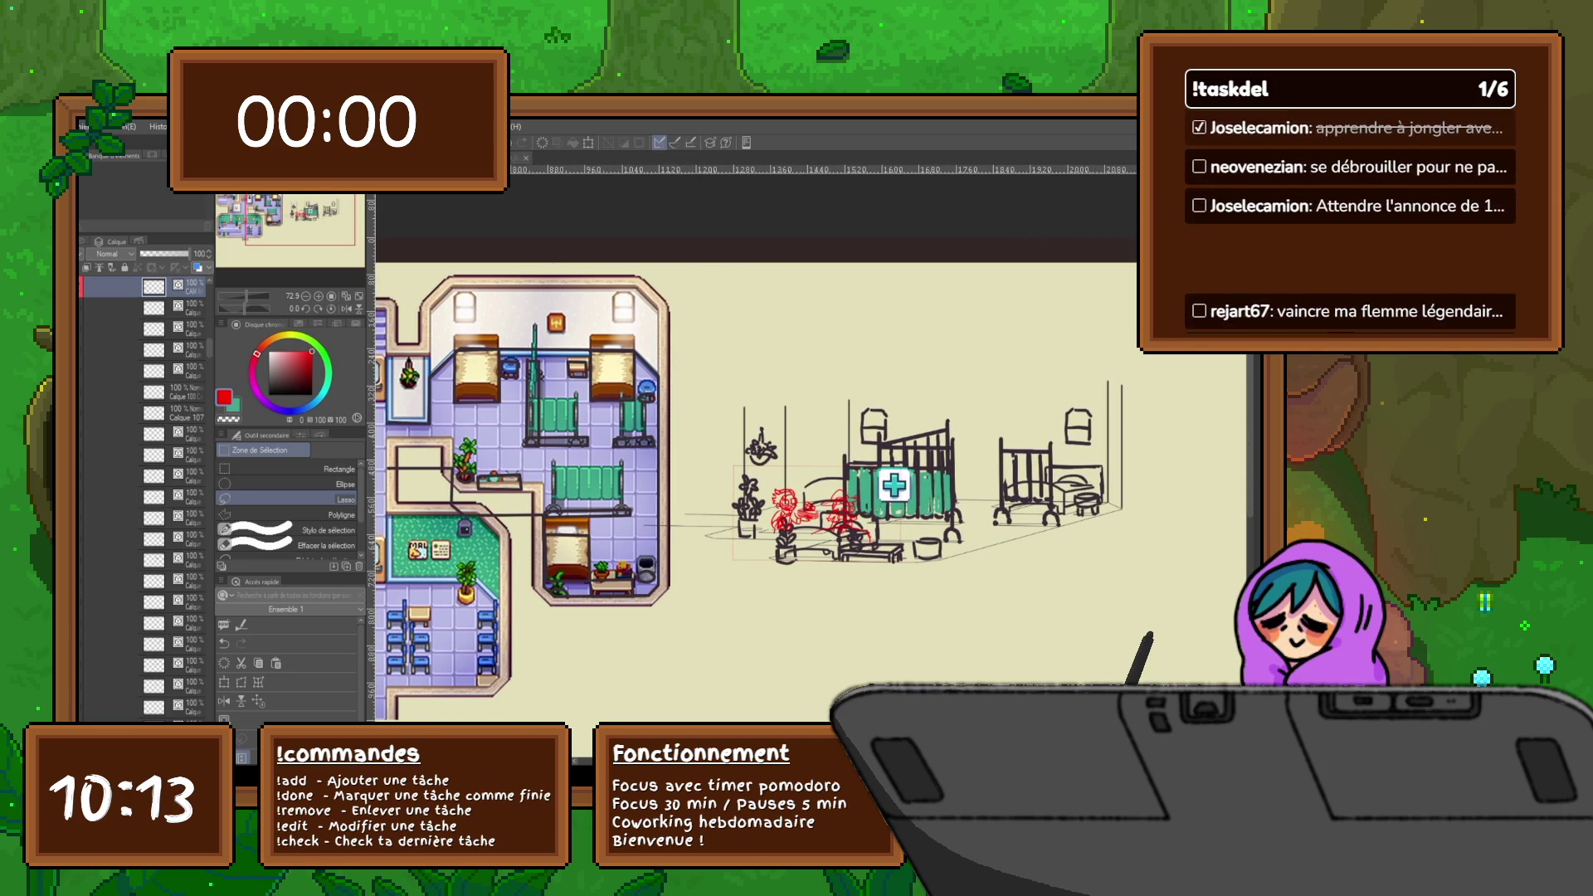
{"action": "key", "text": "ctrl+Tab"}
{"action": "key", "text": "ctrl+Tab"}
{"action": "key", "text": "ctrl+Tab"}
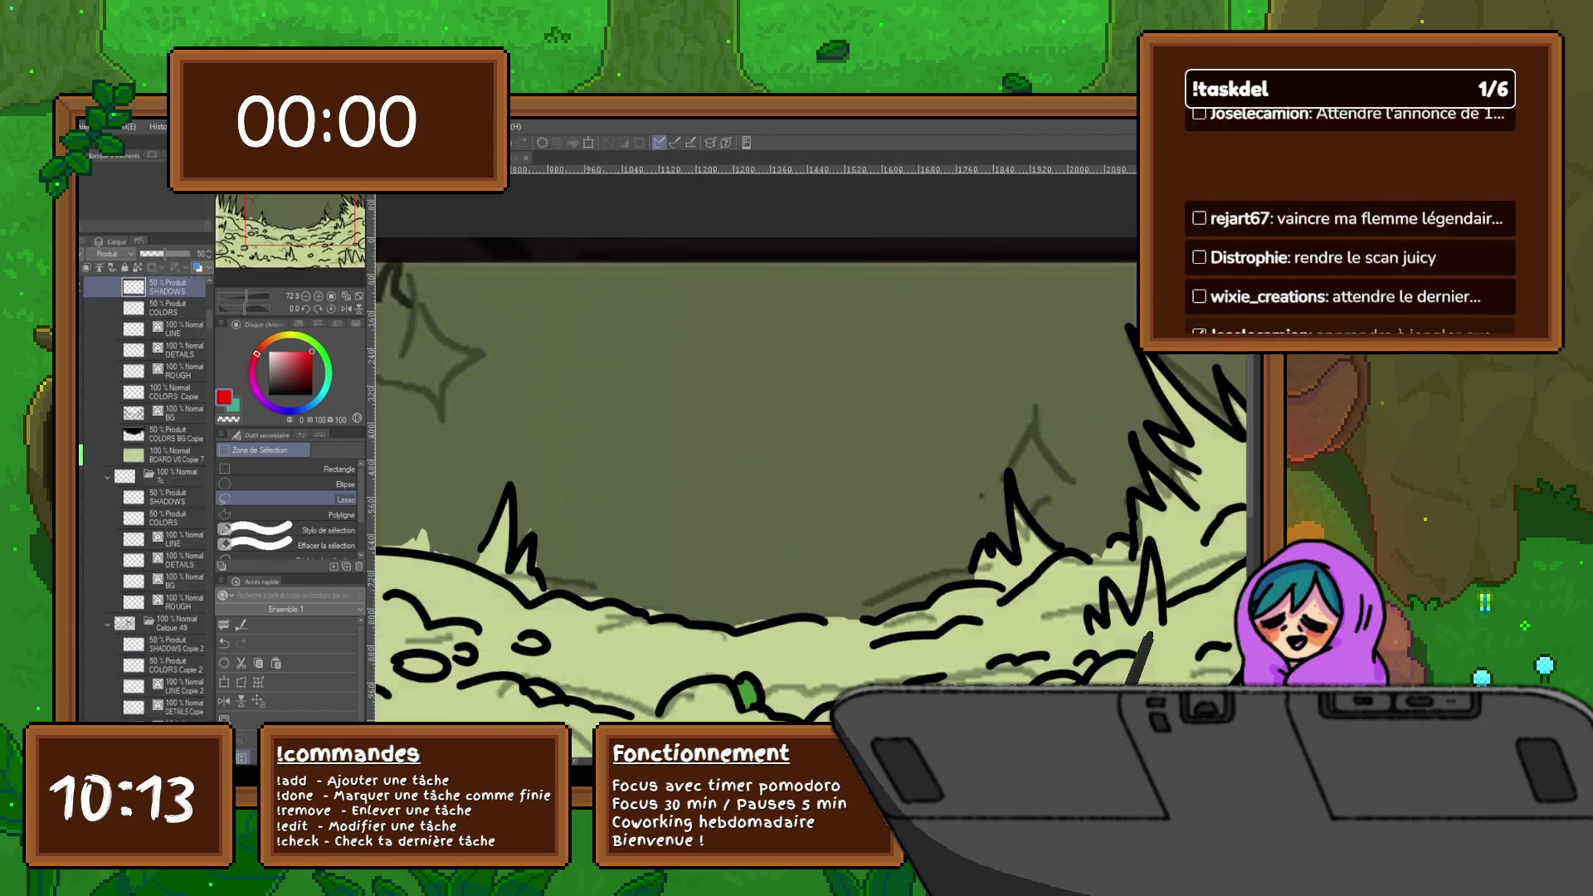
{"action": "key", "text": "ctrl+Tab"}
{"action": "key", "text": "ctrl+Tab"}
{"action": "key", "text": "ctrl+Tab"}
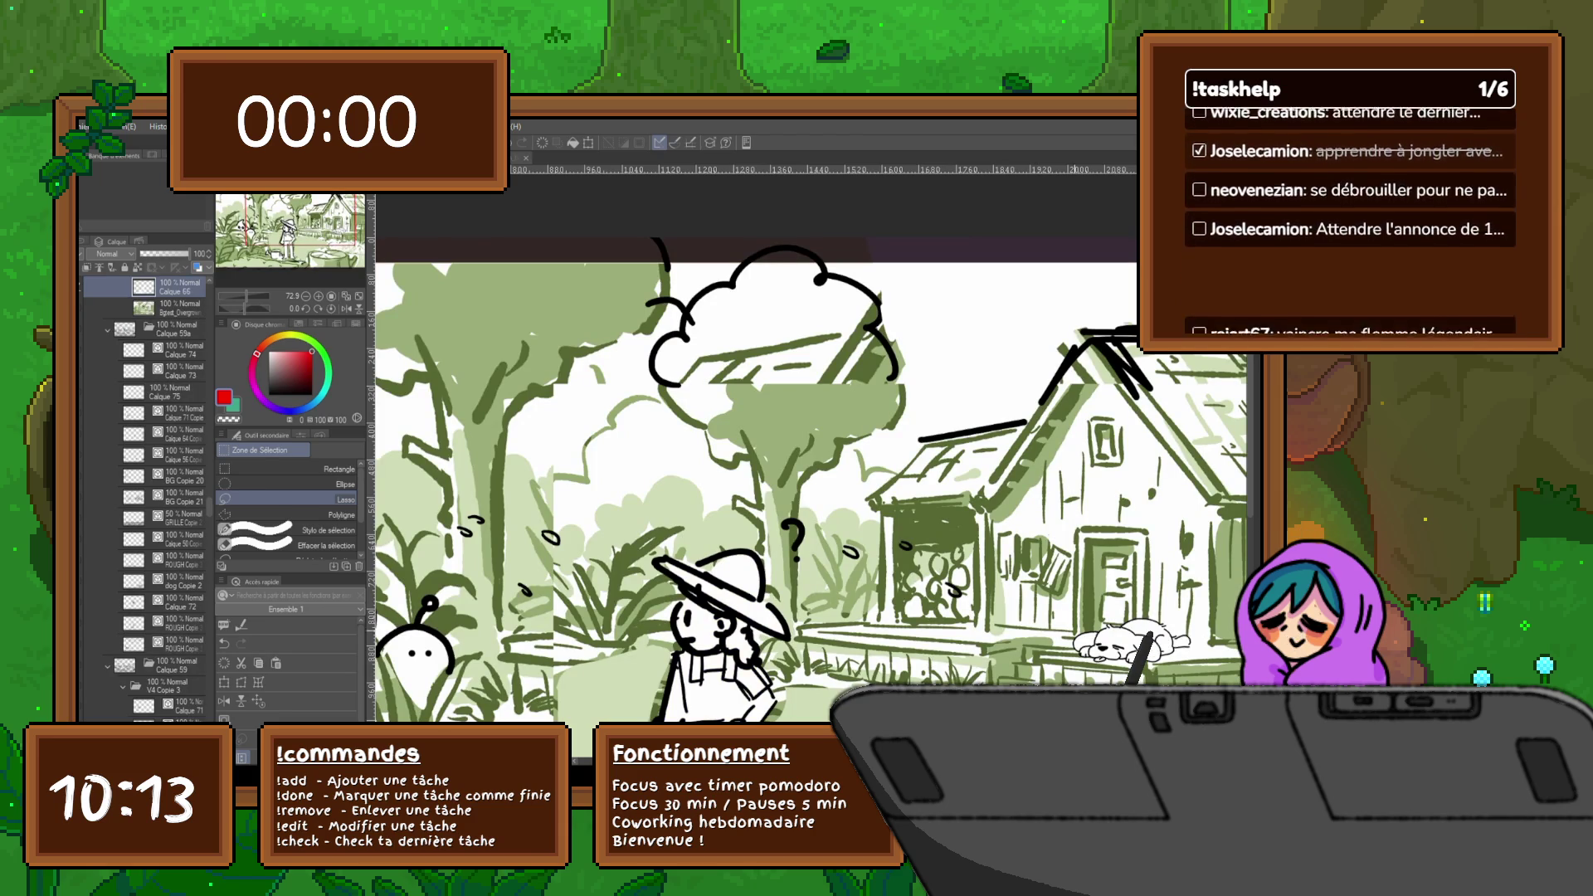
{"action": "scroll", "coordinate": [772, 498], "scroll_direction": "down", "scroll_amount": 2}
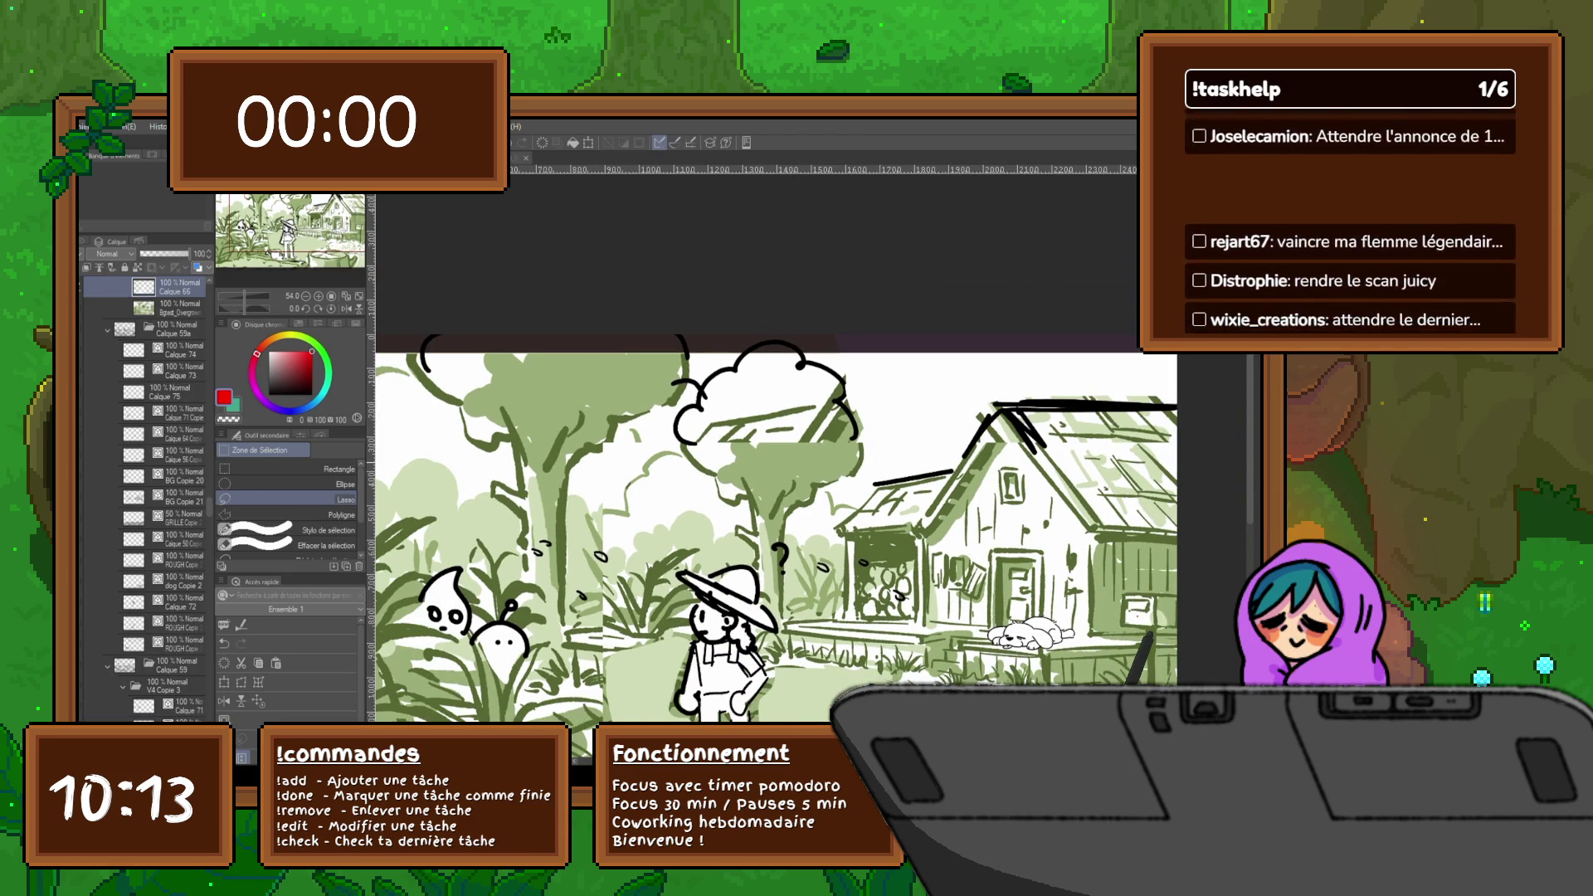
{"action": "scroll", "coordinate": [772, 478], "scroll_direction": "down", "scroll_amount": 3}
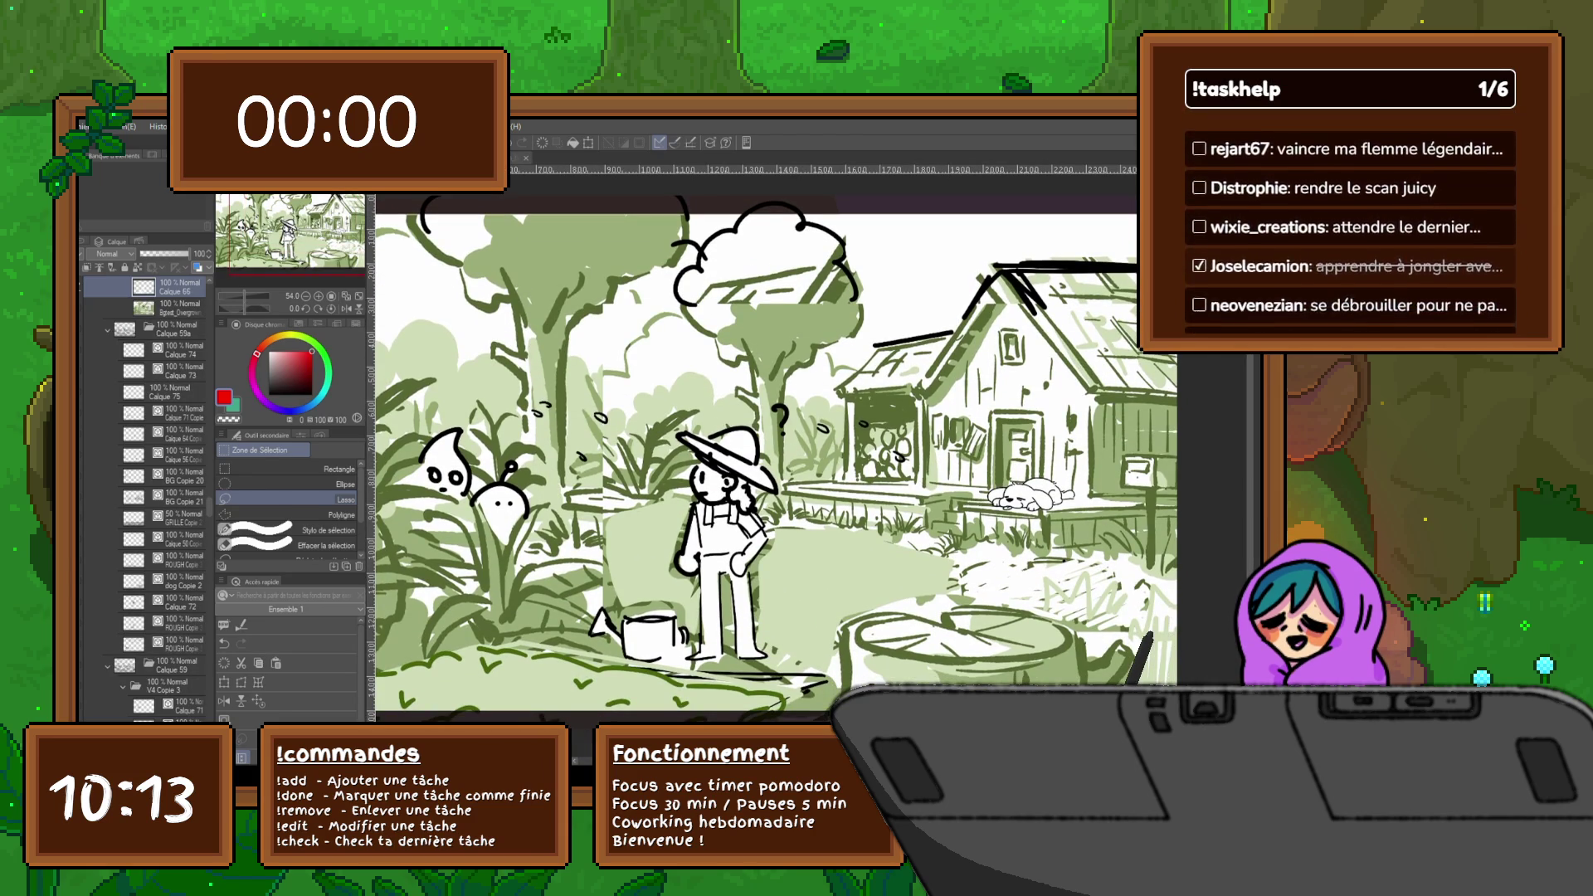
- Cycle past the girl-and-dog, dog close-up and sprout drawings to the red 'clean port' rough
{"action": "key", "text": "ctrl+Tab"}
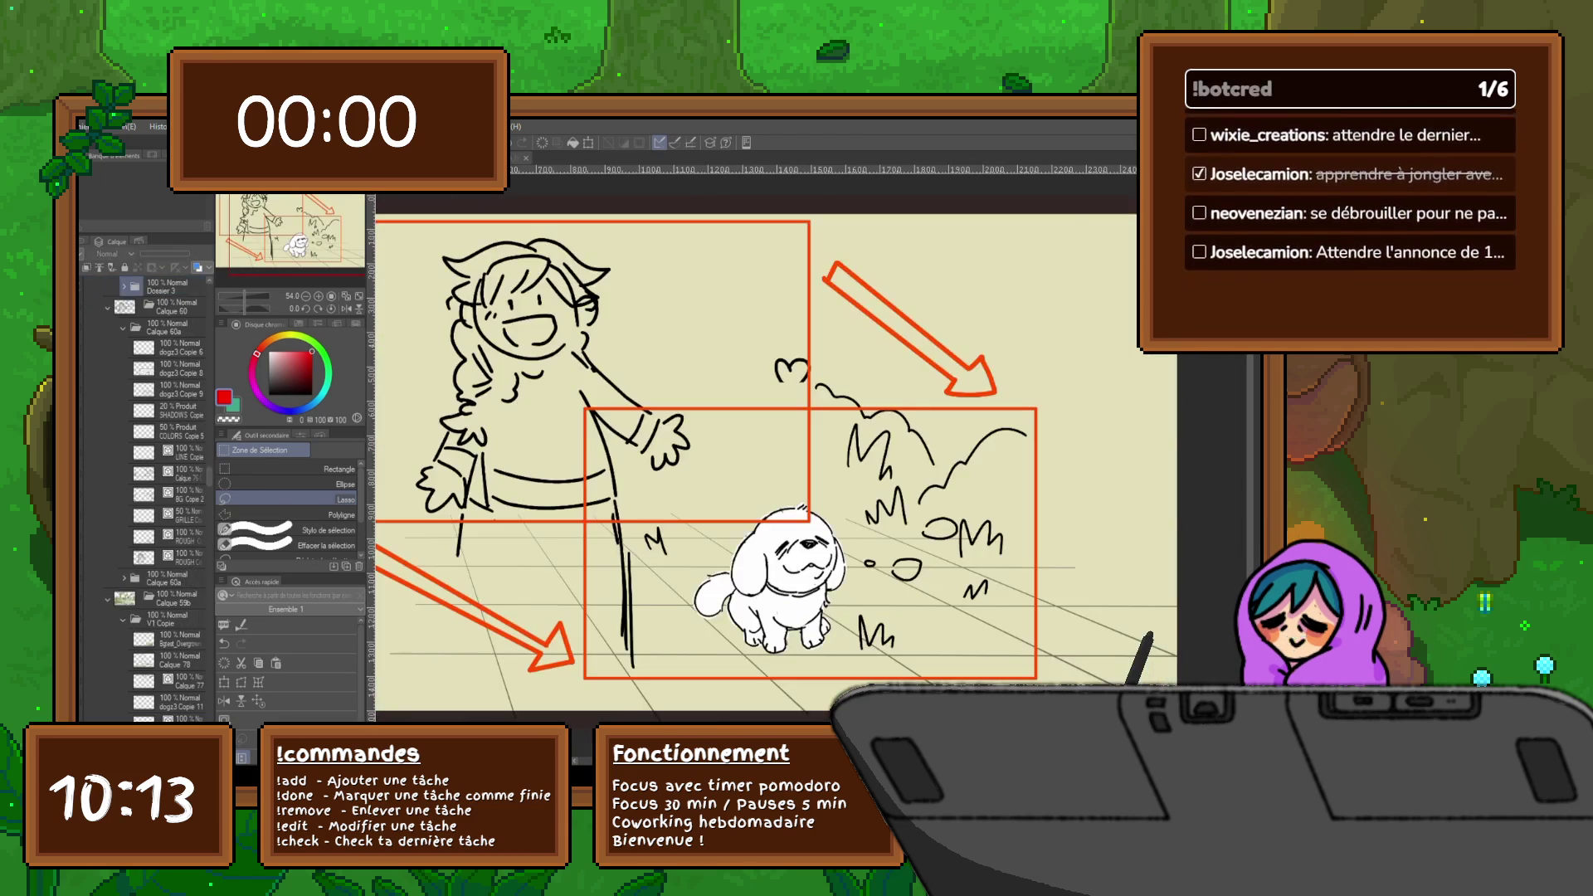
{"action": "key", "text": "ctrl+Tab"}
{"action": "key", "text": "ctrl+Tab"}
{"action": "key", "text": "ctrl+Tab"}
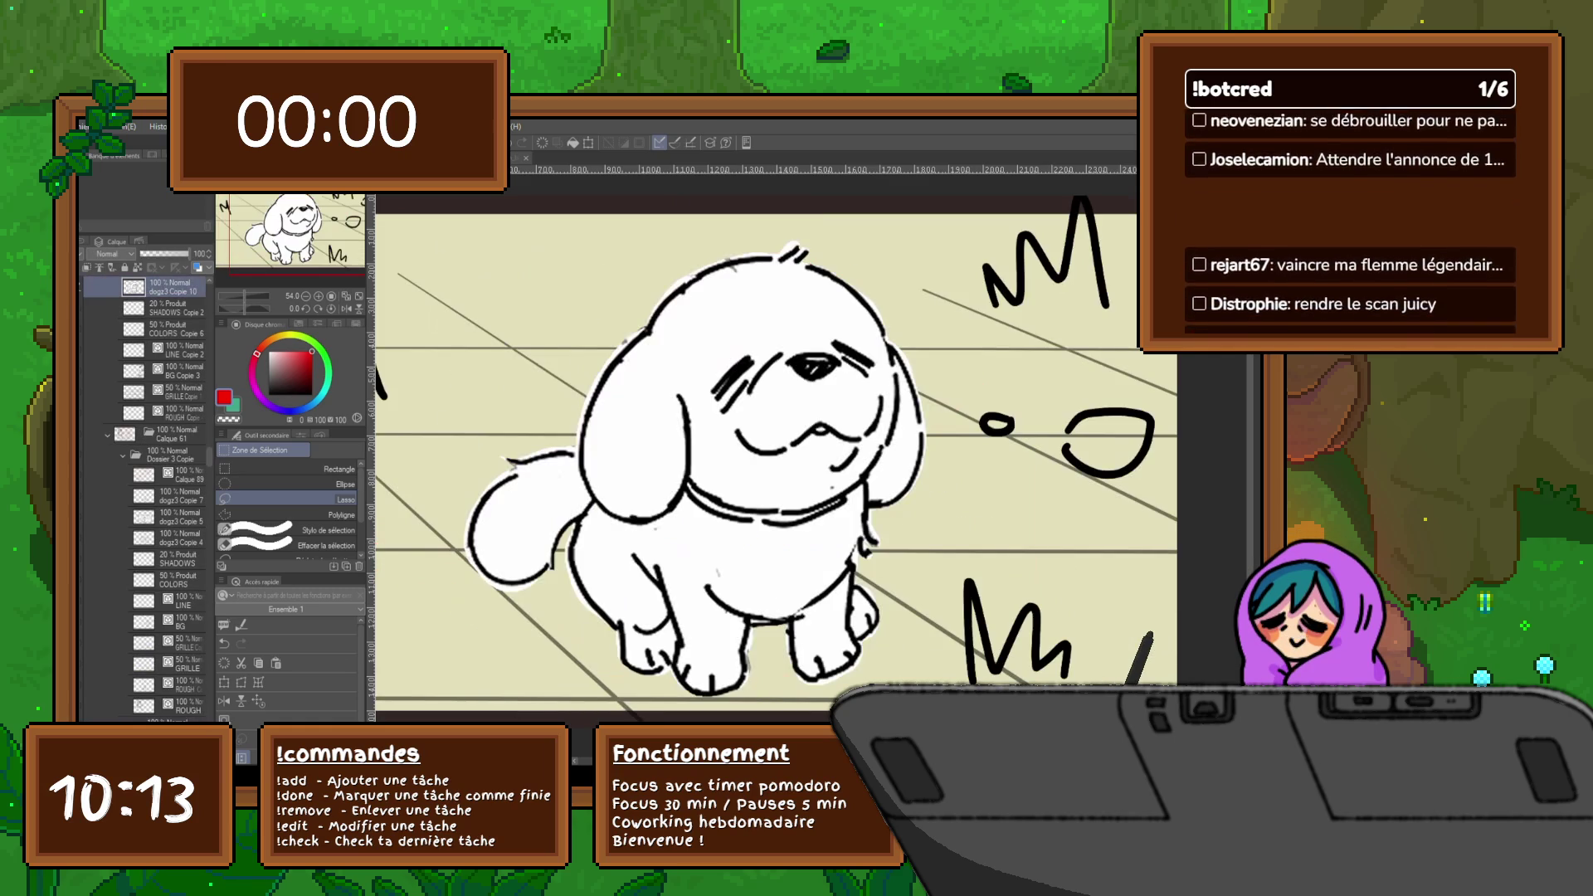
{"action": "key", "text": "ctrl+Tab"}
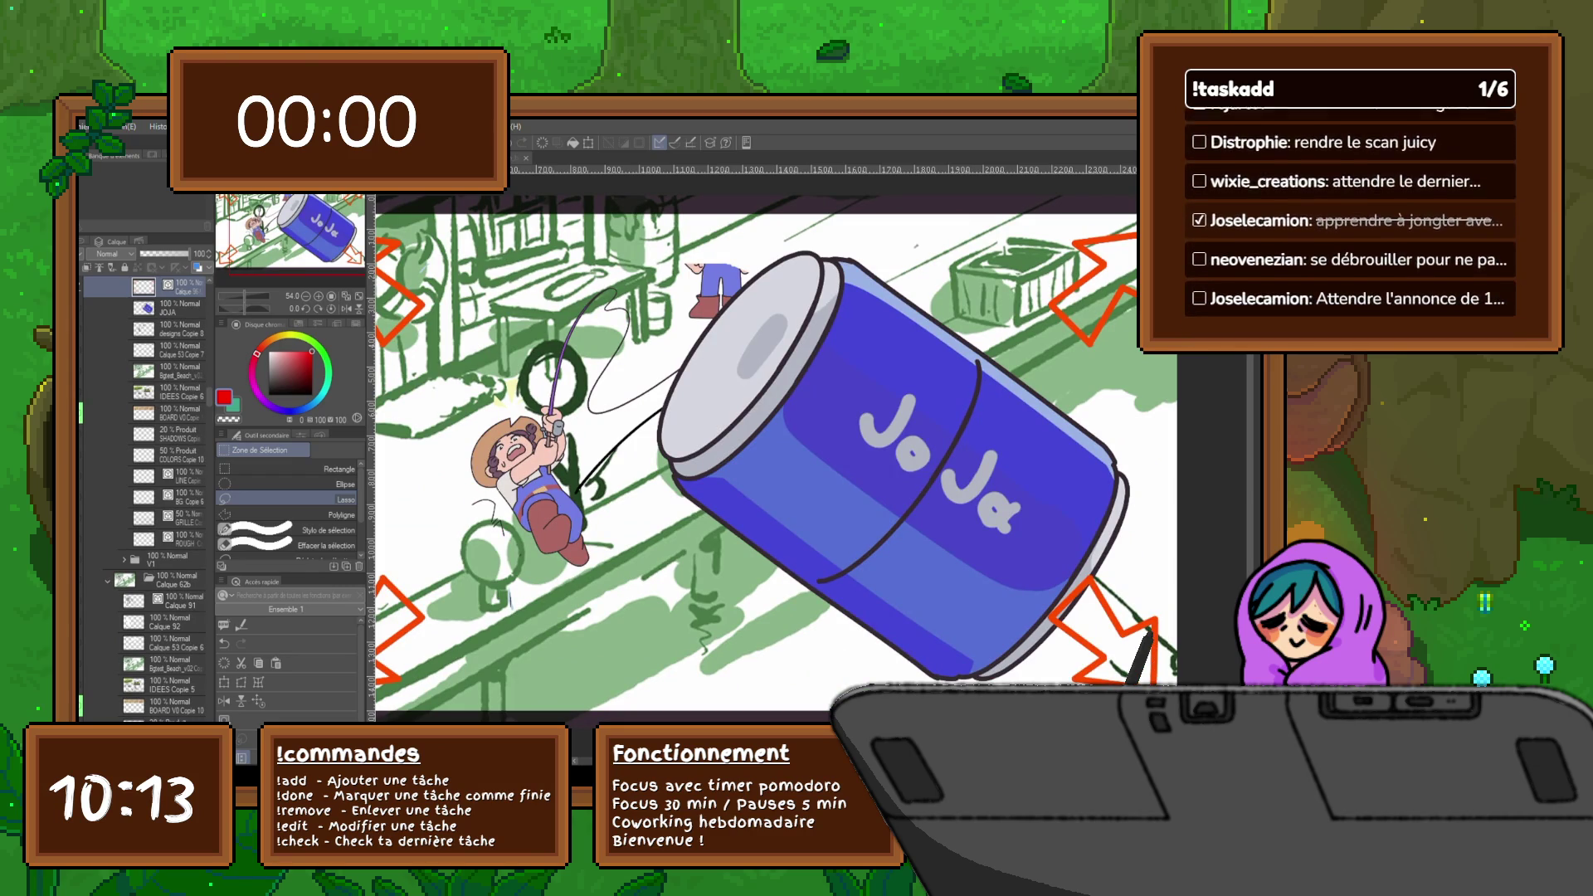
{"action": "key", "text": "ctrl+Tab"}
{"action": "key", "text": "ctrl+Tab"}
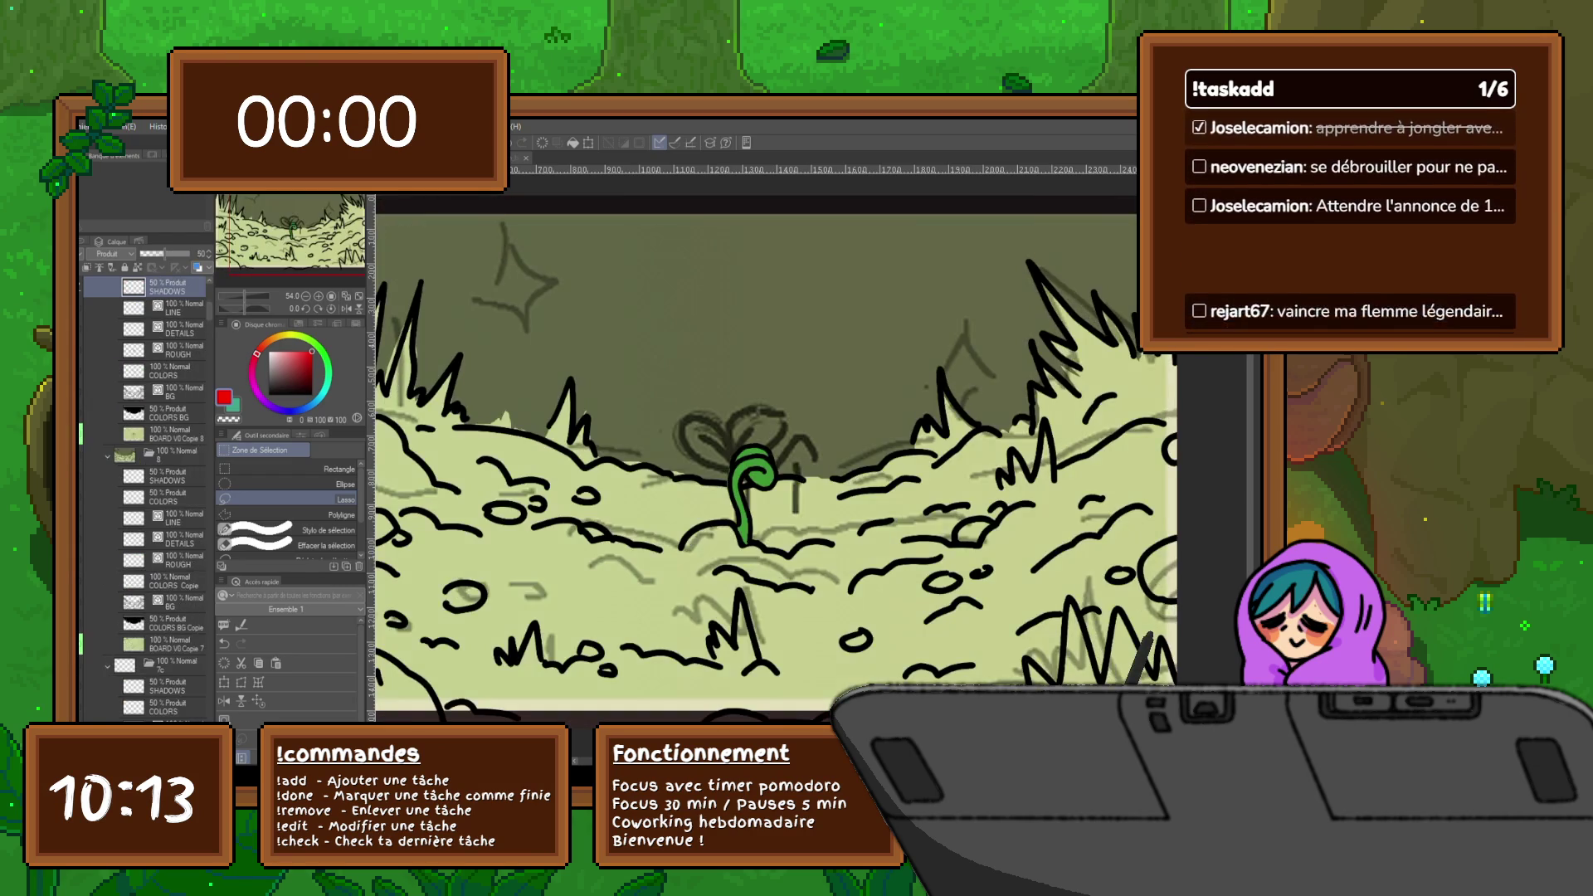
{"action": "key", "text": "ctrl+Tab"}
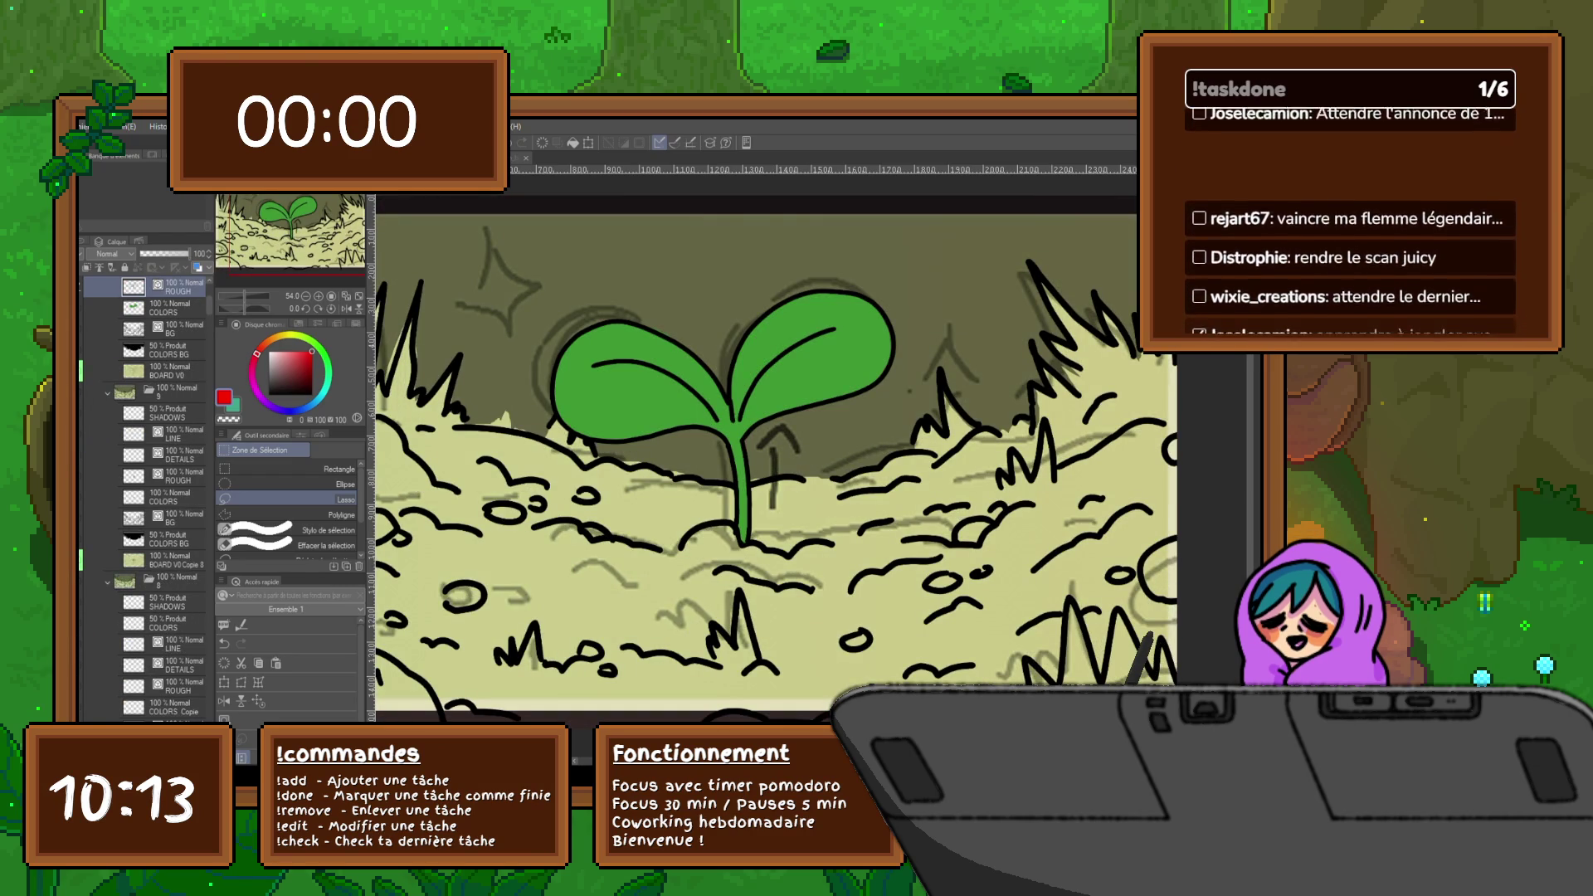
{"action": "key", "text": "ctrl+Tab"}
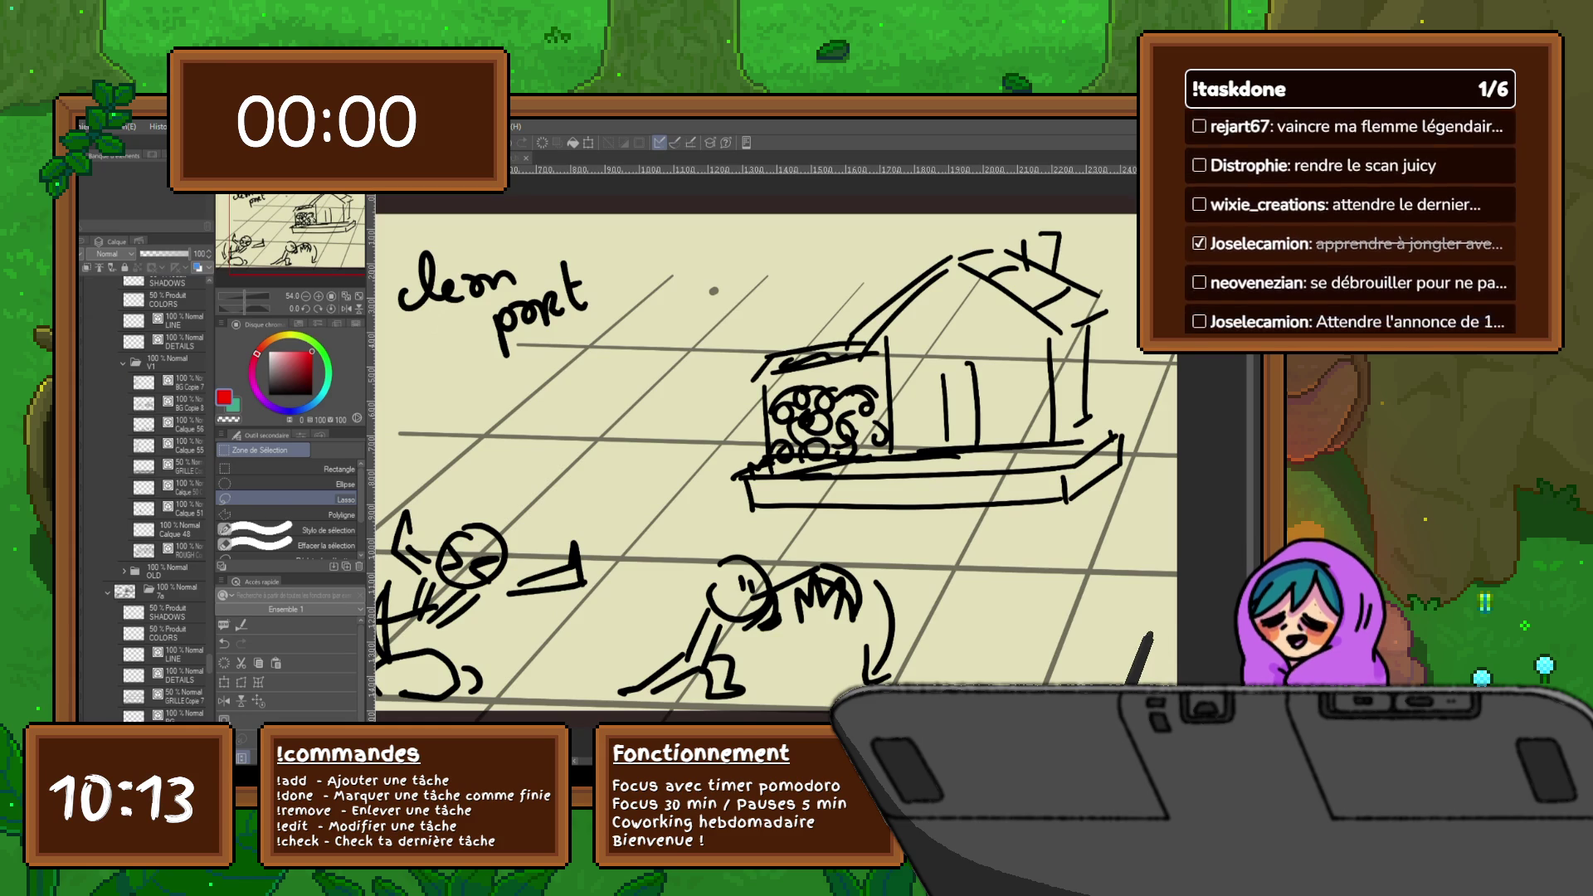
{"action": "key", "text": "ctrl+Tab"}
{"action": "key", "text": "ctrl+Tab"}
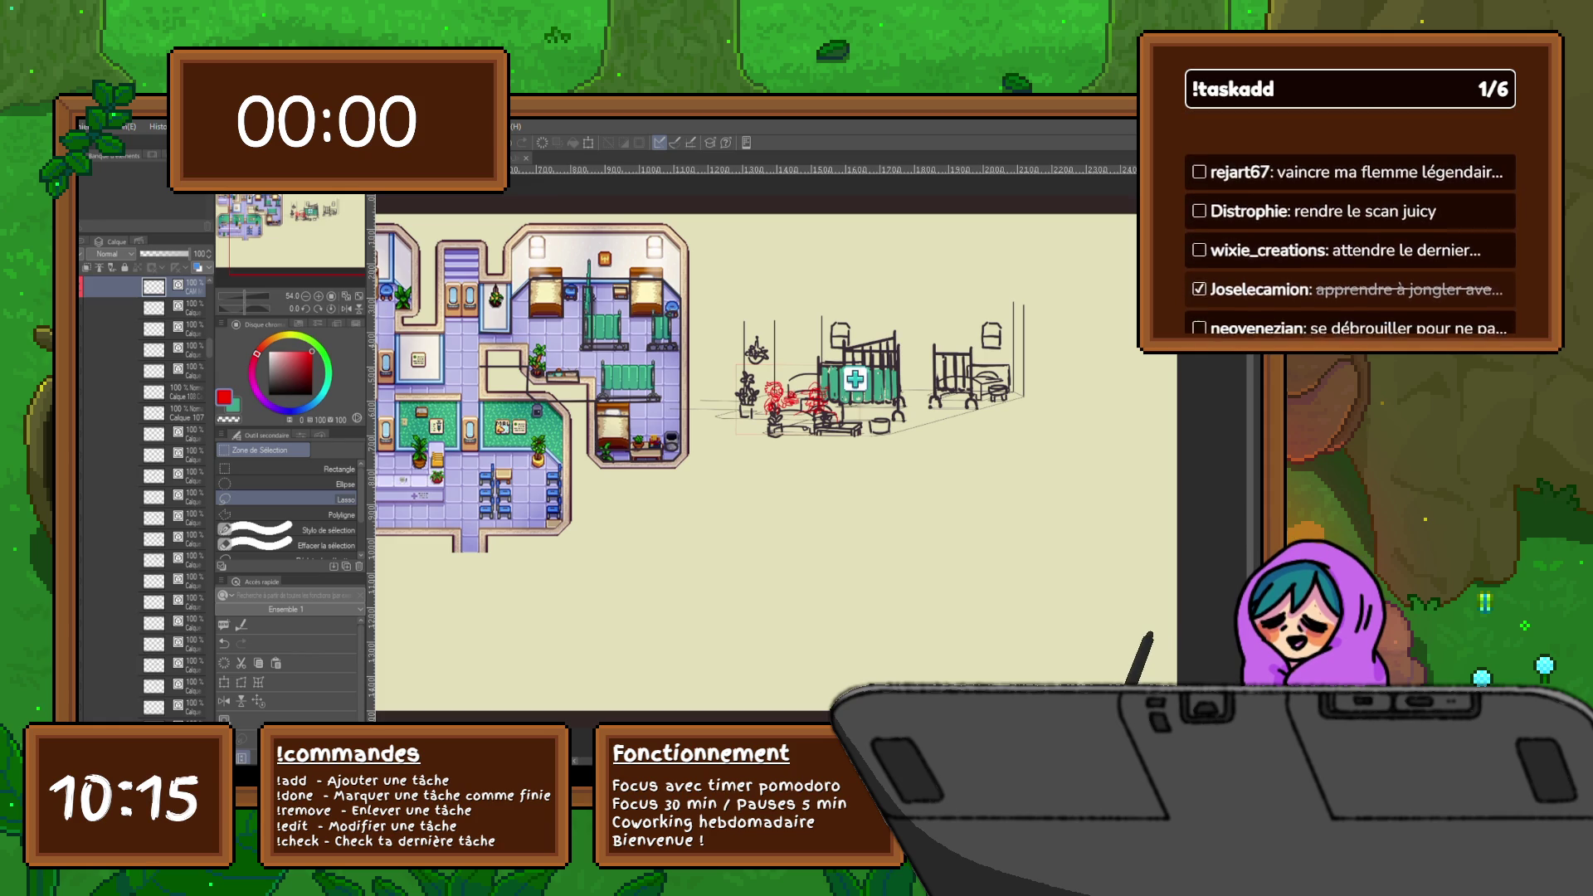
- Zoom to about 130% and pan until the red figures and curtained bed fill the canvas
{"action": "scroll", "coordinate": [747, 457], "scroll_direction": "up", "scroll_amount": 1}
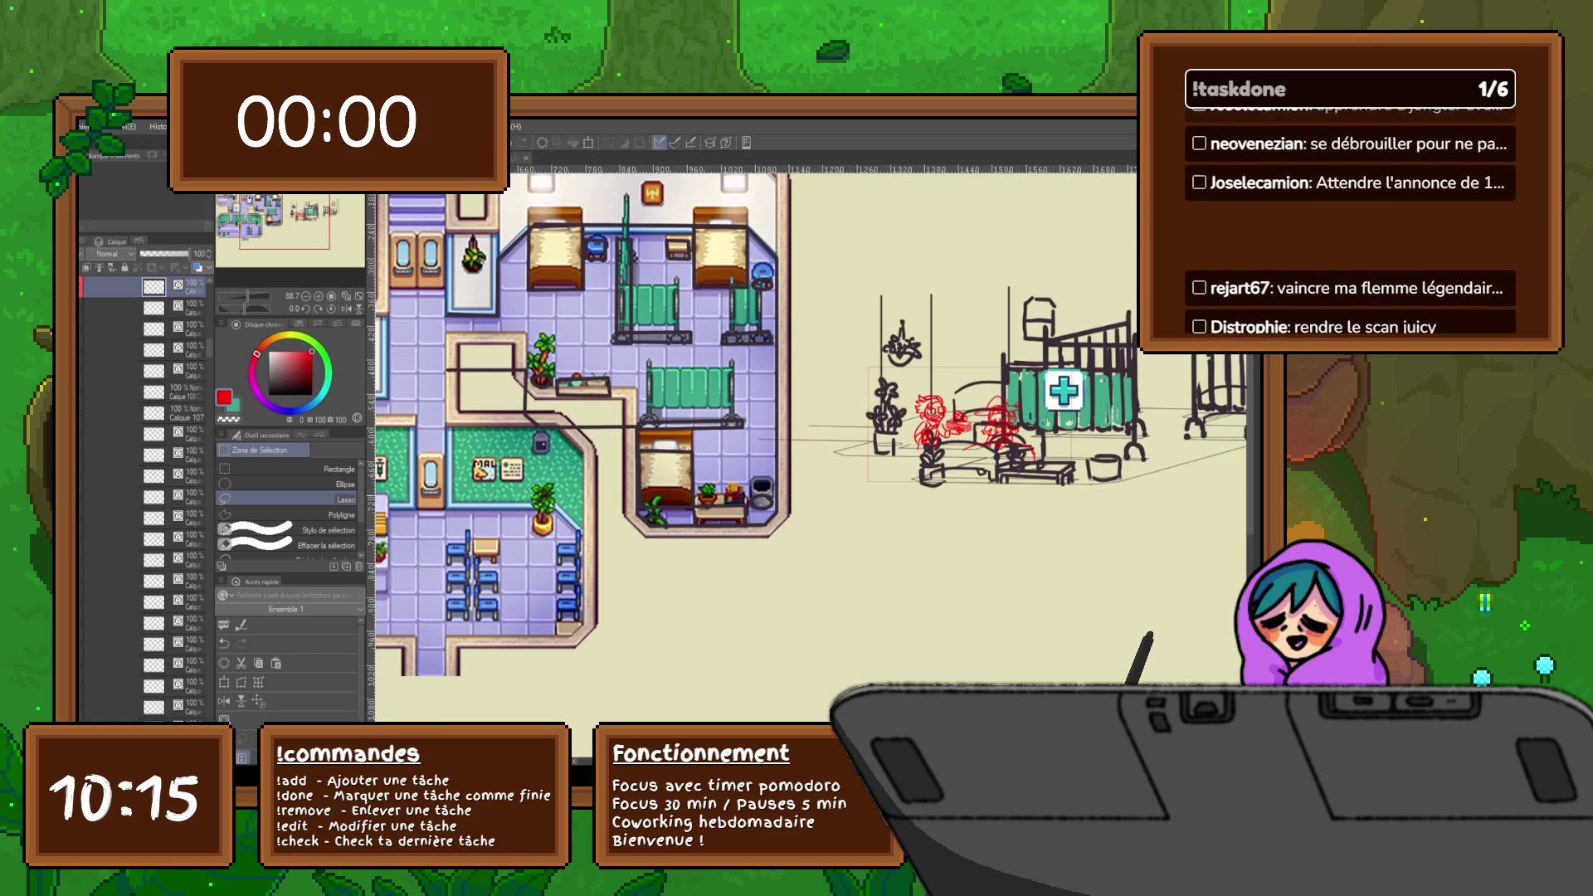
{"action": "scroll", "coordinate": [760, 452], "scroll_direction": "up", "scroll_amount": 3}
{"action": "scroll", "coordinate": [830, 448], "scroll_direction": "up", "scroll_amount": 3}
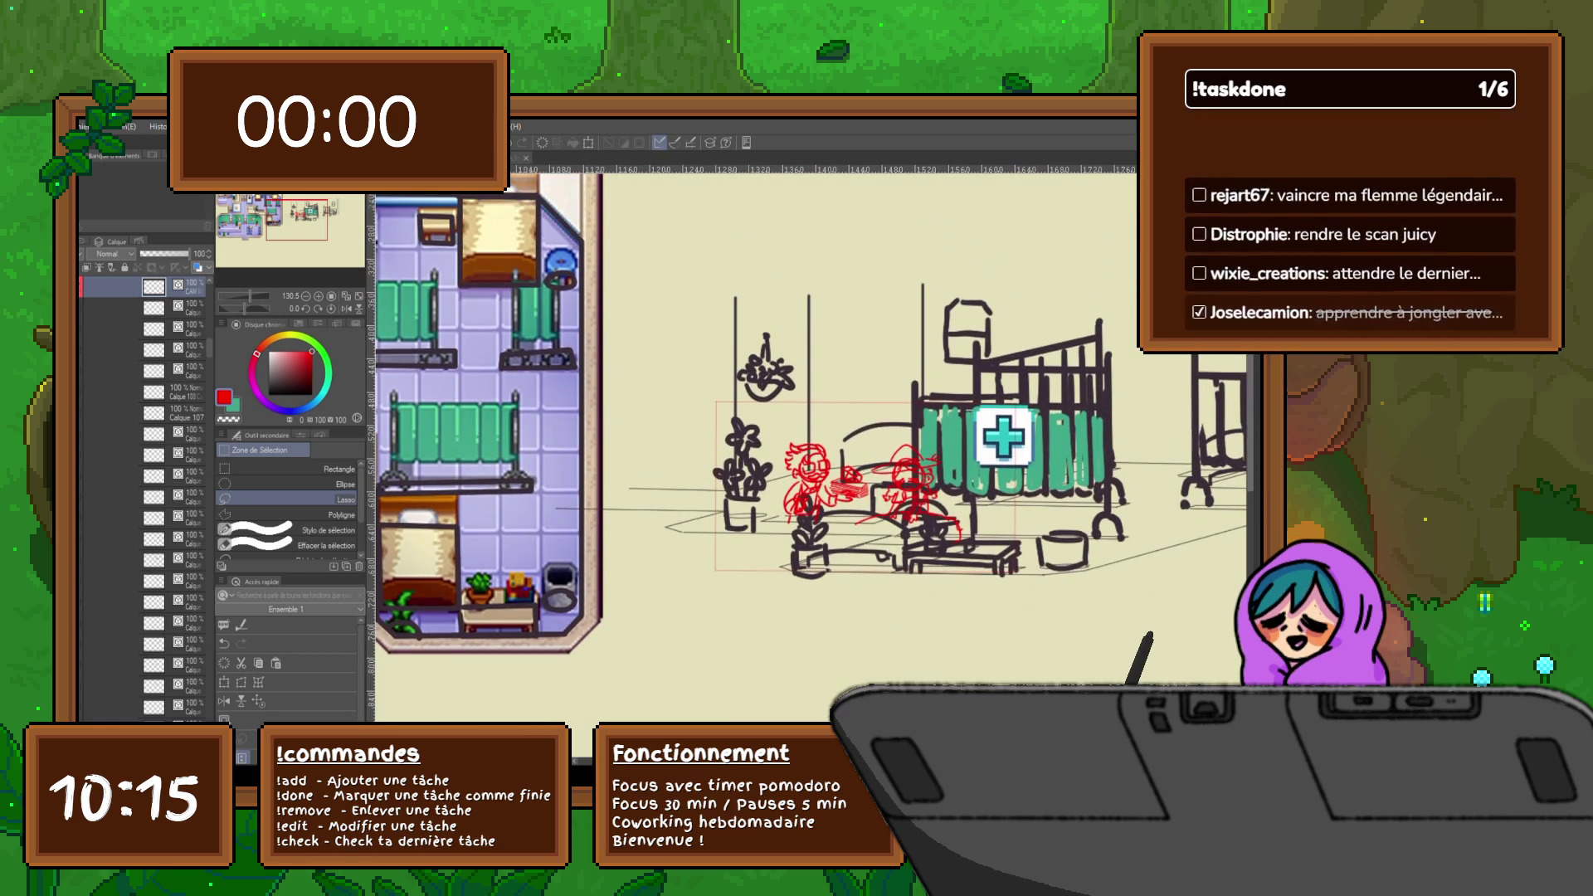
{"action": "scroll", "coordinate": [810, 410], "scroll_direction": "right", "scroll_amount": 3}
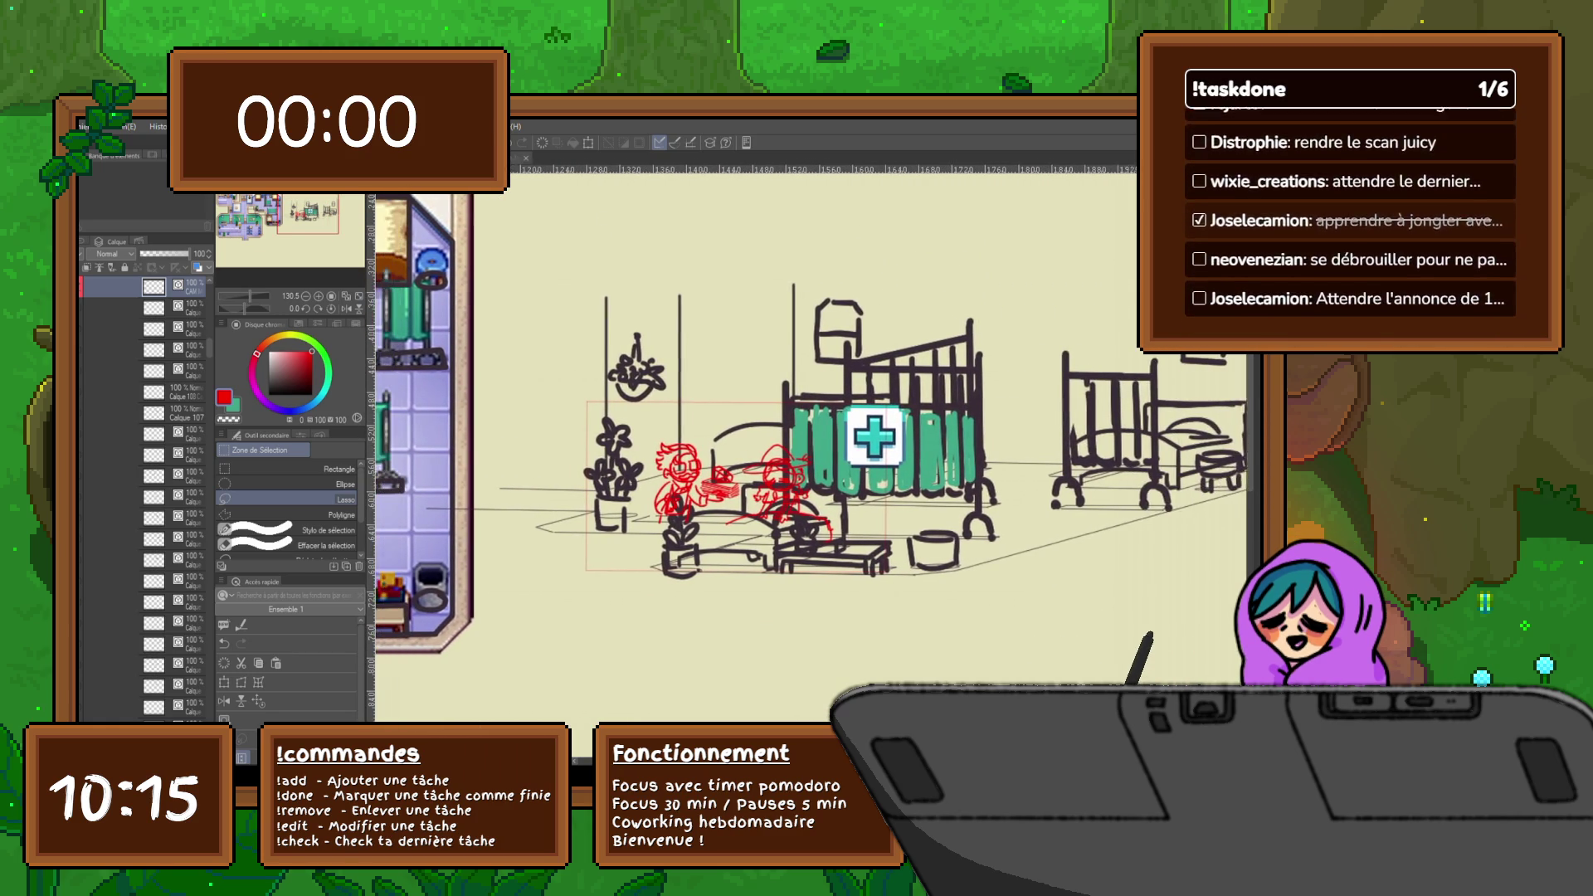
{"action": "scroll", "coordinate": [810, 410], "scroll_direction": "left", "scroll_amount": 2}
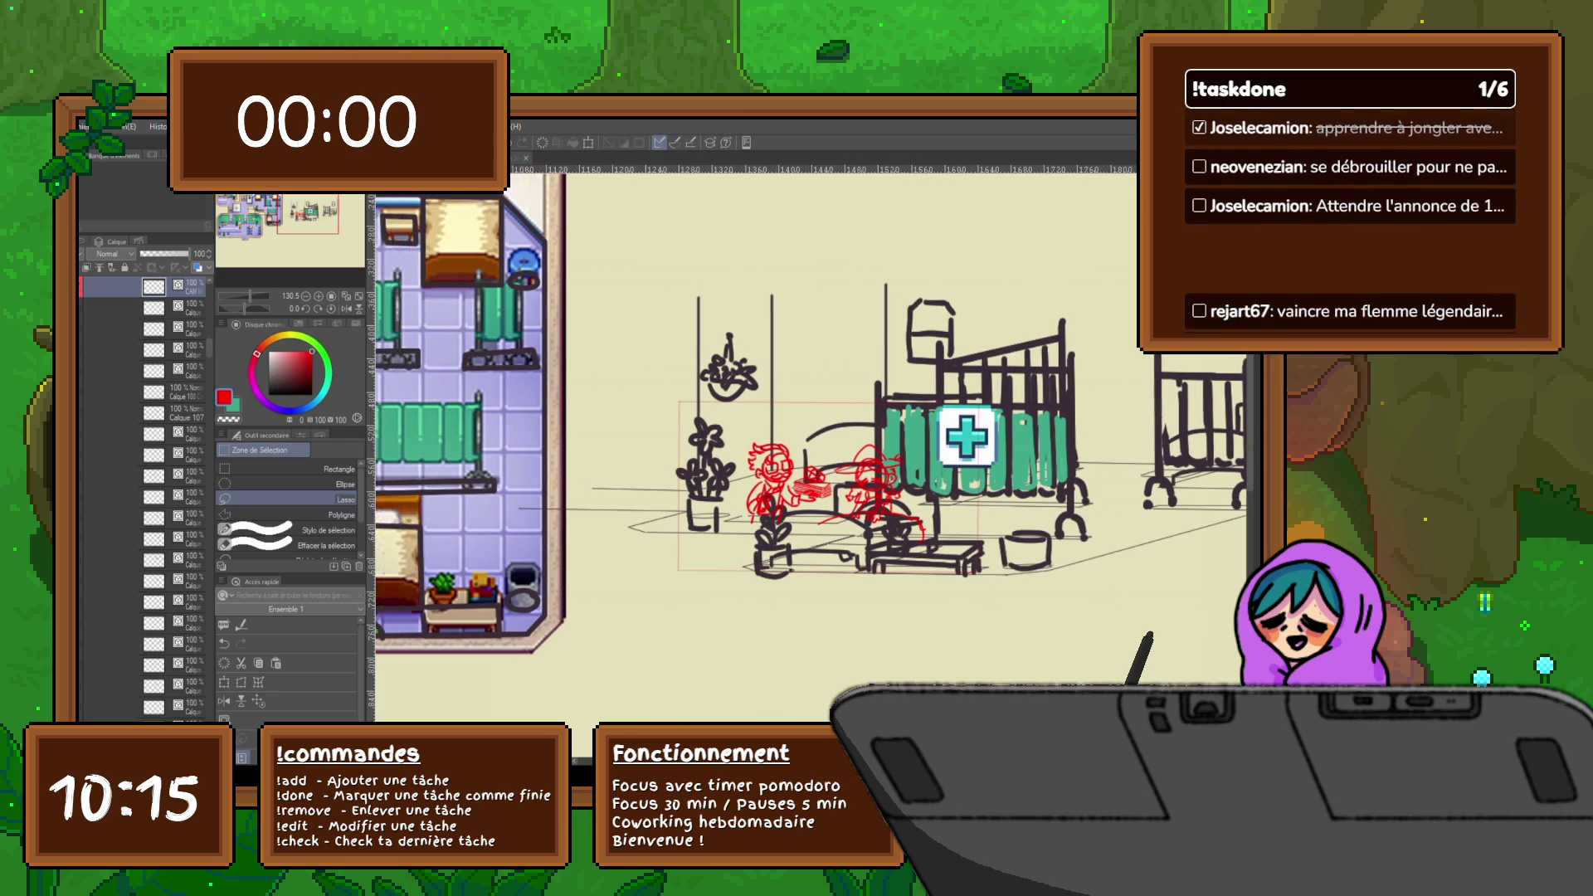
- Undo the red book-stack sketch and earlier edits, then restore the second red character
{"action": "scroll", "coordinate": [810, 410], "scroll_direction": "right", "scroll_amount": 1}
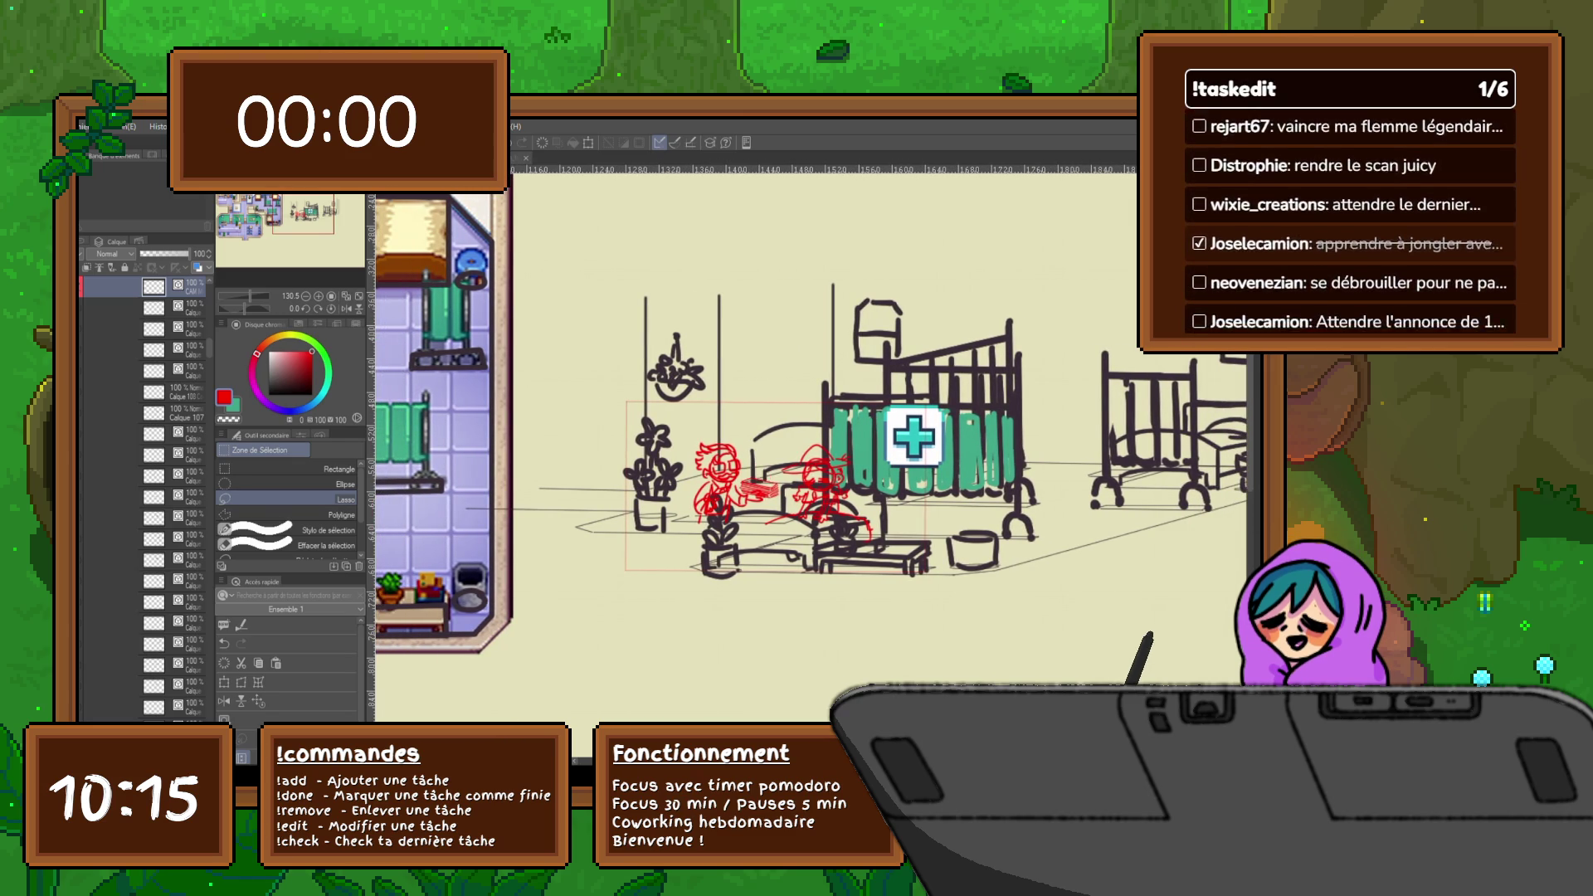
{"action": "key", "text": "ctrl+z"}
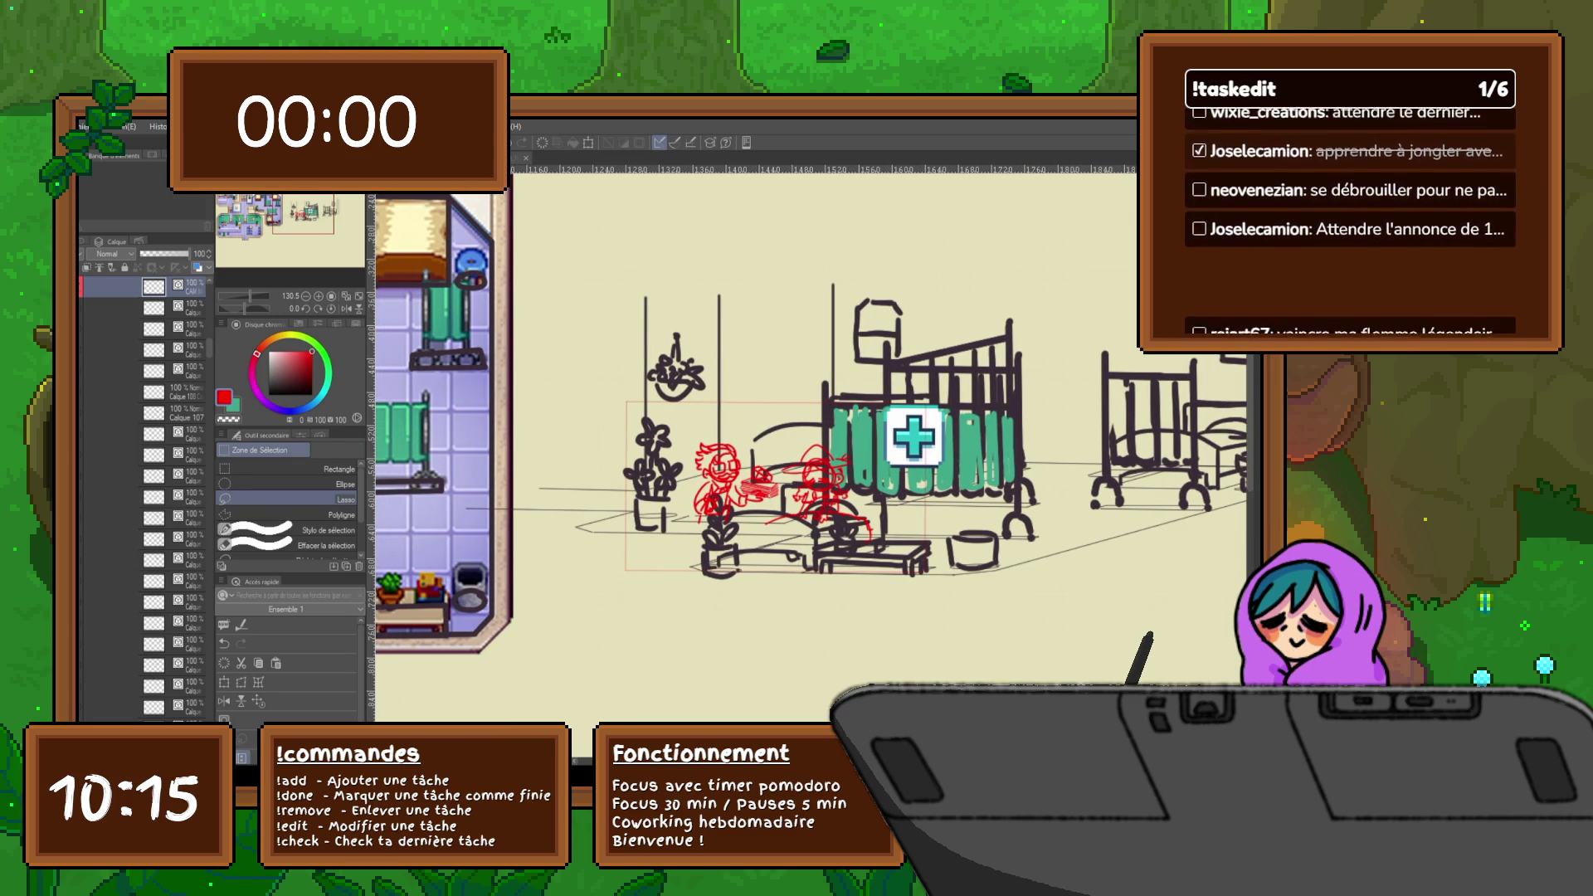
{"action": "key", "text": "ctrl+z"}
{"action": "key", "text": "ctrl+y"}
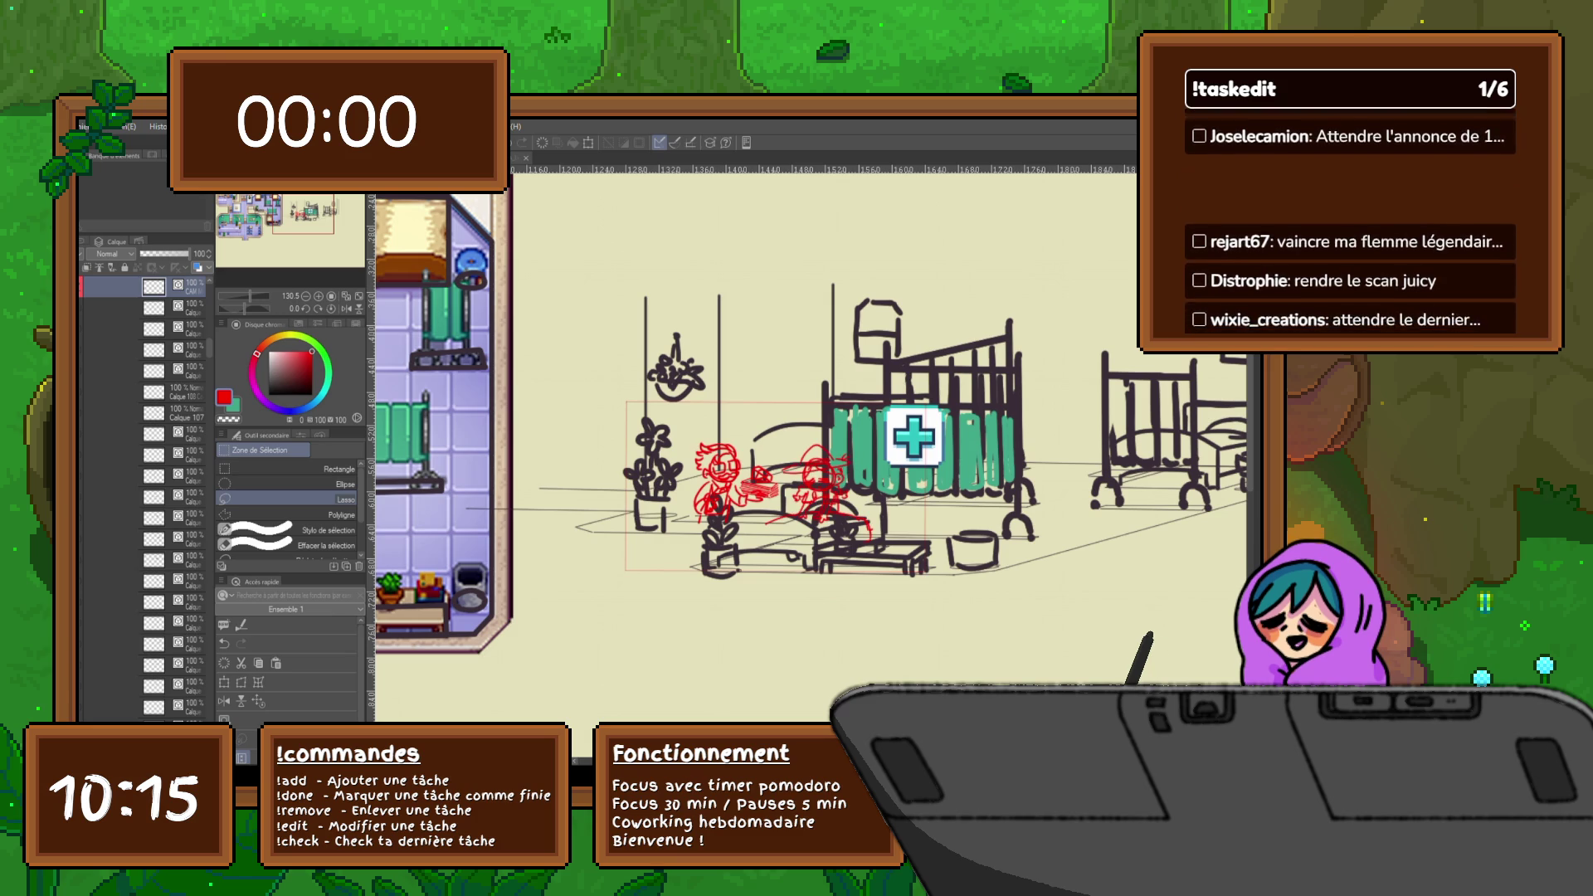
- Move the cross emblem layer second from top and shift the cross slightly left and up
{"action": "left_click", "coordinate": [154, 391]}
{"action": "left_click_drag", "start_coordinate": [153, 392], "coordinate": [166, 295]}
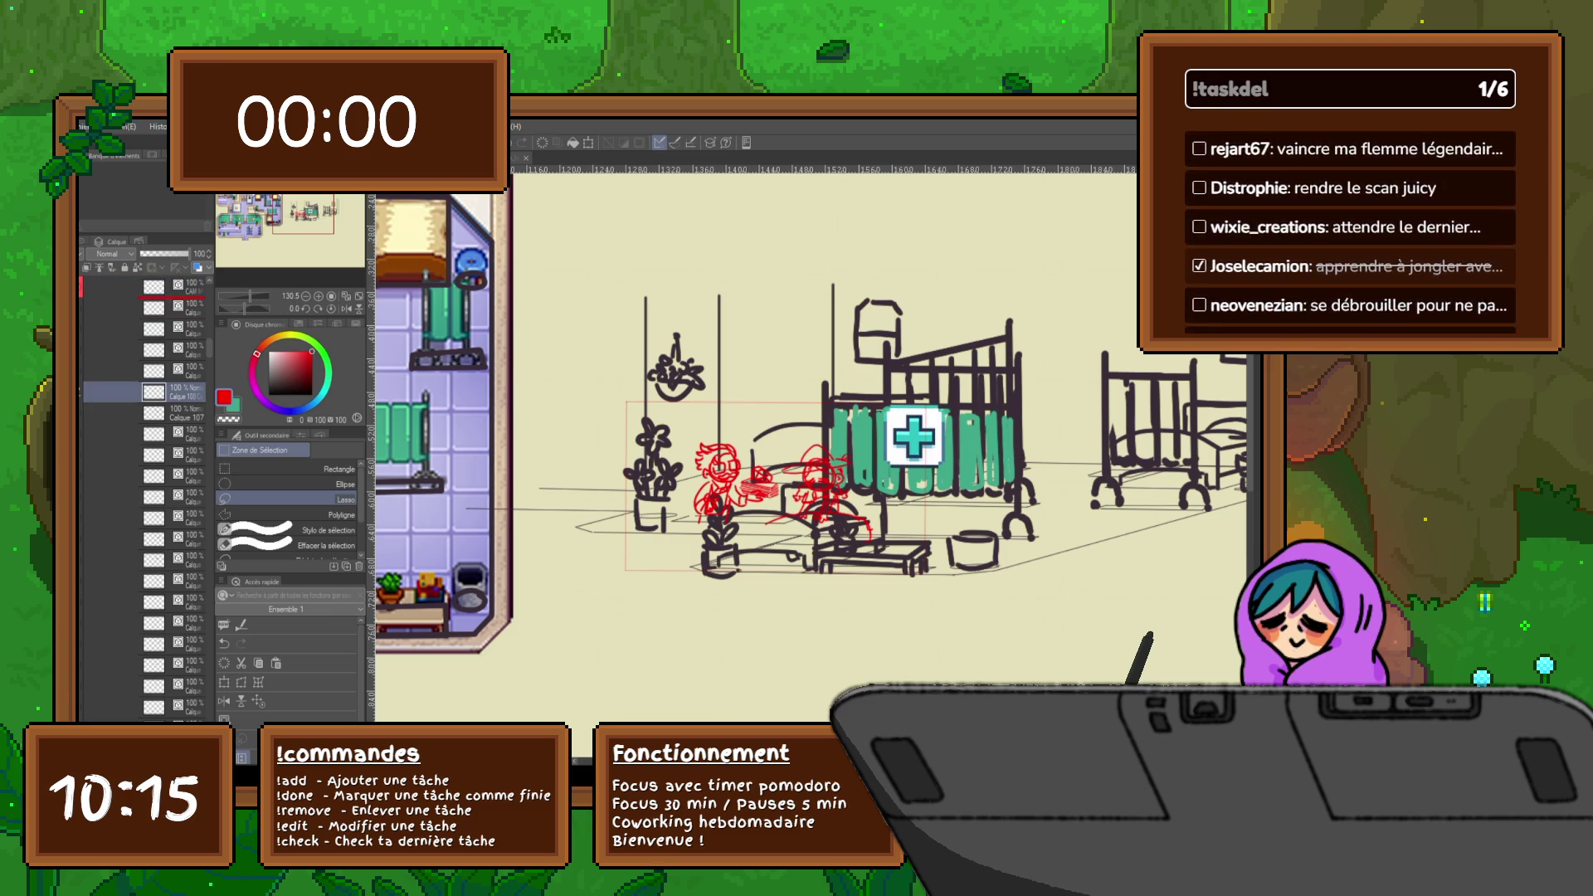
{"action": "left_click", "coordinate": [225, 682]}
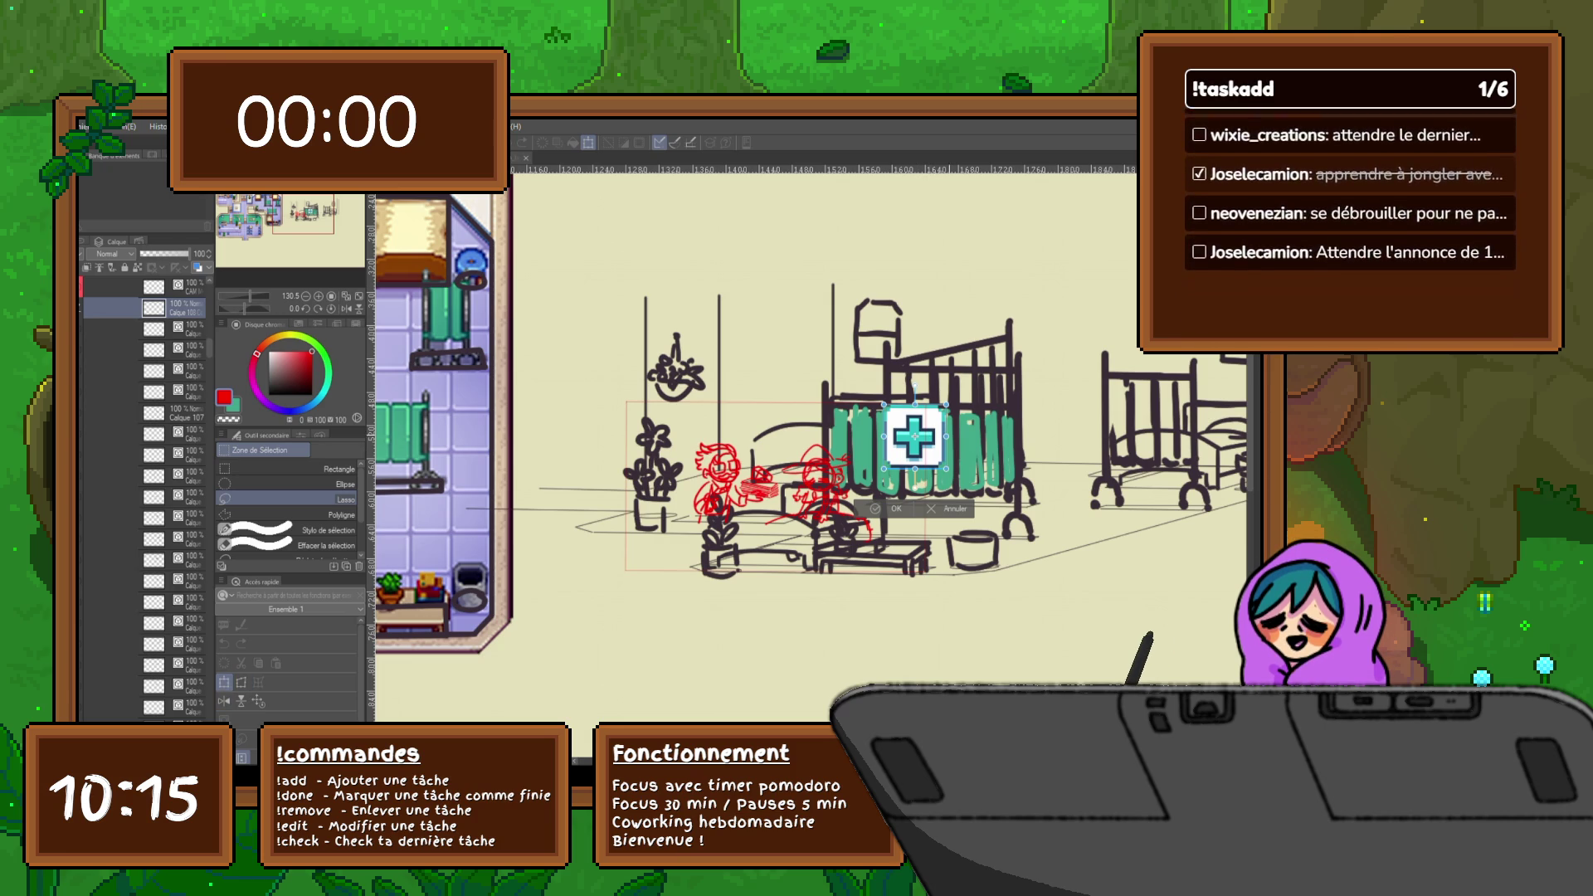
{"action": "left_click_drag", "start_coordinate": [915, 436], "coordinate": [883, 428]}
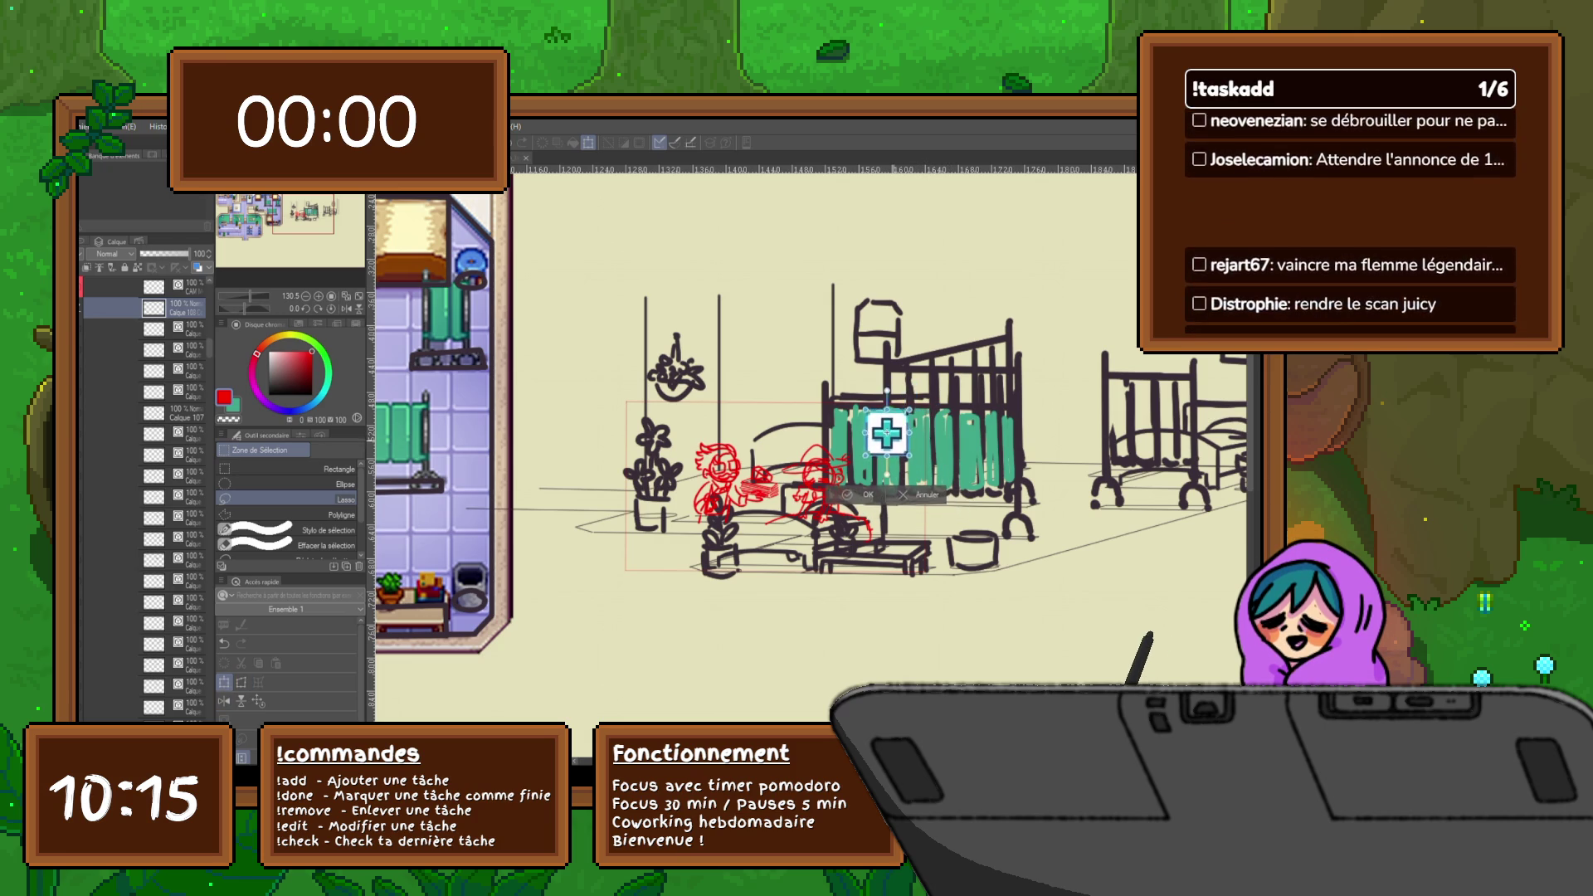
{"action": "key", "text": "Return"}
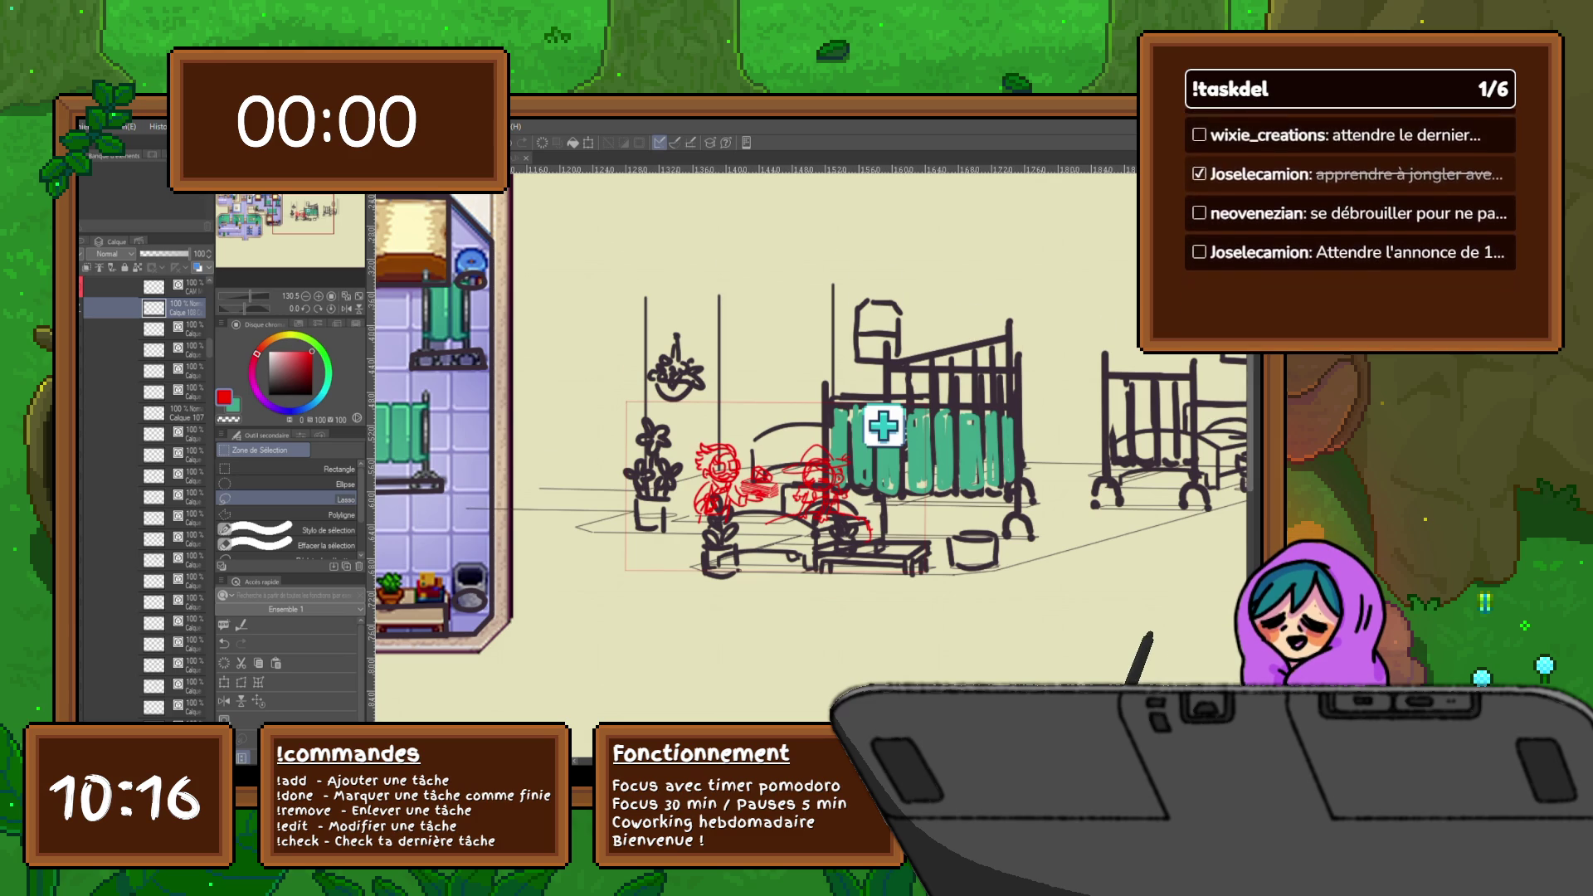
- With the pen, start a red frame below the scene and sketch a bed, head and stick figure inside
{"action": "scroll", "coordinate": [810, 446], "scroll_direction": "down", "scroll_amount": 5}
{"action": "key", "text": "p"}
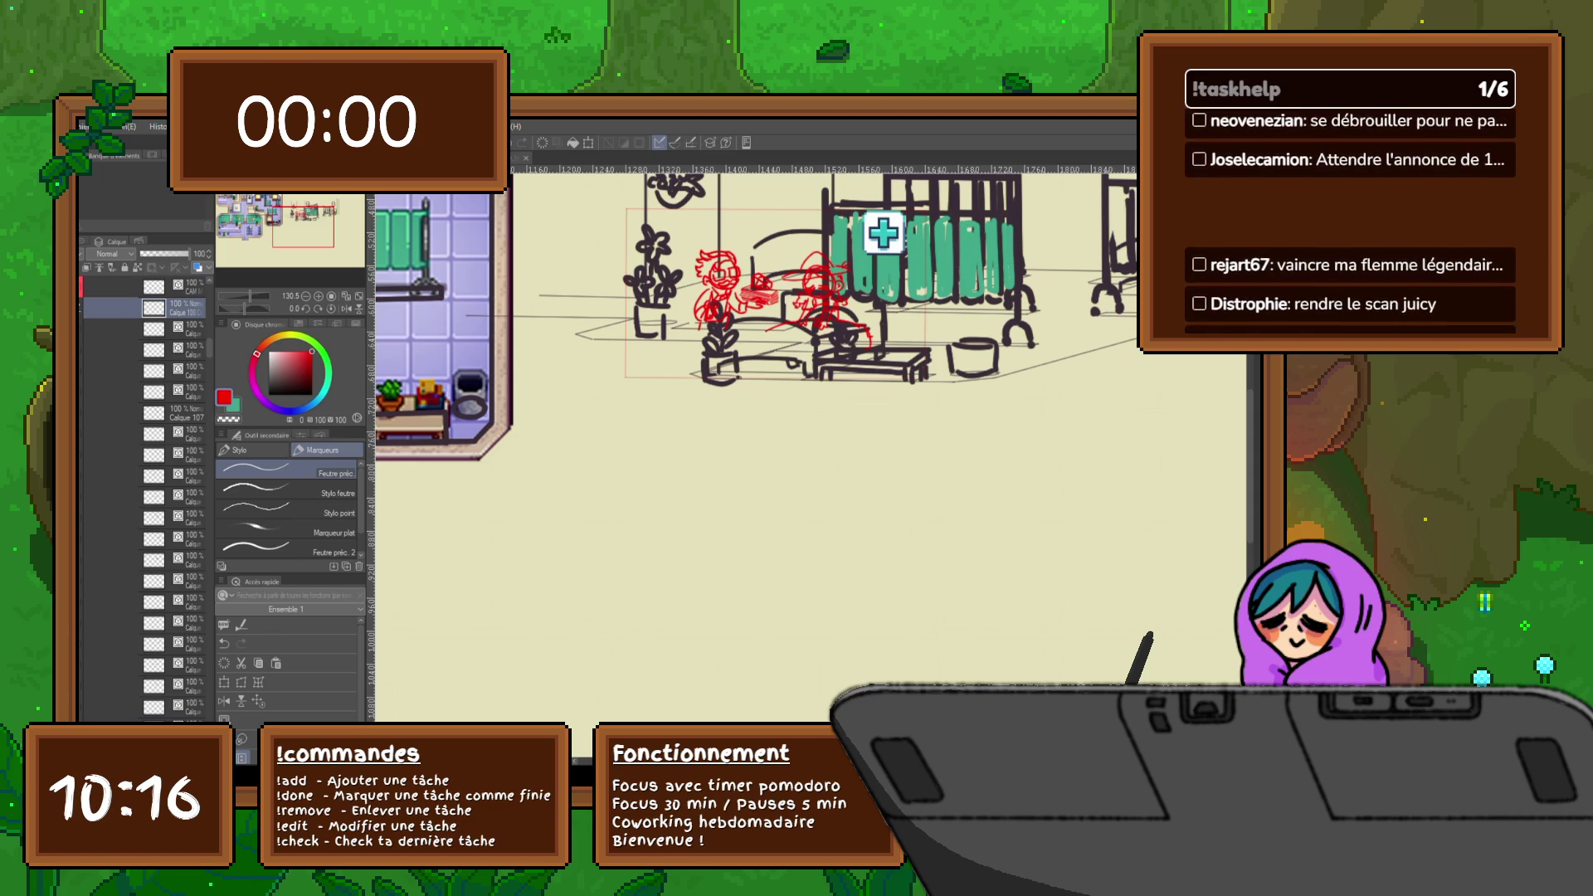
{"action": "mouse_move", "coordinate": [611, 480]}
{"action": "left_mouse_down"}
{"action": "mouse_move", "coordinate": [602, 643]}
{"action": "mouse_move", "coordinate": [934, 642]}
{"action": "mouse_move", "coordinate": [943, 469]}
{"action": "mouse_move", "coordinate": [611, 479]}
{"action": "left_mouse_up"}
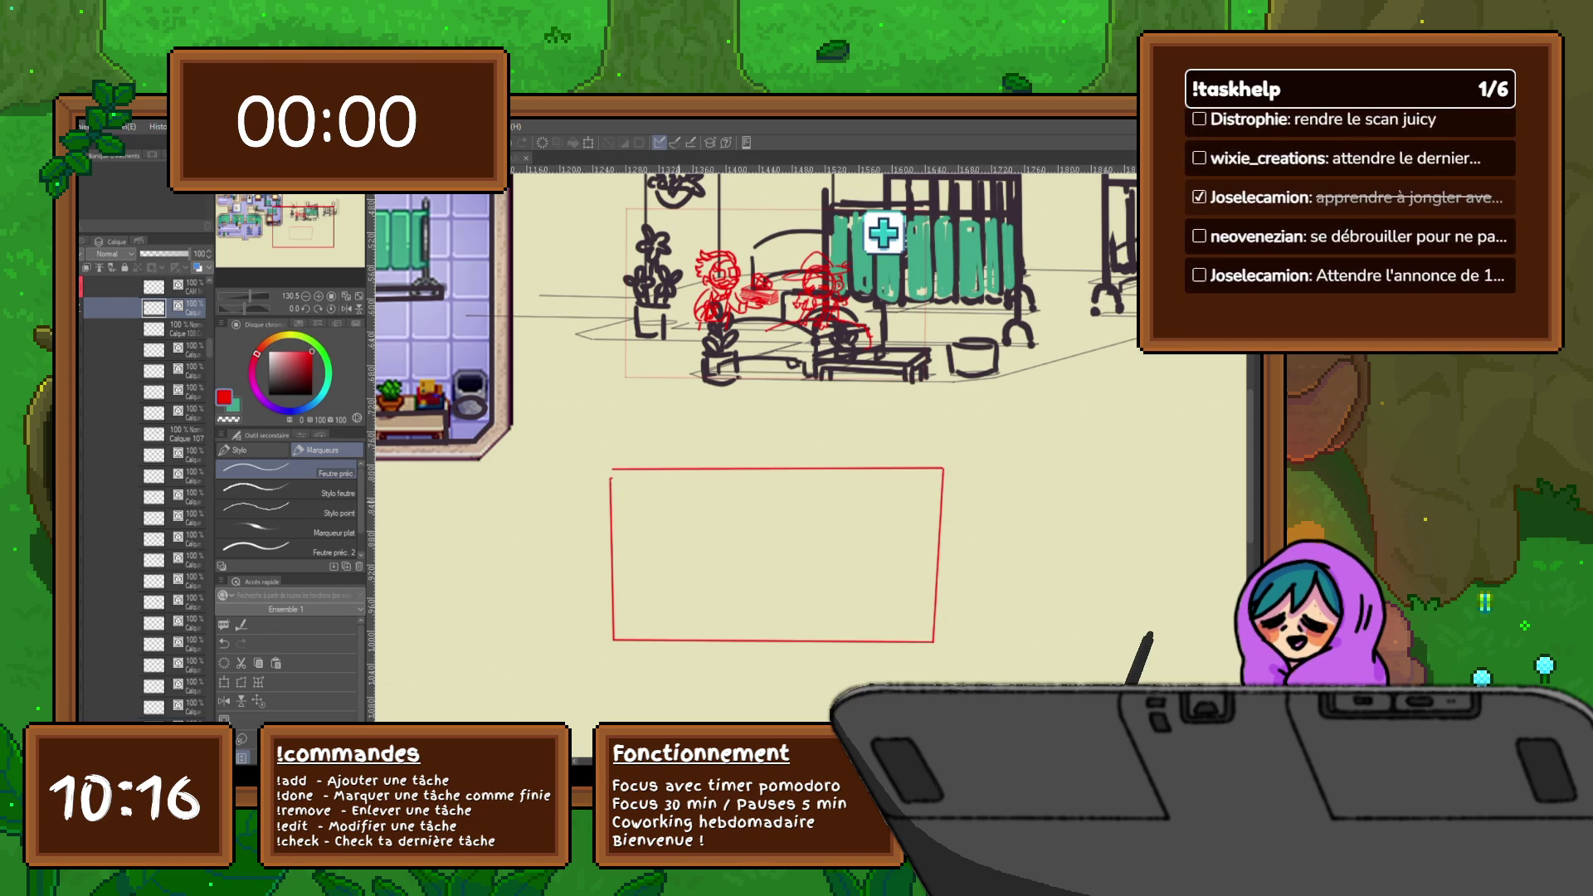
{"action": "mouse_move", "coordinate": [699, 548]}
{"action": "left_mouse_down"}
{"action": "mouse_move", "coordinate": [830, 569]}
{"action": "mouse_move", "coordinate": [700, 593]}
{"action": "left_mouse_up"}
{"action": "mouse_move", "coordinate": [735, 512]}
{"action": "left_mouse_down"}
{"action": "mouse_move", "coordinate": [730, 563]}
{"action": "mouse_move", "coordinate": [752, 566]}
{"action": "left_mouse_up"}
{"action": "mouse_move", "coordinate": [858, 543]}
{"action": "left_mouse_down"}
{"action": "mouse_move", "coordinate": [858, 565]}
{"action": "mouse_move", "coordinate": [874, 562]}
{"action": "left_mouse_up"}
- Hatch a wall at the frame's right, add a sloping shape at left and strokes top-right
{"action": "mouse_move", "coordinate": [949, 502]}
{"action": "left_mouse_down"}
{"action": "mouse_move", "coordinate": [871, 656]}
{"action": "mouse_move", "coordinate": [909, 645]}
{"action": "left_mouse_up"}
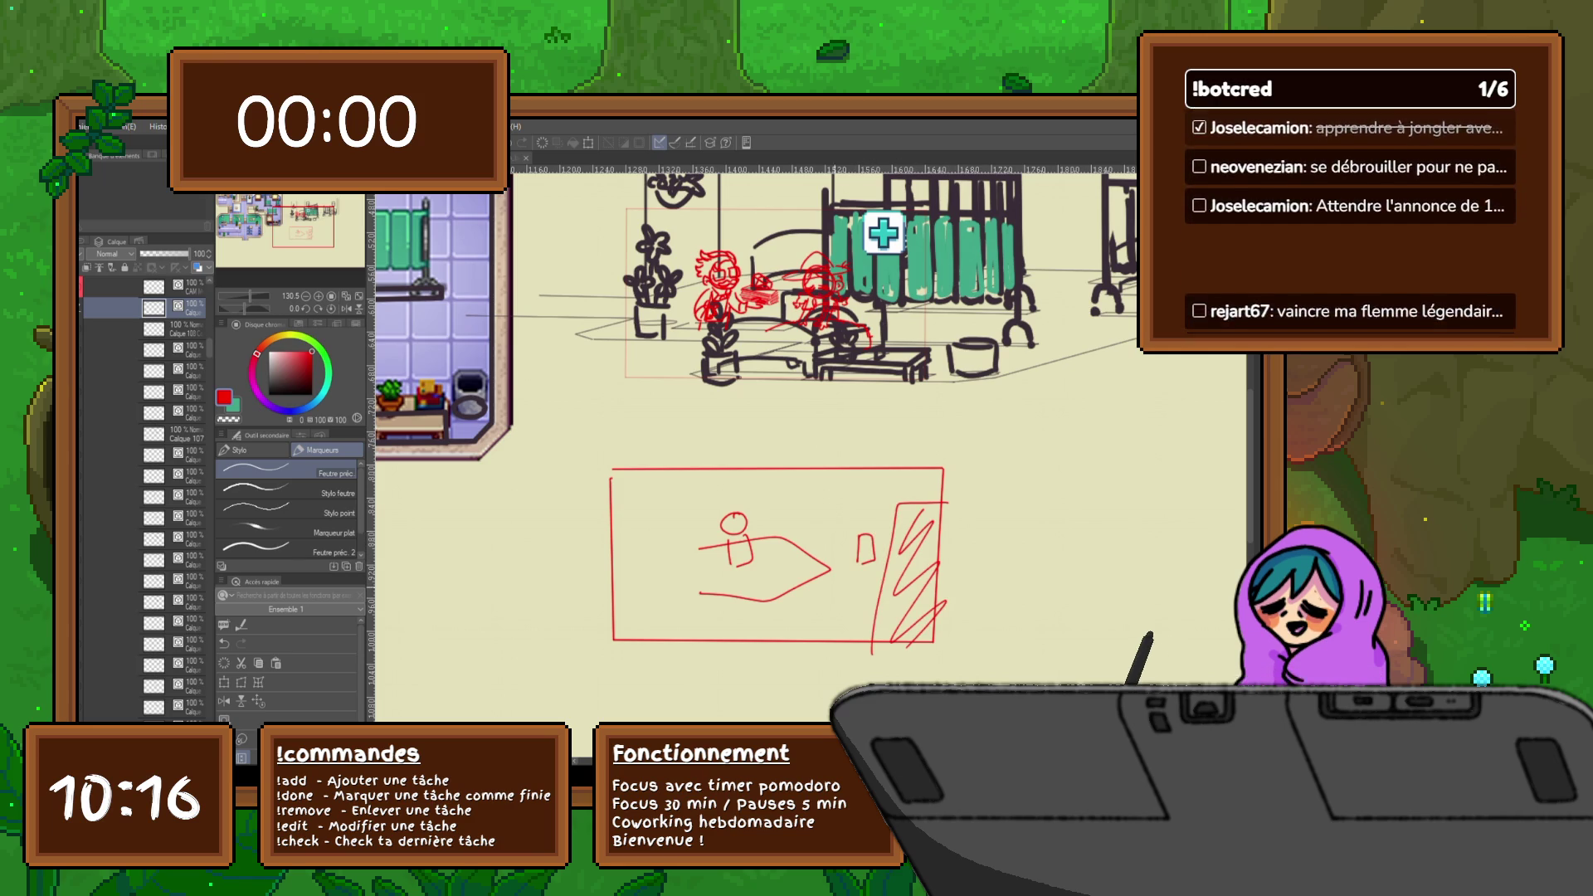
{"action": "mouse_move", "coordinate": [612, 541]}
{"action": "left_mouse_down"}
{"action": "mouse_move", "coordinate": [687, 550]}
{"action": "mouse_move", "coordinate": [733, 658]}
{"action": "mouse_move", "coordinate": [664, 610]}
{"action": "mouse_move", "coordinate": [706, 651]}
{"action": "left_mouse_up"}
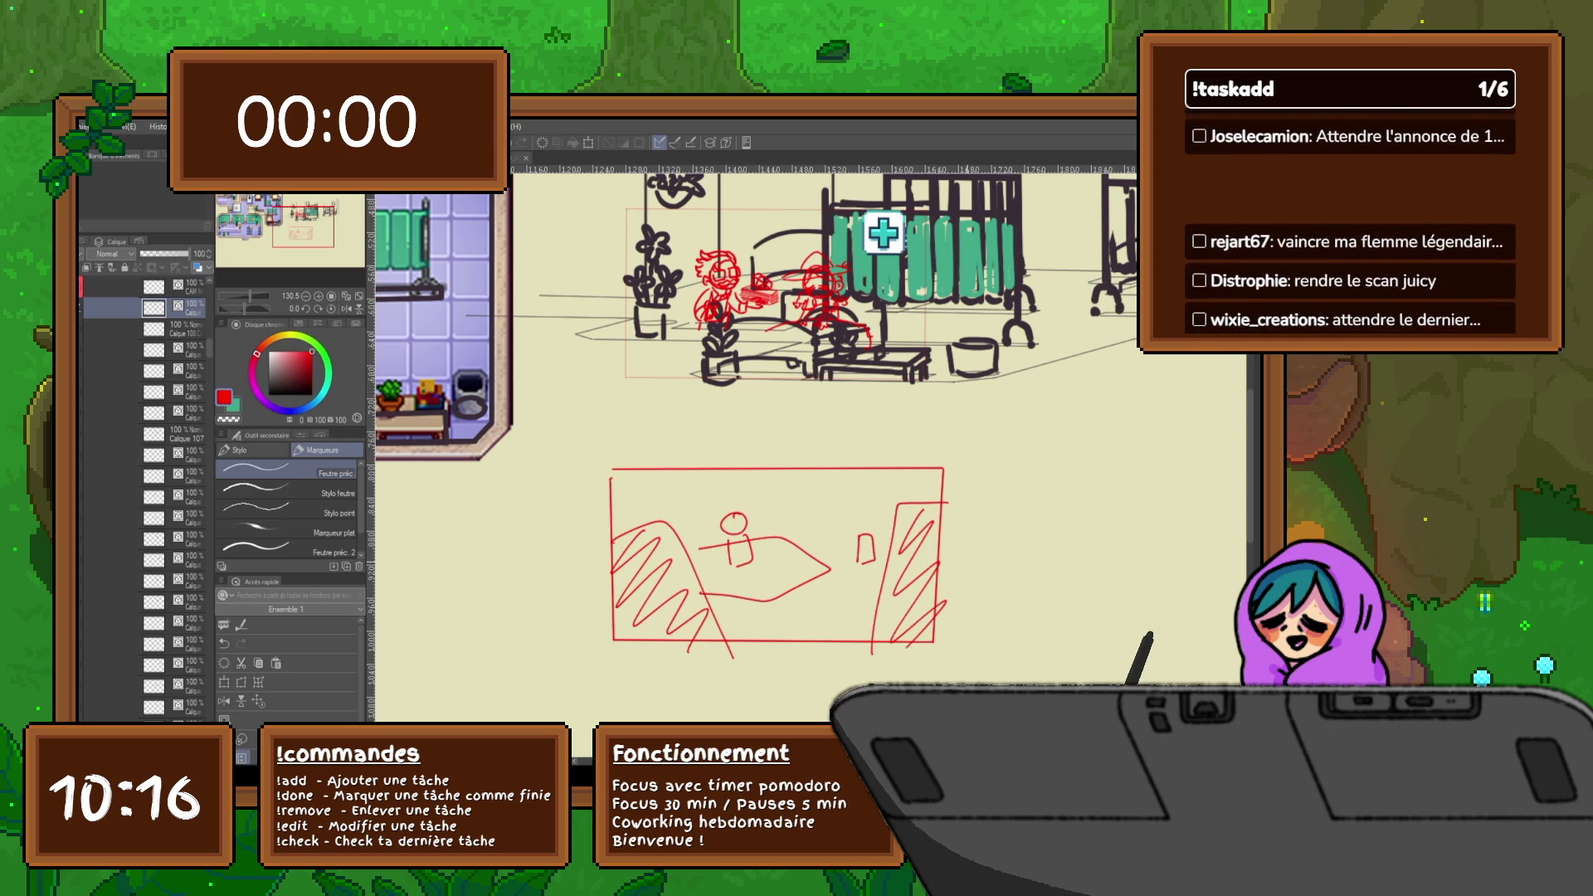
{"action": "mouse_move", "coordinate": [663, 498]}
{"action": "left_mouse_down"}
{"action": "mouse_move", "coordinate": [560, 503]}
{"action": "mouse_move", "coordinate": [721, 495]}
{"action": "mouse_move", "coordinate": [782, 460]}
{"action": "left_mouse_up"}
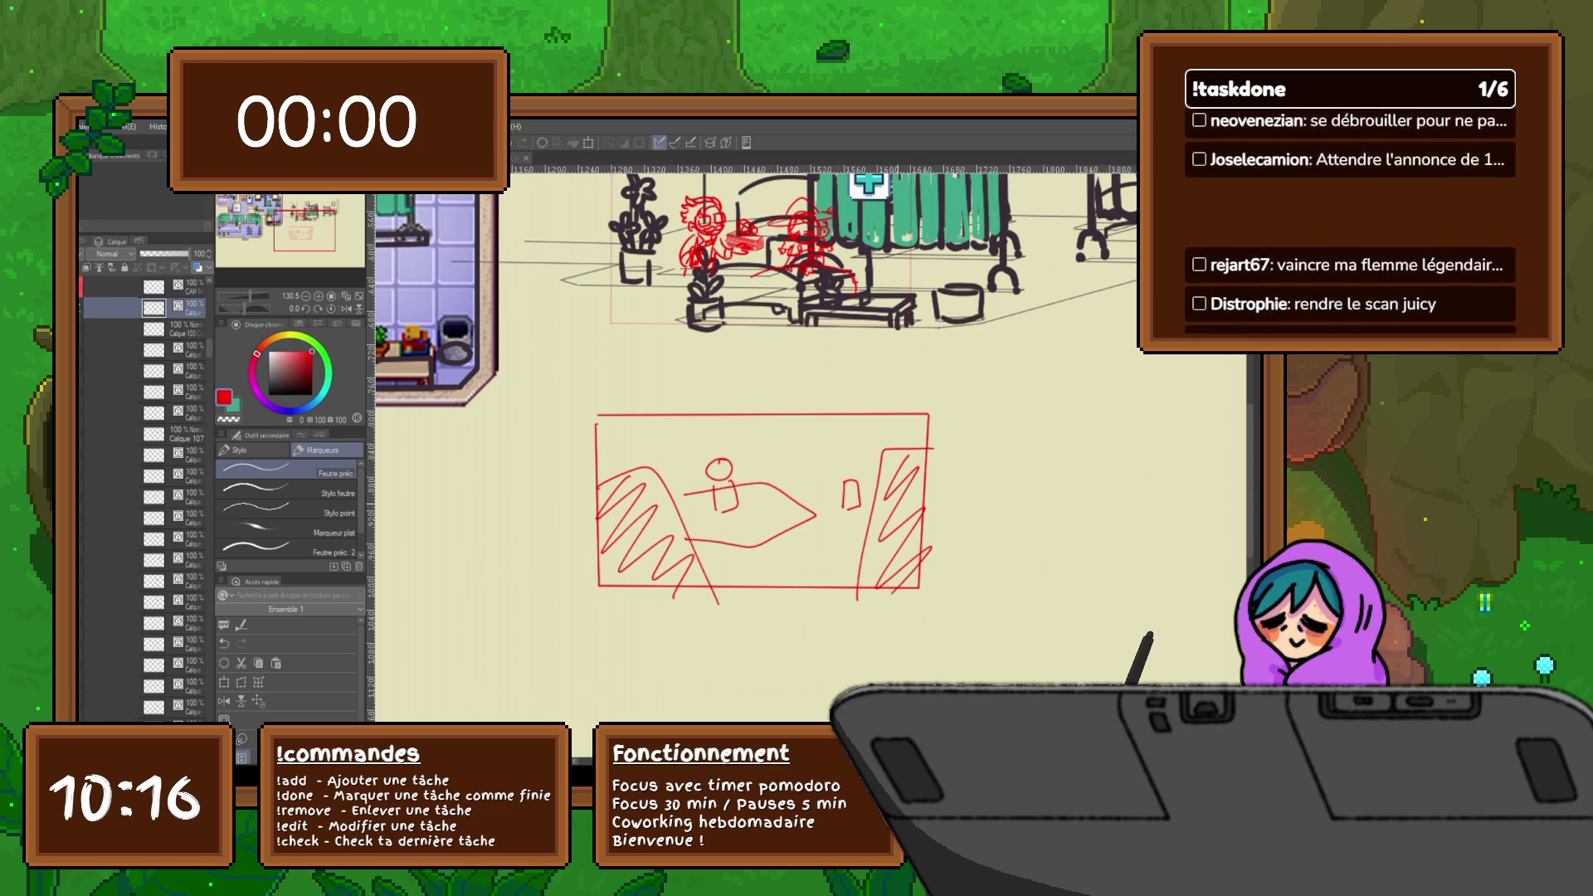
{"action": "mouse_move", "coordinate": [847, 408]}
{"action": "left_mouse_down"}
{"action": "mouse_move", "coordinate": [810, 445]}
{"action": "mouse_move", "coordinate": [897, 408]}
{"action": "left_mouse_up"}
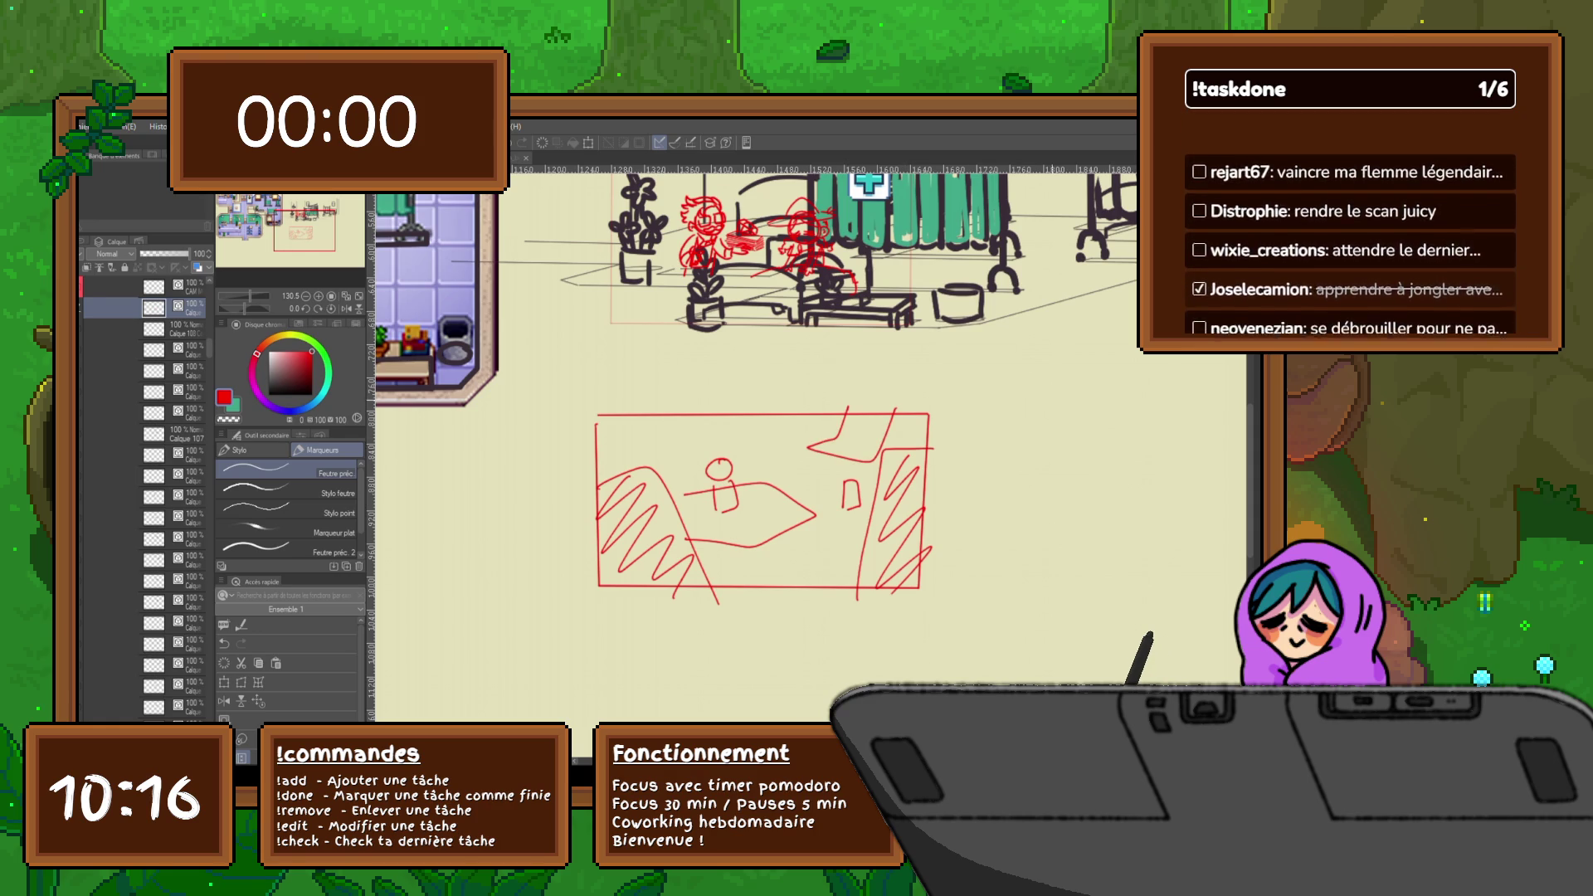
{"action": "key", "text": "m"}
{"action": "scroll", "coordinate": [856, 373], "scroll_direction": "up", "scroll_amount": 3}
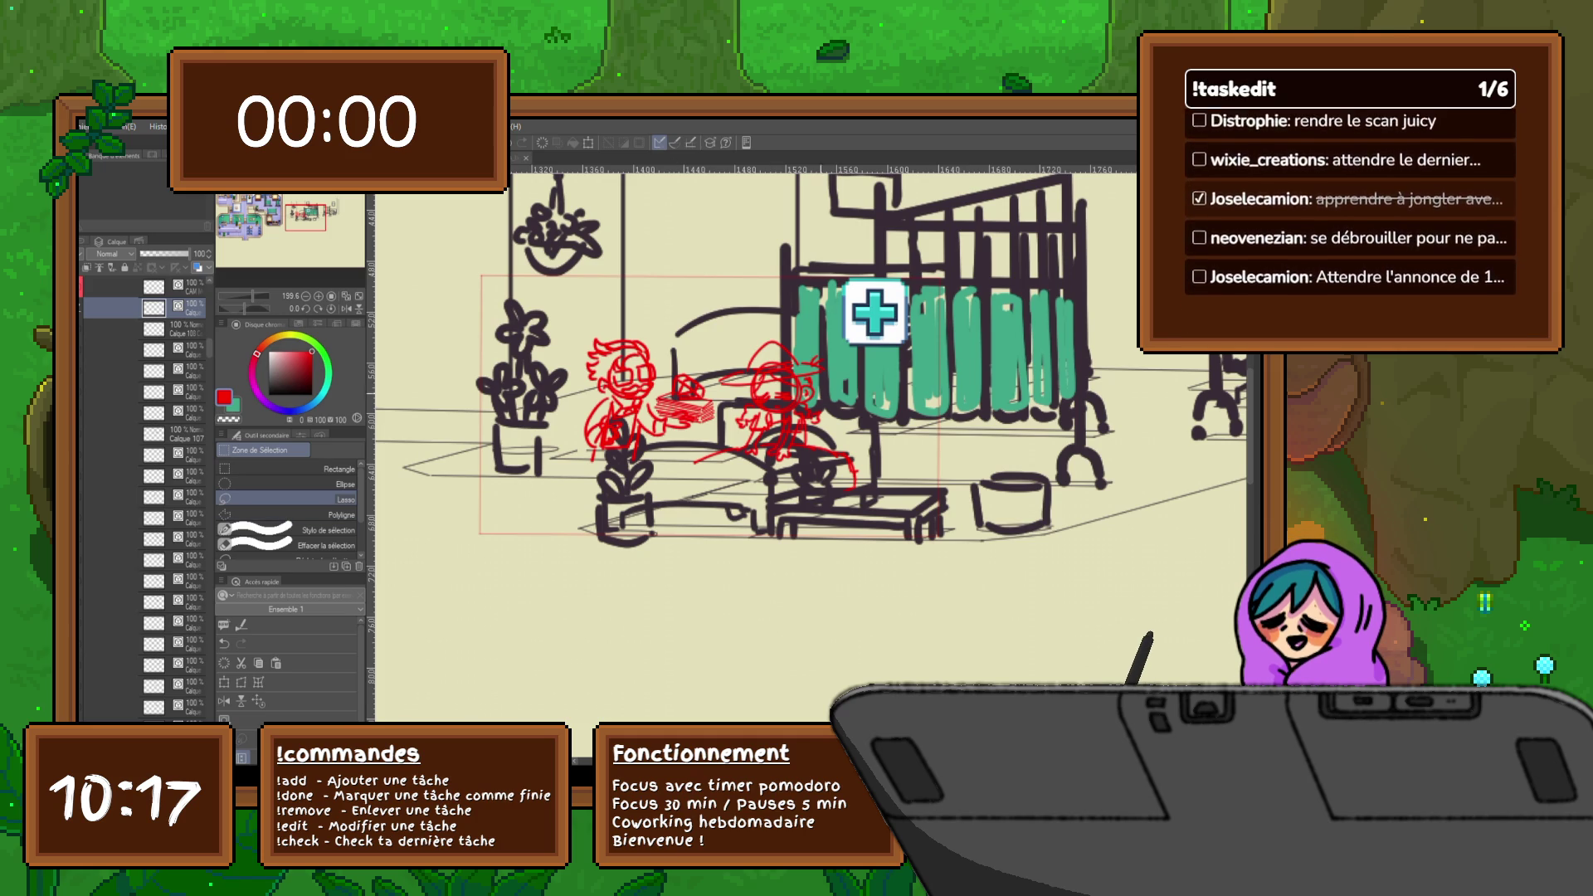
- Zoom back onto the ward scene and widen the Layer palette so full layer names show
{"action": "scroll", "coordinate": [809, 382], "scroll_direction": "up", "scroll_amount": 3}
{"action": "scroll", "coordinate": [809, 374], "scroll_direction": "down", "scroll_amount": 3}
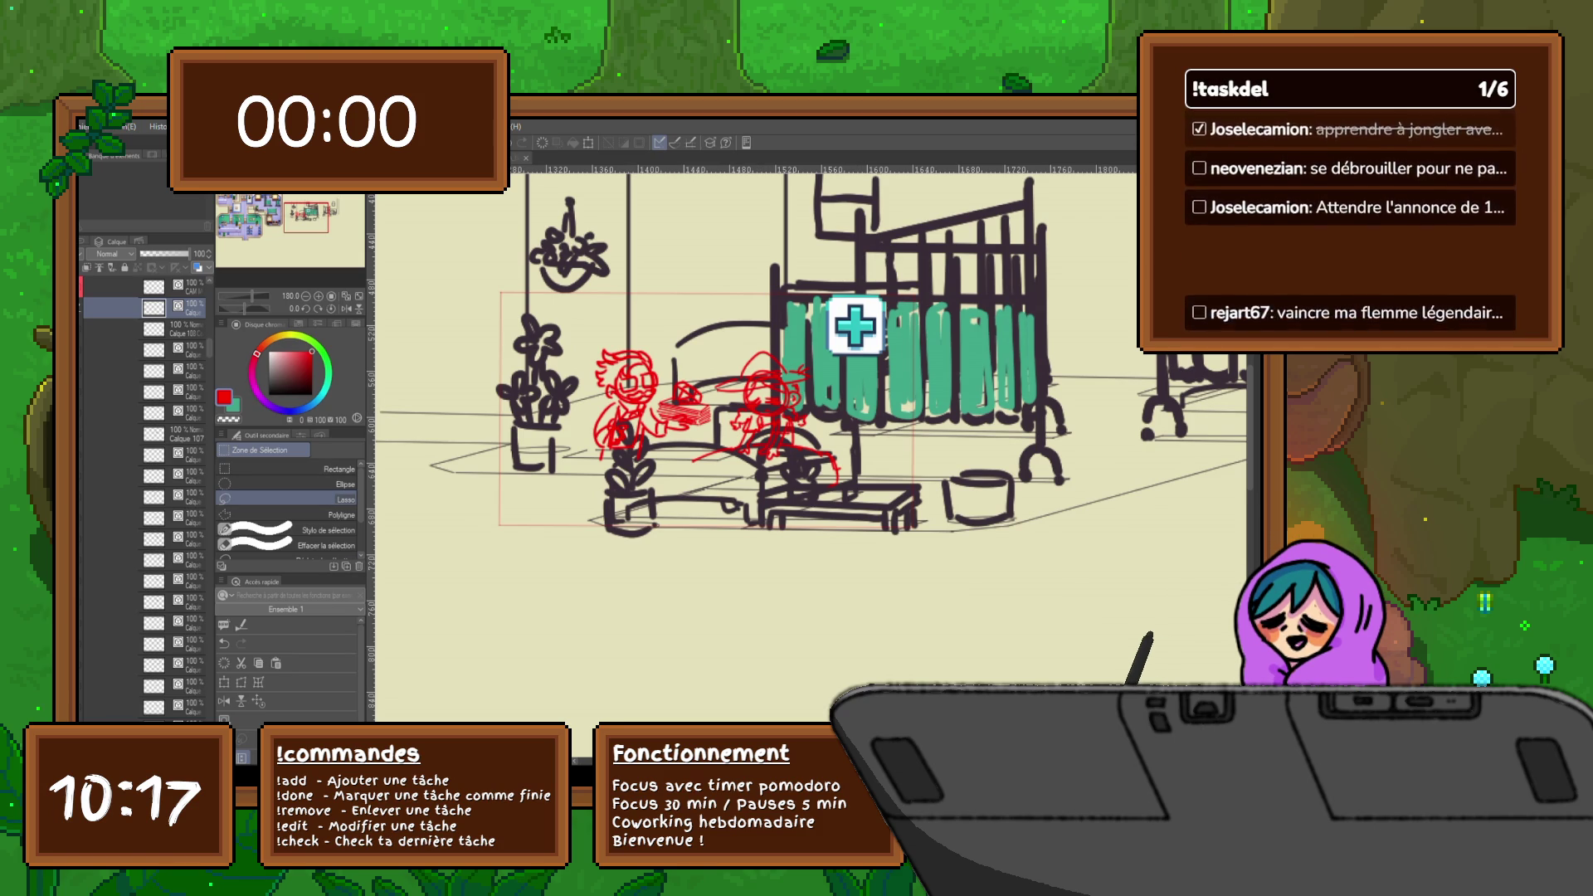
{"action": "left_click_drag", "start_coordinate": [369, 456], "coordinate": [425, 456]}
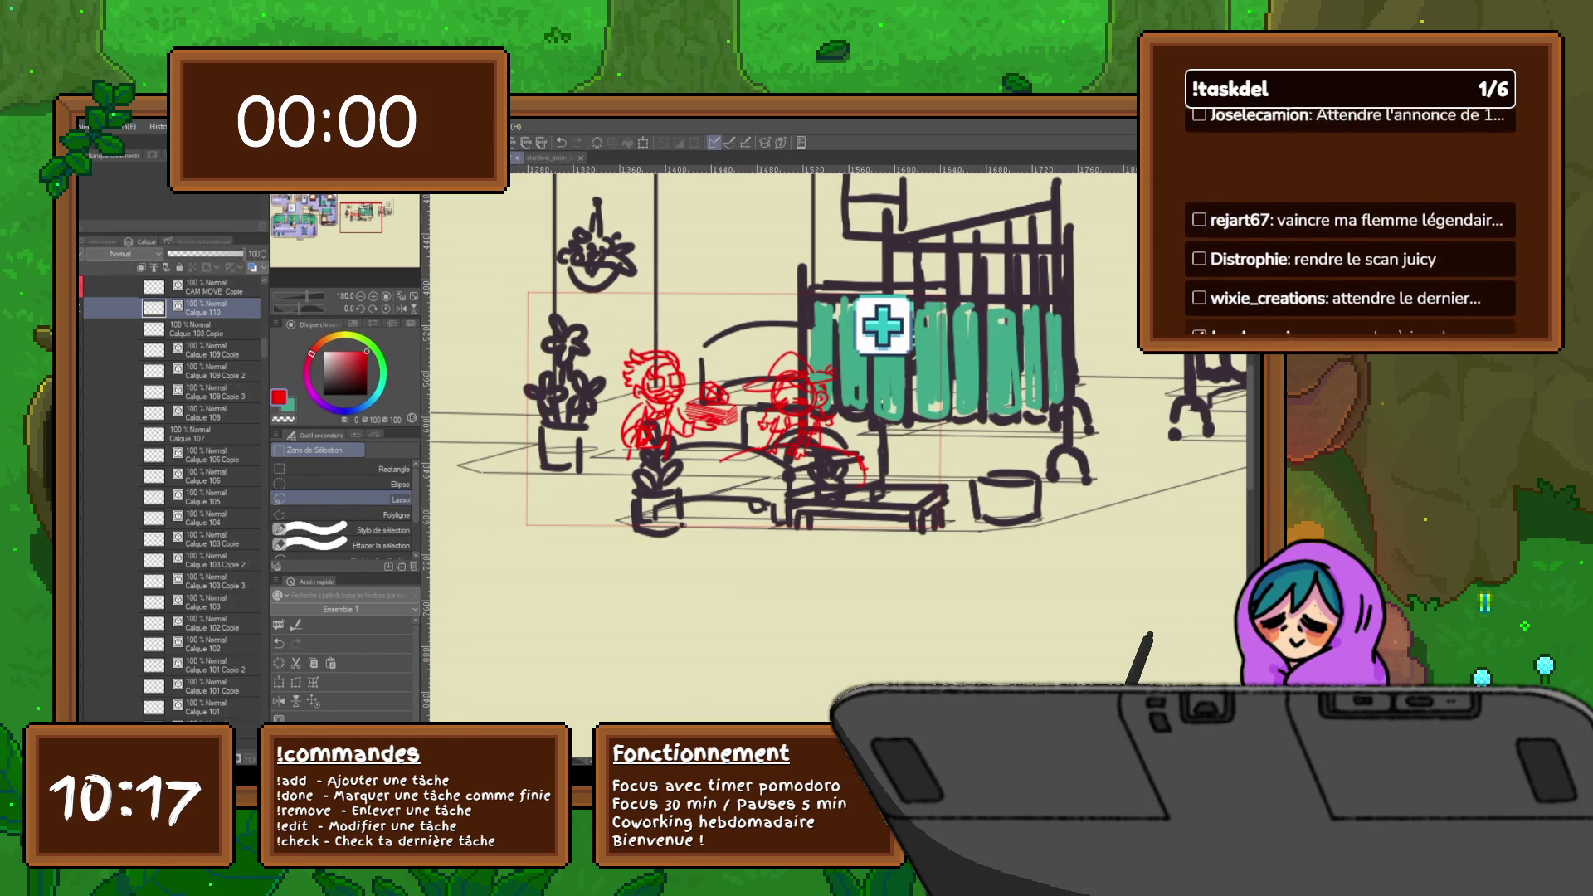
- Briefly delete and restore the second red character, then group Calque 109 into a new folder
{"action": "key", "text": "Delete"}
{"action": "key", "text": "ctrl+z"}
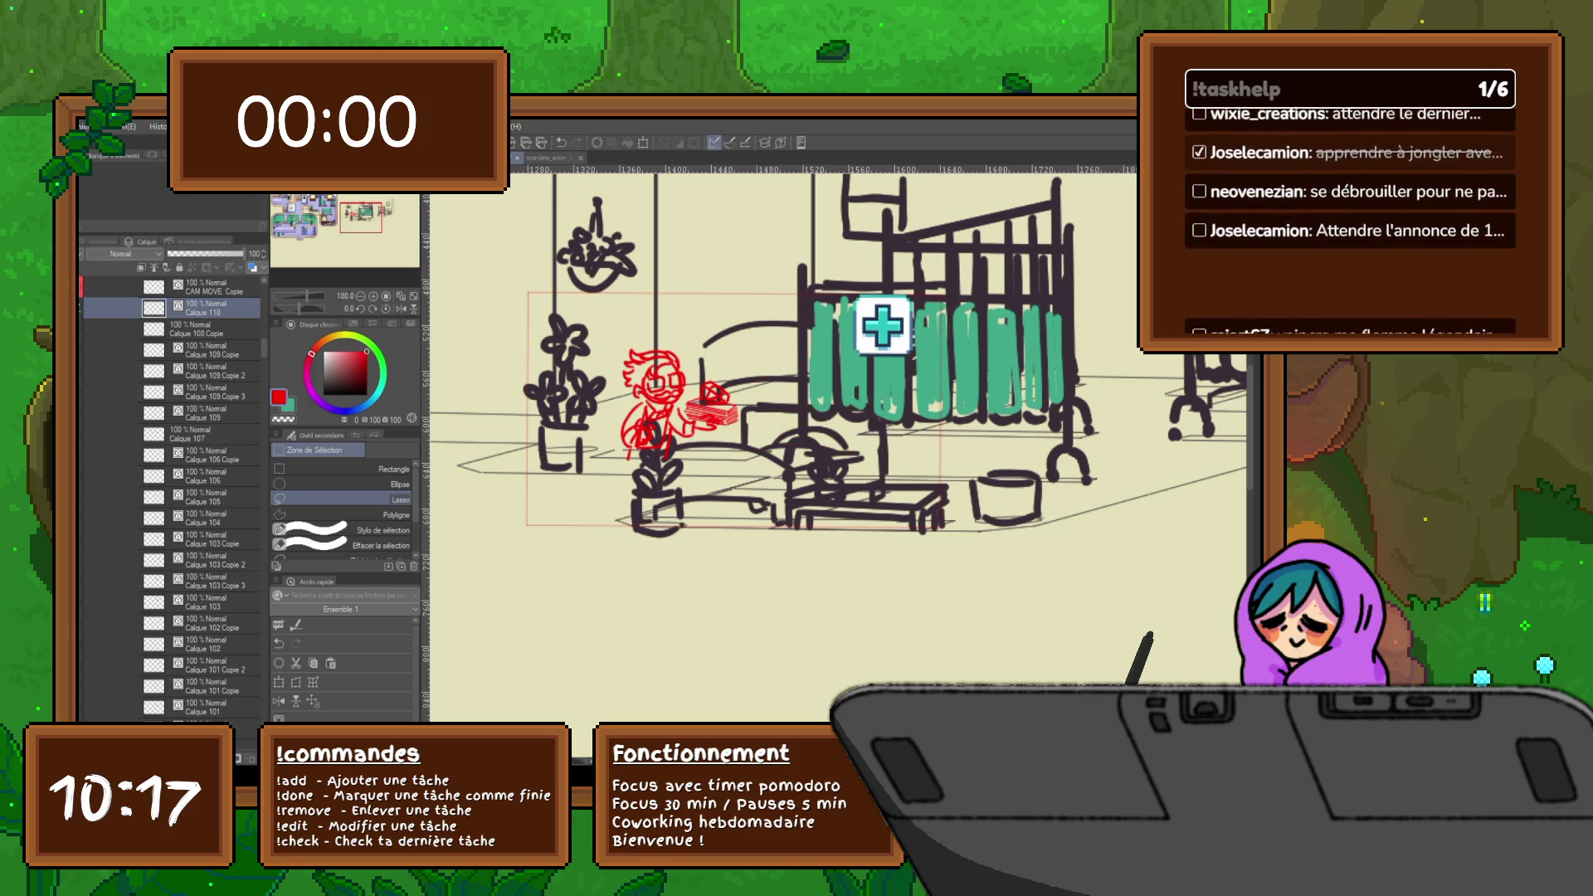
{"action": "left_click", "coordinate": [208, 412]}
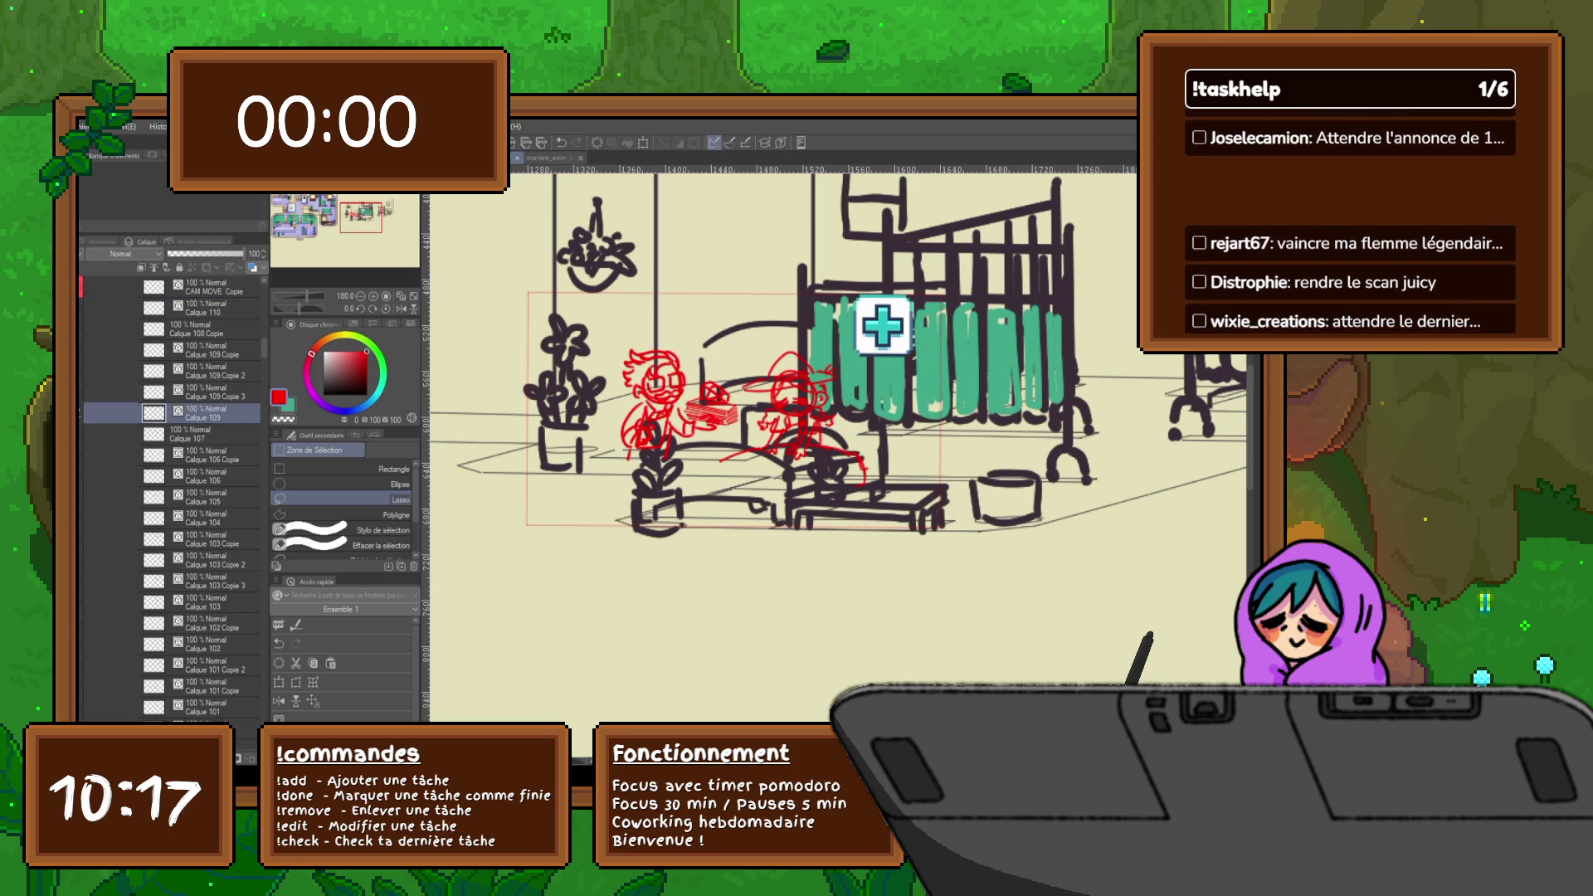
{"action": "key", "text": "ctrl+g"}
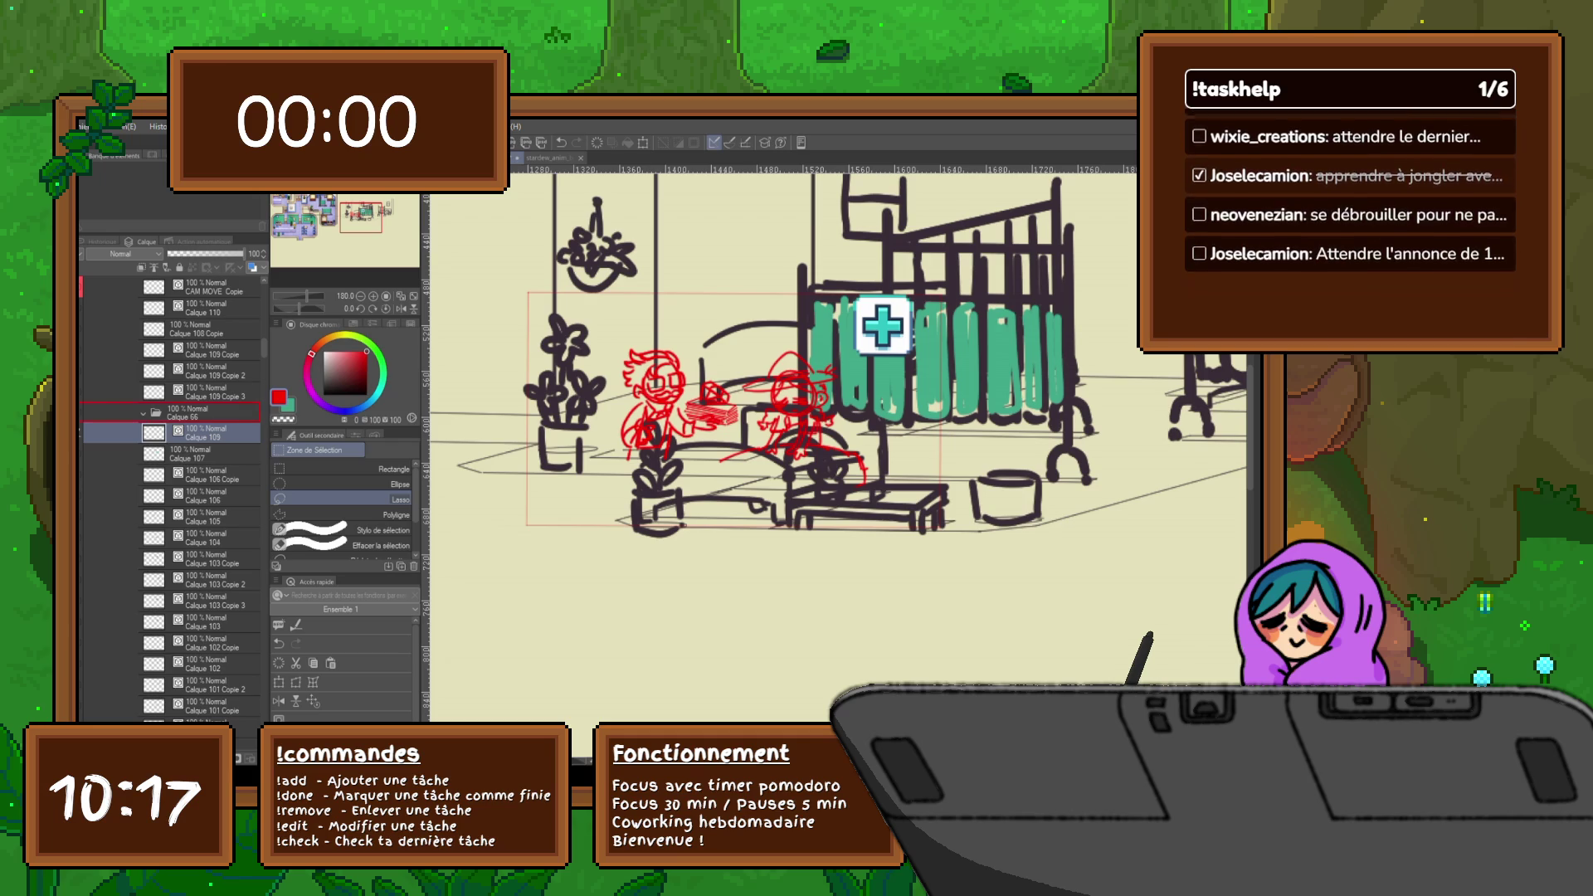
- Move layers Calque 110 through Calque 109 Copie 3 into the Calque 66 folder and collapse it
{"action": "left_click", "coordinate": [207, 392]}
{"action": "left_click", "coordinate": [207, 308], "text": "shift"}
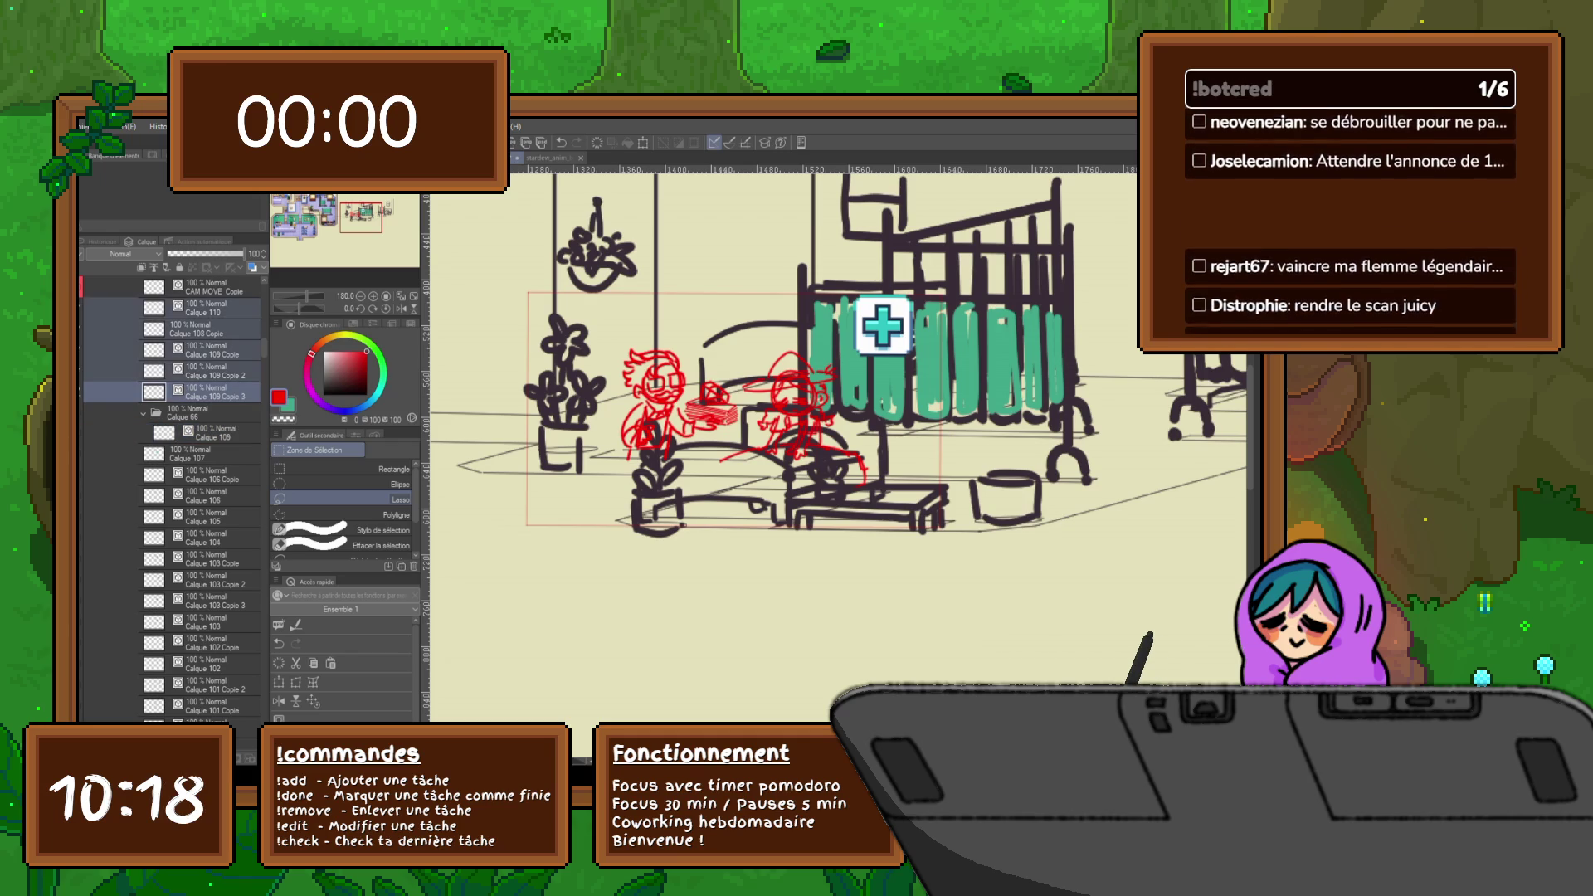
{"action": "left_click_drag", "start_coordinate": [208, 391], "coordinate": [203, 412]}
{"action": "left_click", "coordinate": [144, 308]}
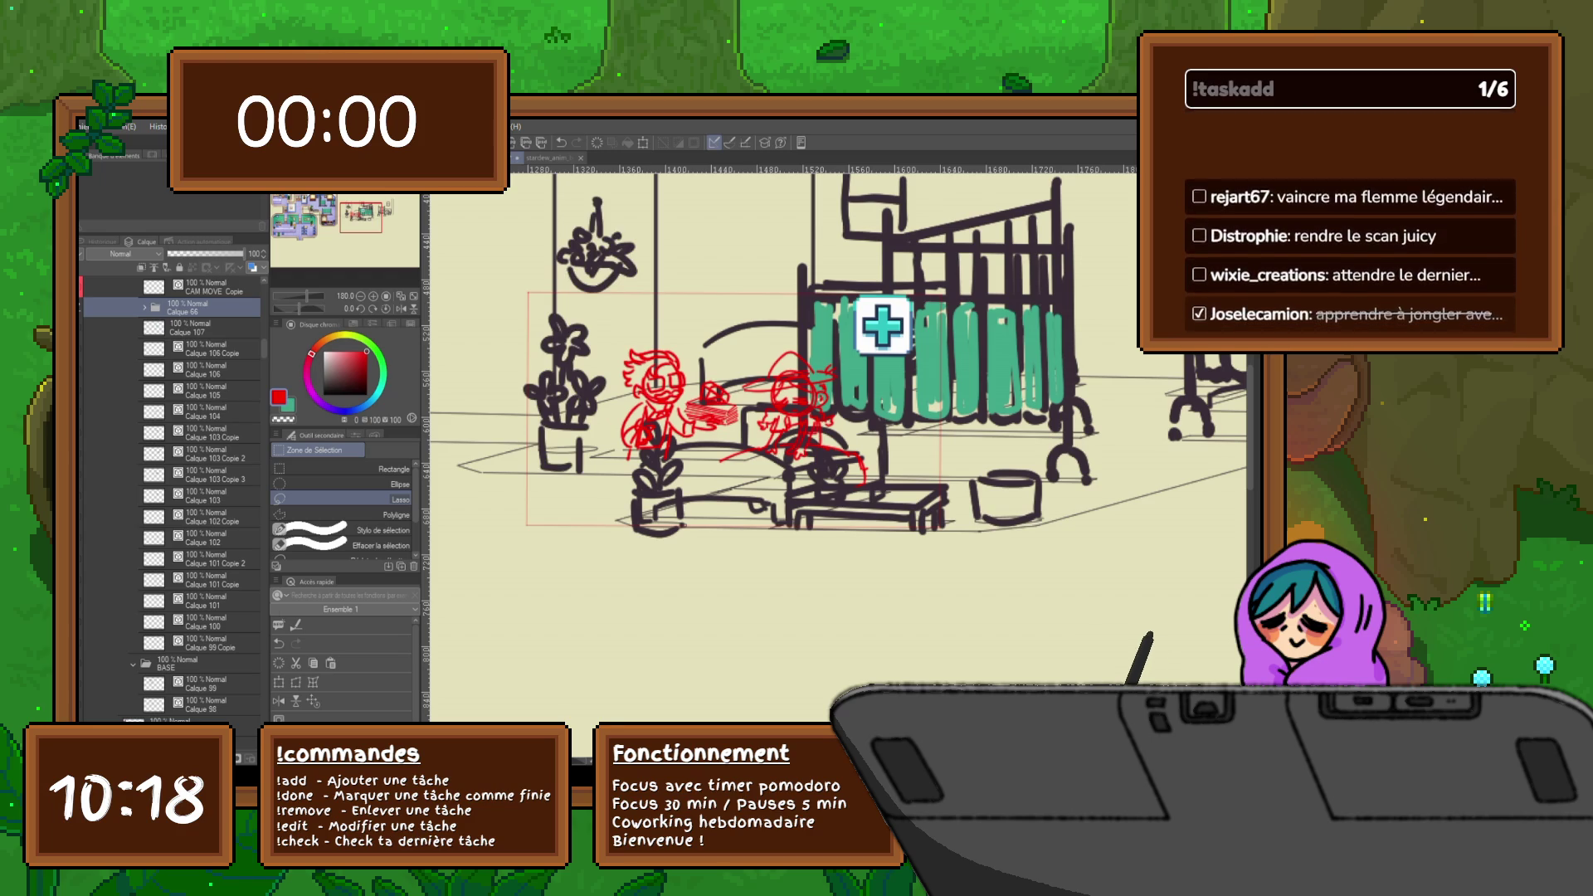
- Flip between frames to compare versions, ending on the one with redrawn bed legs
{"action": "left_click_drag", "start_coordinate": [845, 234], "coordinate": [905, 184]}
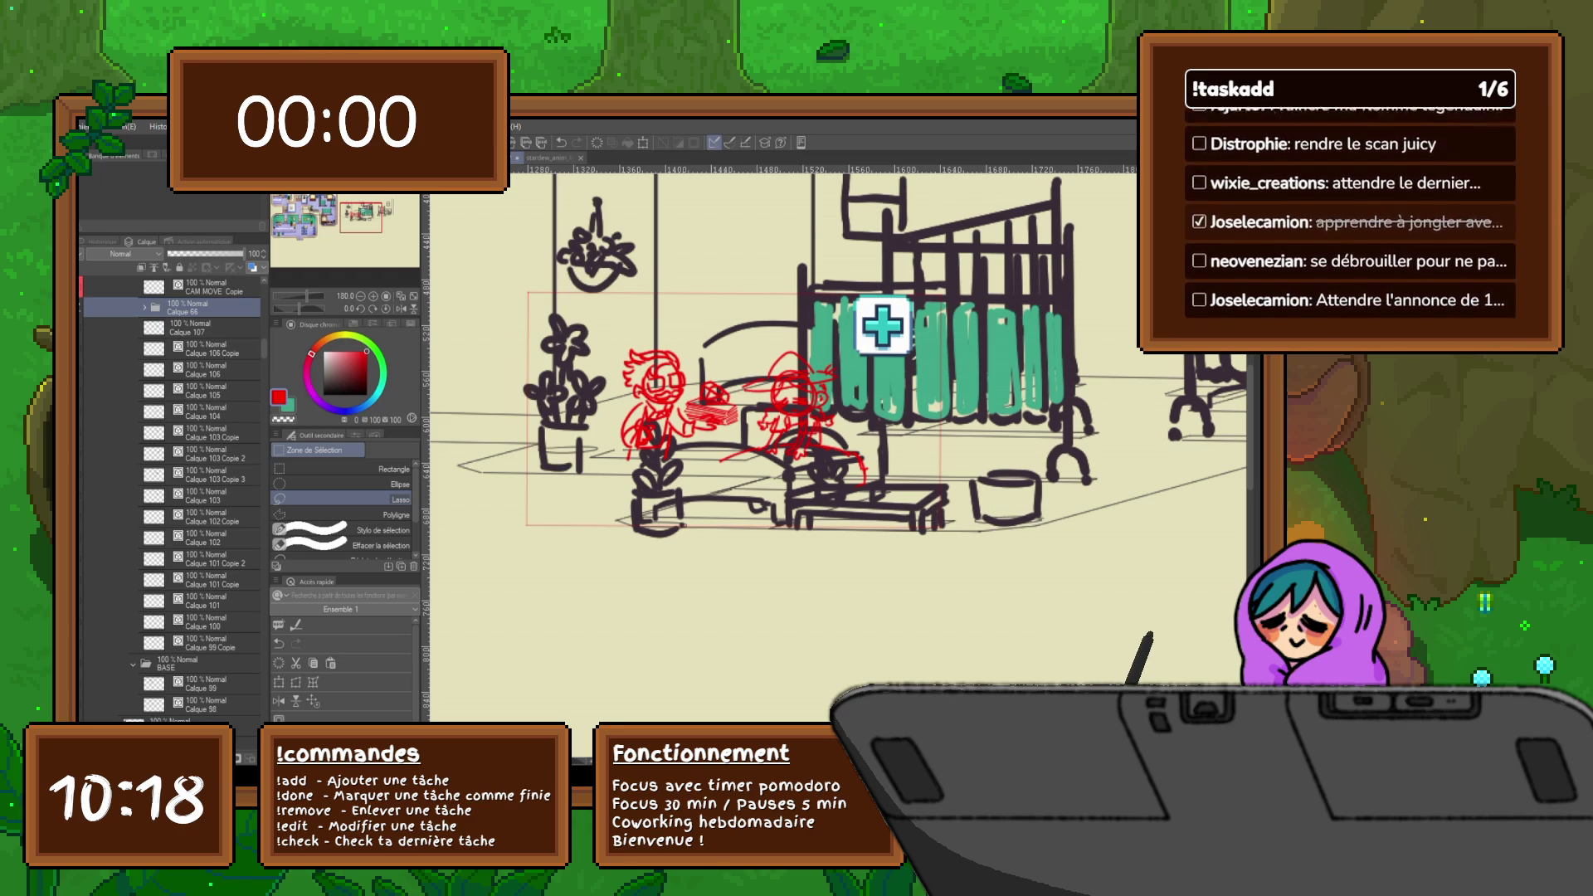
{"action": "key", "text": "Right"}
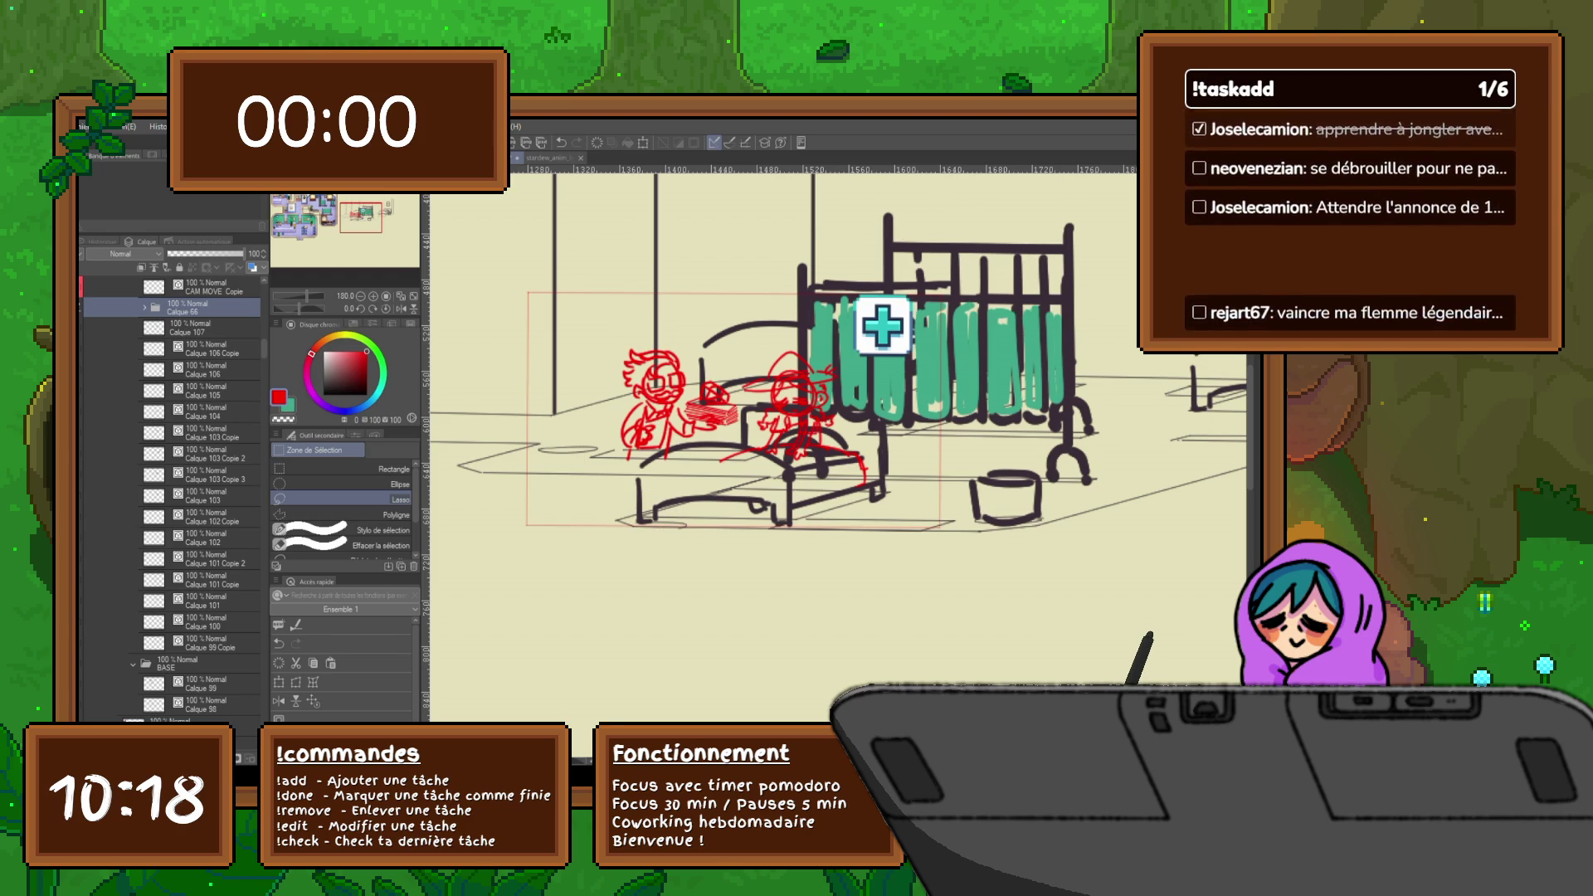
{"action": "key", "text": "Right"}
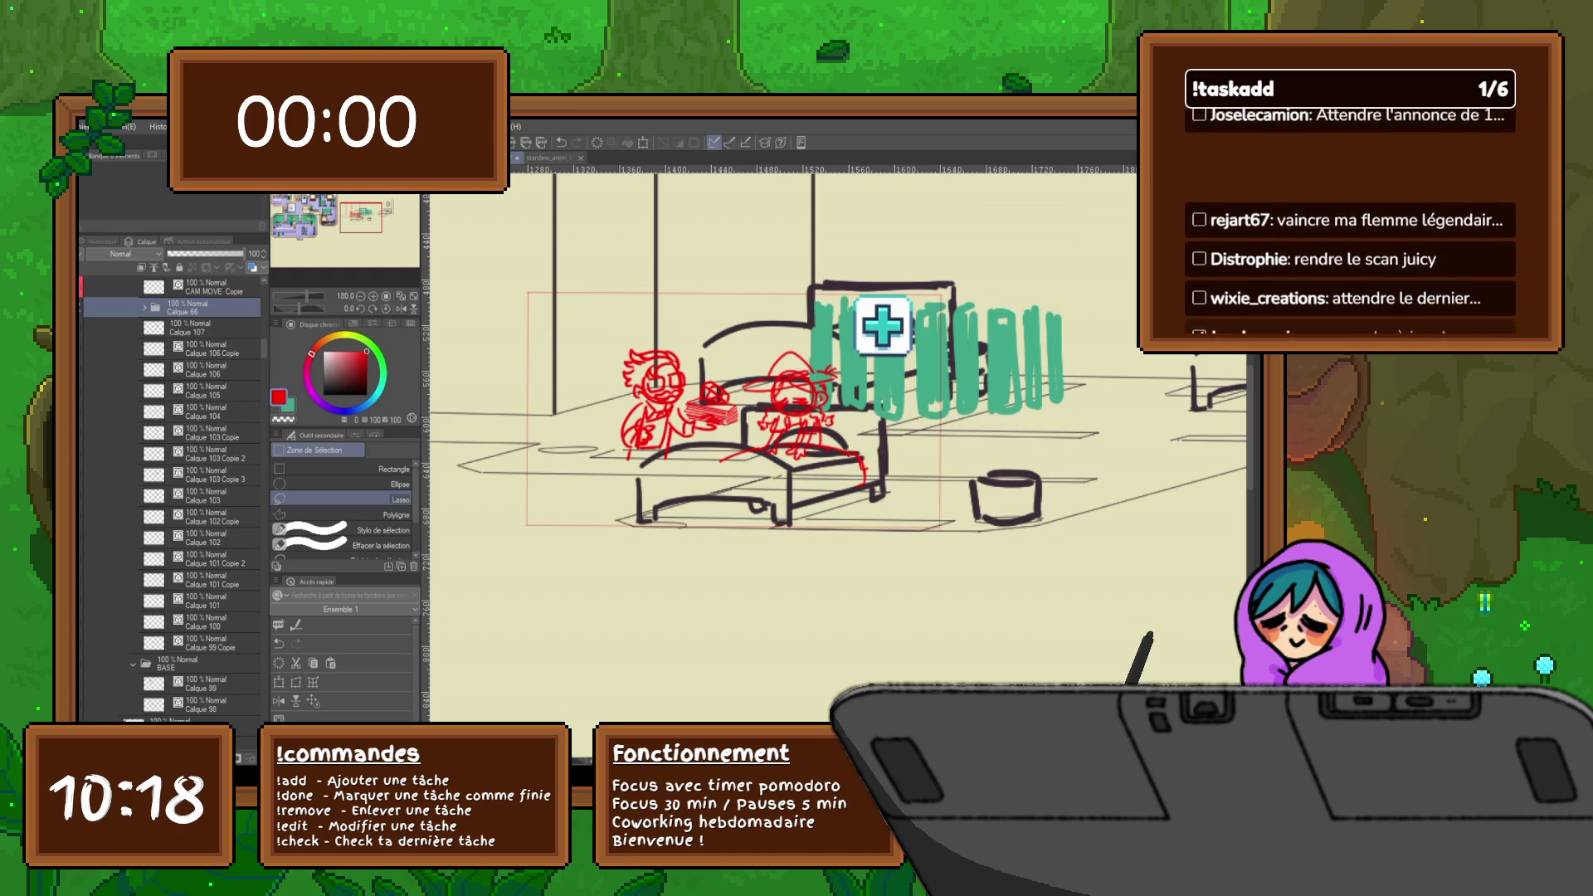
{"action": "key", "text": "Left"}
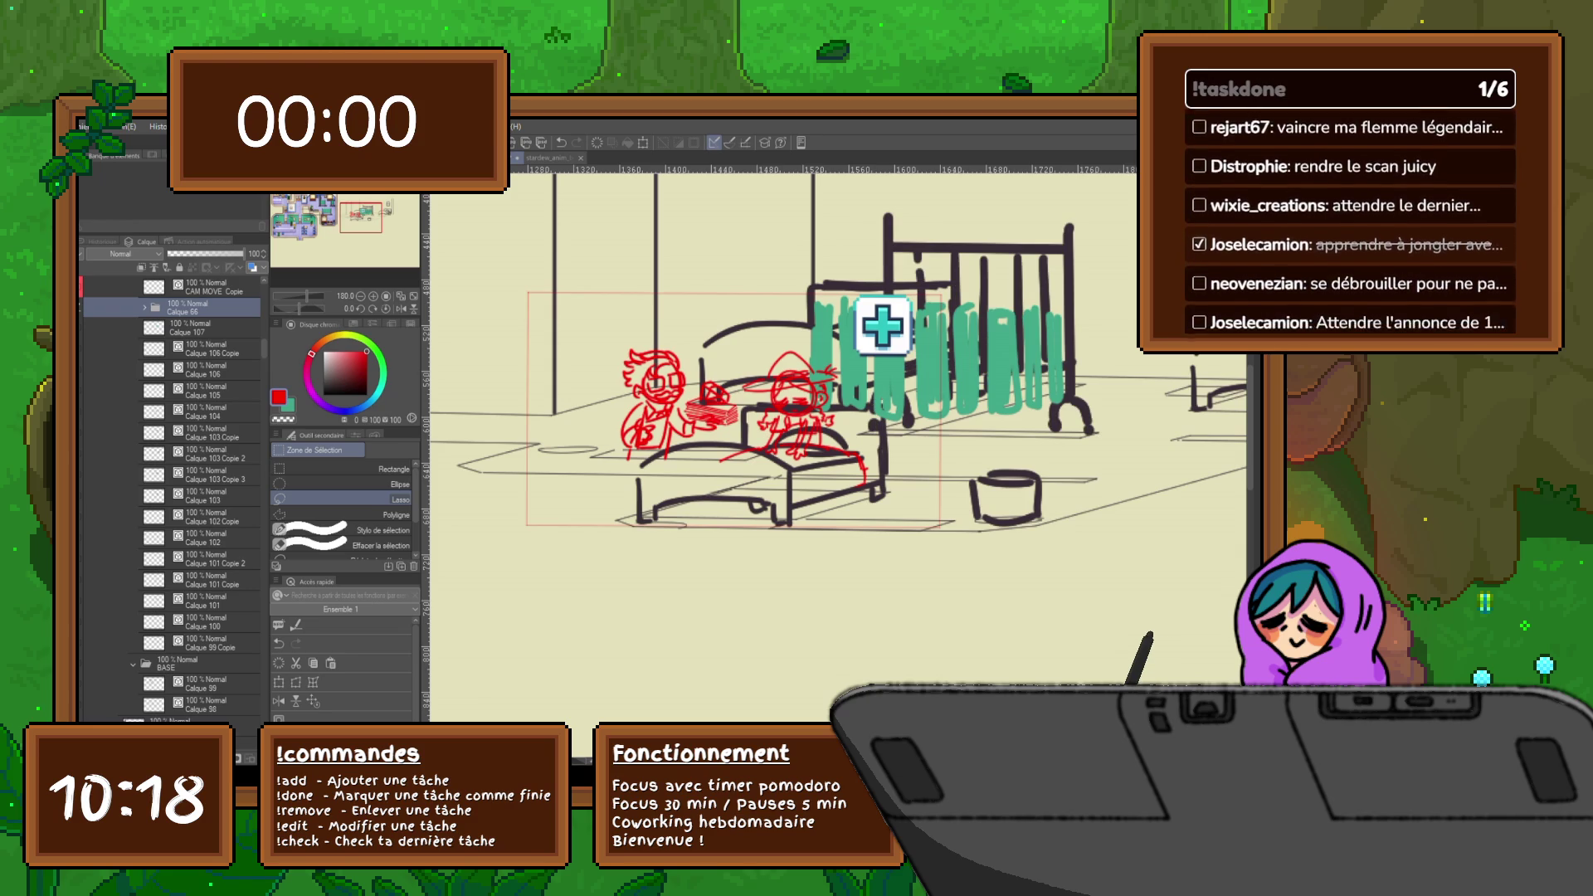
{"action": "key", "text": "Right"}
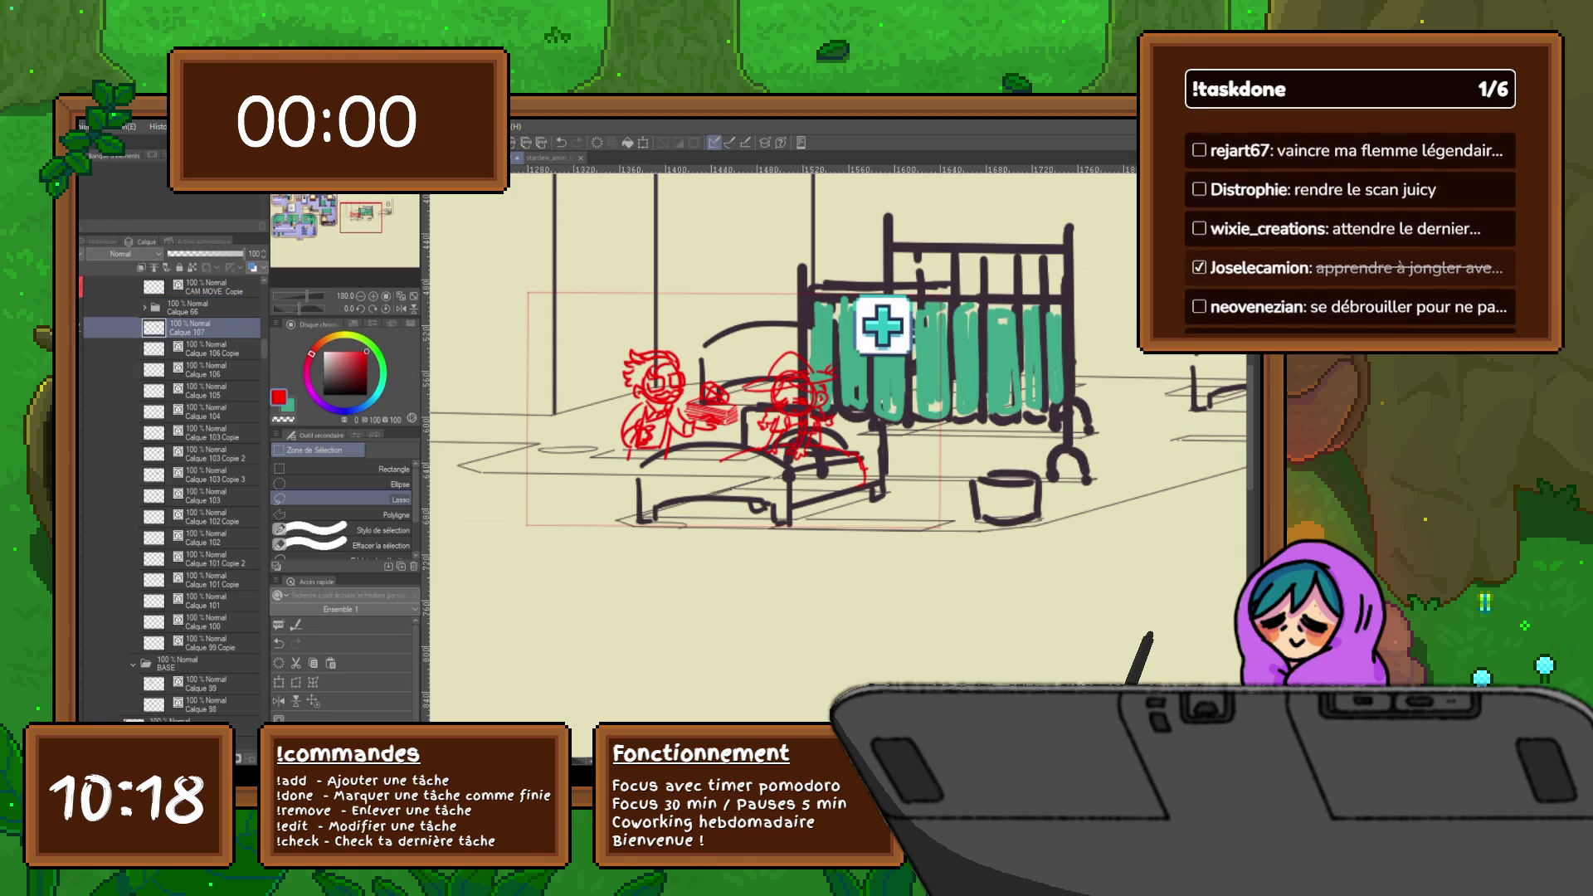
- Move Calque 107 below Calque 103 Copie 2, then reposition the bed and green curtain
{"action": "left_click", "coordinate": [212, 475]}
{"action": "left_click_drag", "start_coordinate": [203, 328], "coordinate": [203, 465]}
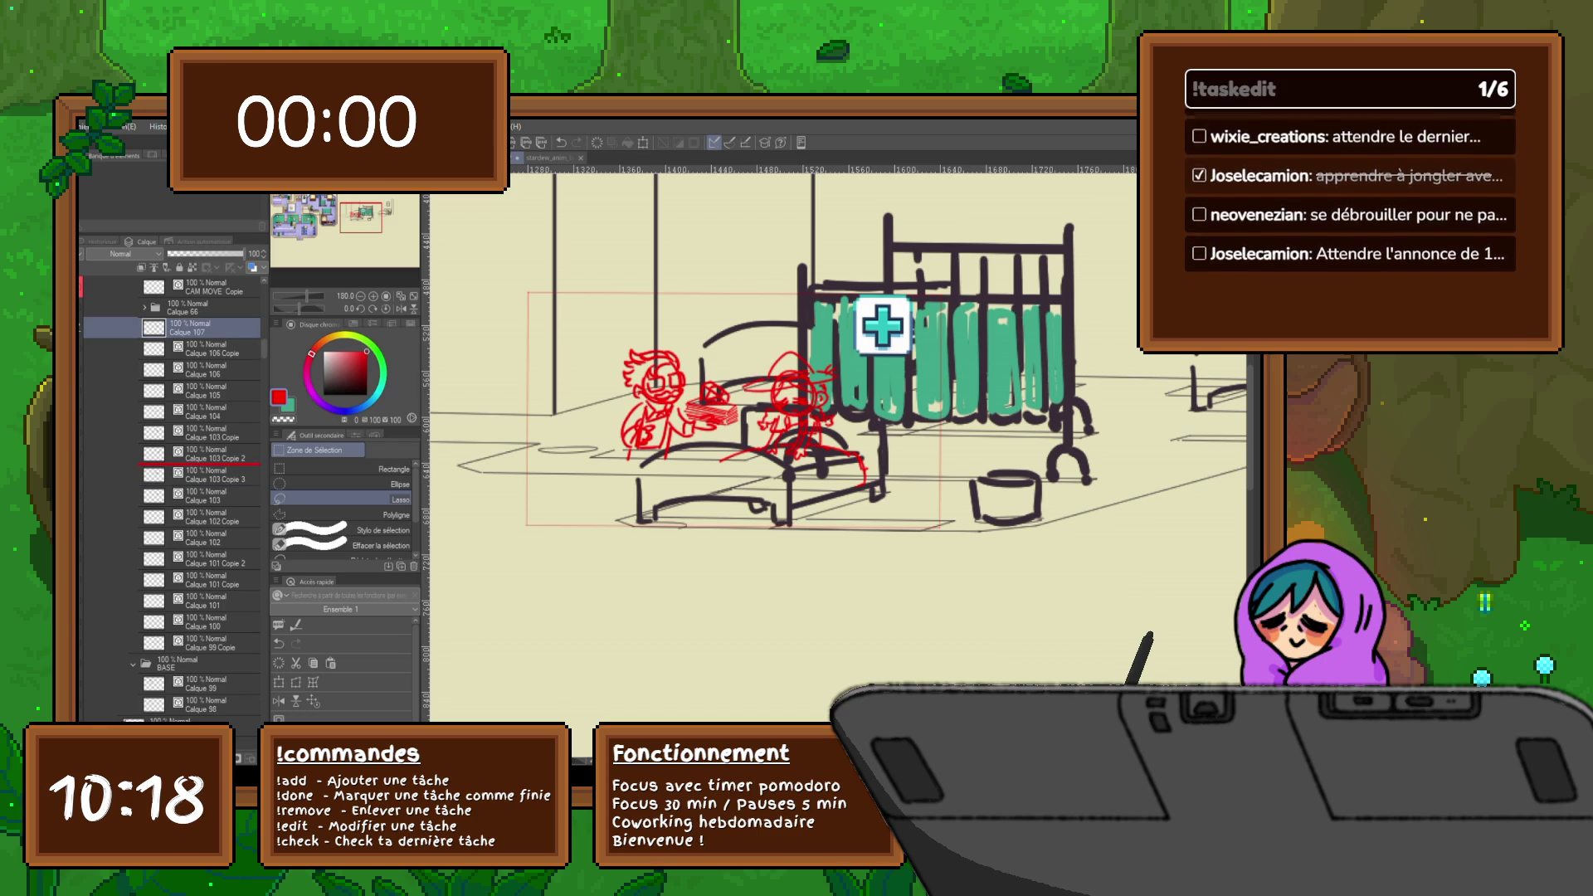
{"action": "left_click", "coordinate": [212, 475], "text": "ctrl"}
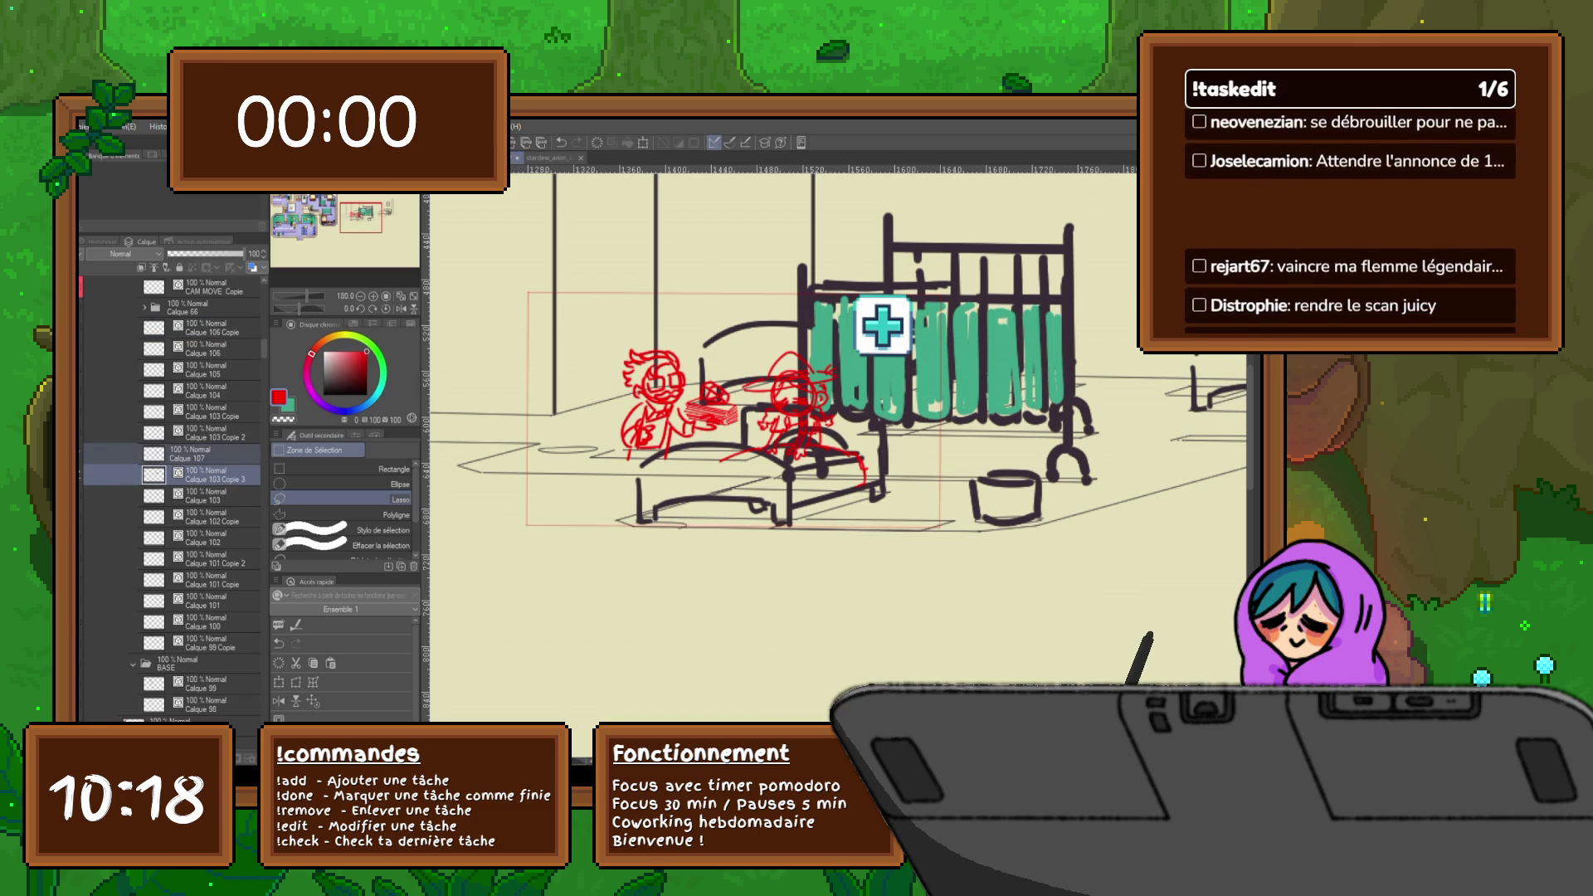
{"action": "key", "text": "ctrl+t"}
{"action": "left_click_drag", "start_coordinate": [937, 375], "coordinate": [838, 375]}
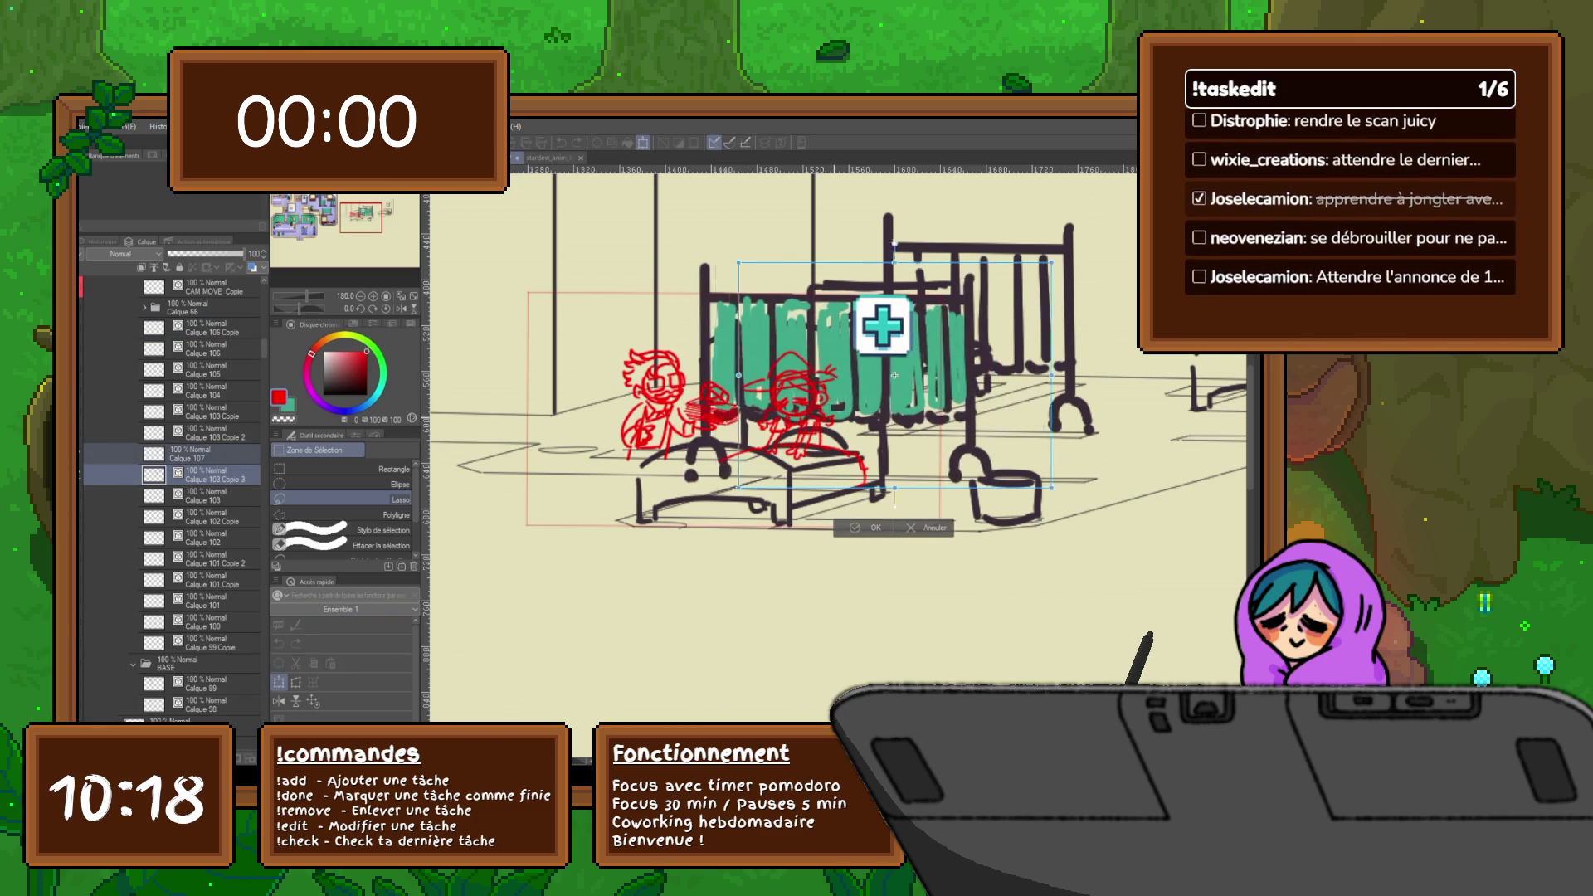
{"action": "left_click_drag", "start_coordinate": [838, 375], "coordinate": [940, 375]}
{"action": "key", "text": "Return"}
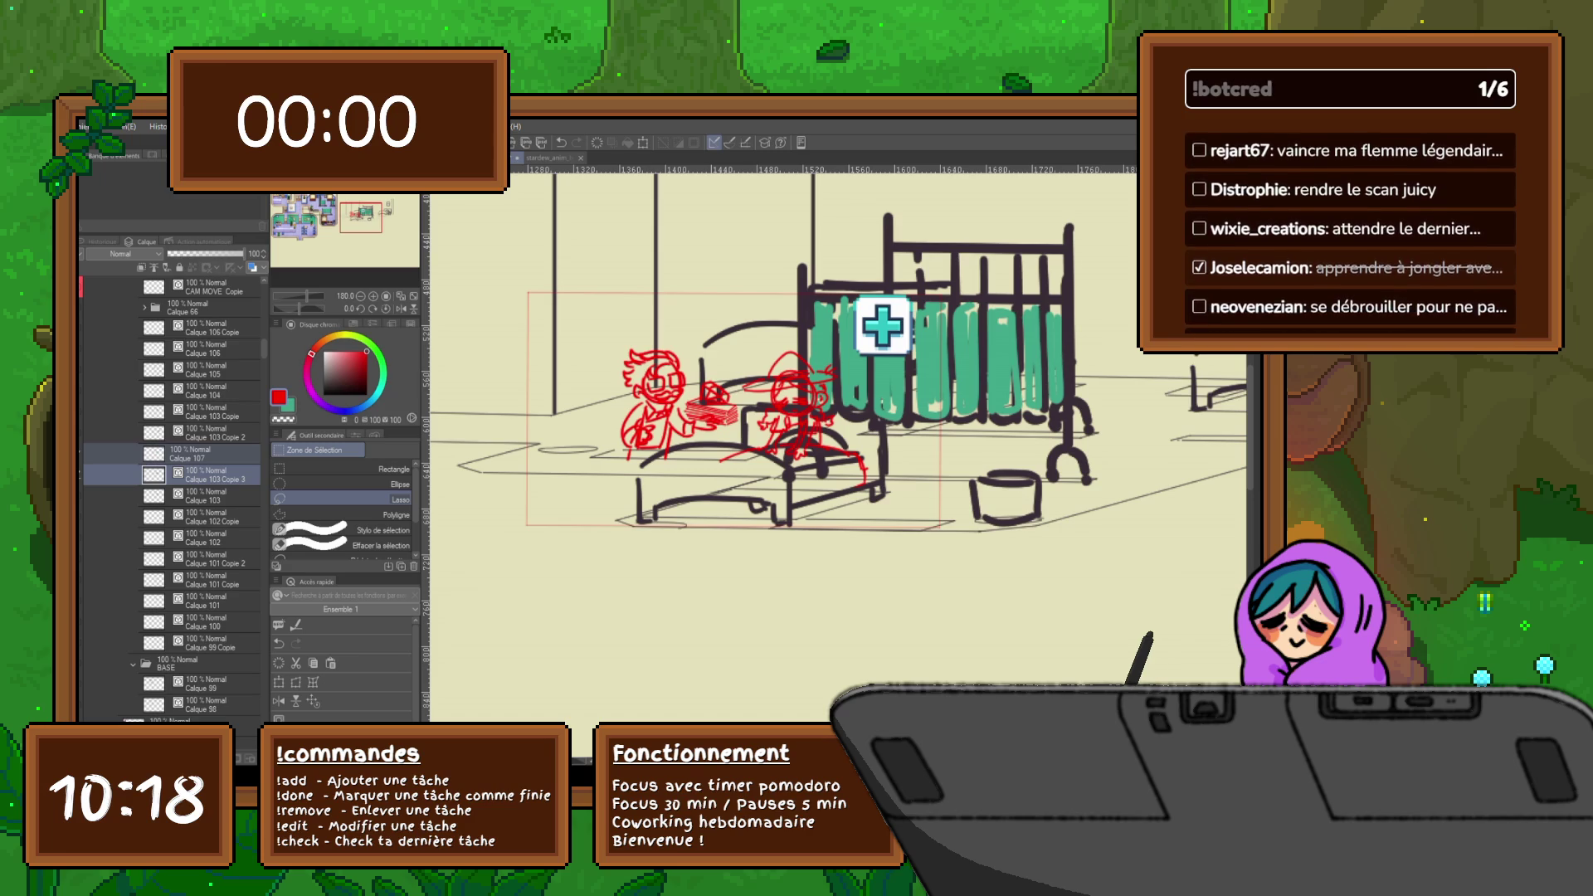
- Zoom out and scroll left to view the whole red skull storyboard page
{"action": "scroll", "coordinate": [830, 390], "scroll_direction": "down", "scroll_amount": 3}
{"action": "scroll", "coordinate": [710, 515], "scroll_direction": "down", "scroll_amount": 2}
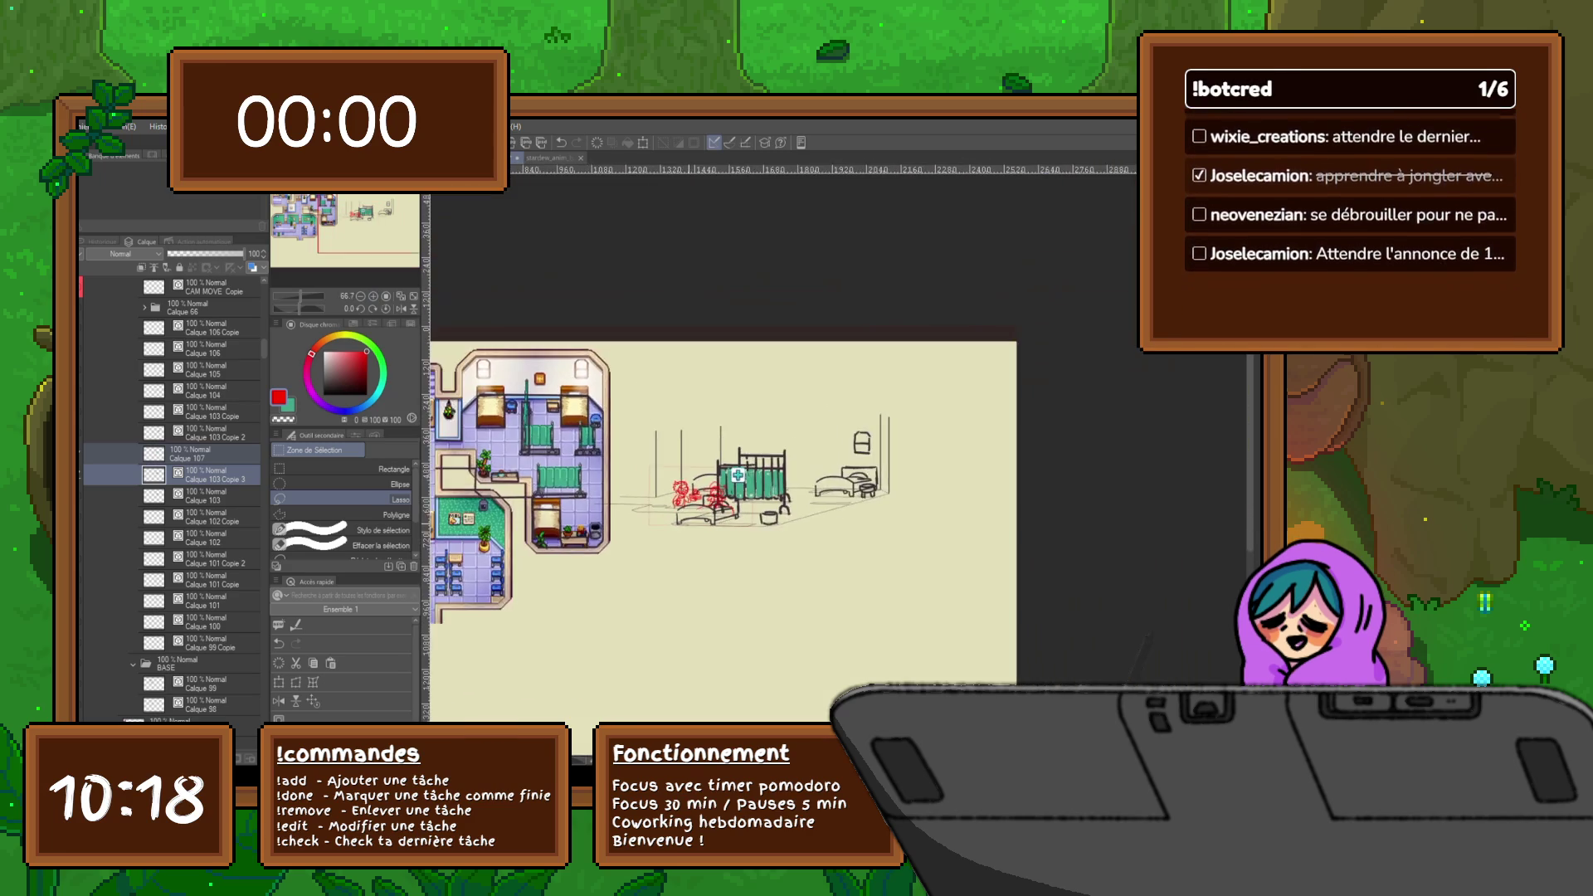
{"action": "scroll", "coordinate": [709, 515], "scroll_direction": "down", "scroll_amount": 2}
{"action": "scroll", "coordinate": [689, 497], "scroll_direction": "down", "scroll_amount": 3}
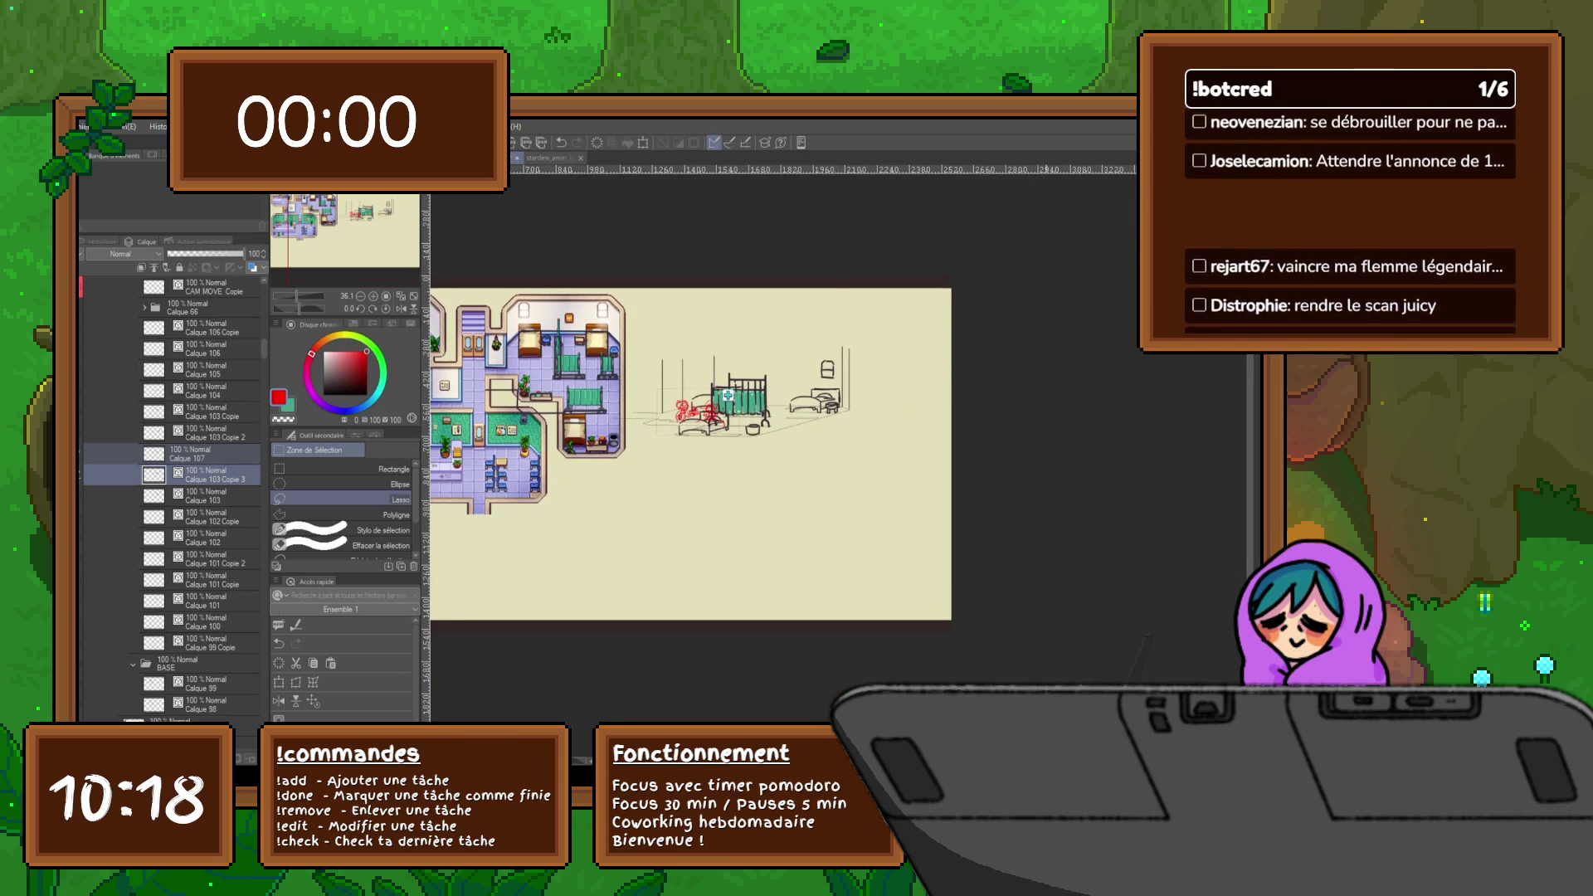
{"action": "scroll", "coordinate": [689, 457], "scroll_direction": "left", "scroll_amount": 3}
{"action": "scroll", "coordinate": [772, 453], "scroll_direction": "left", "scroll_amount": 1}
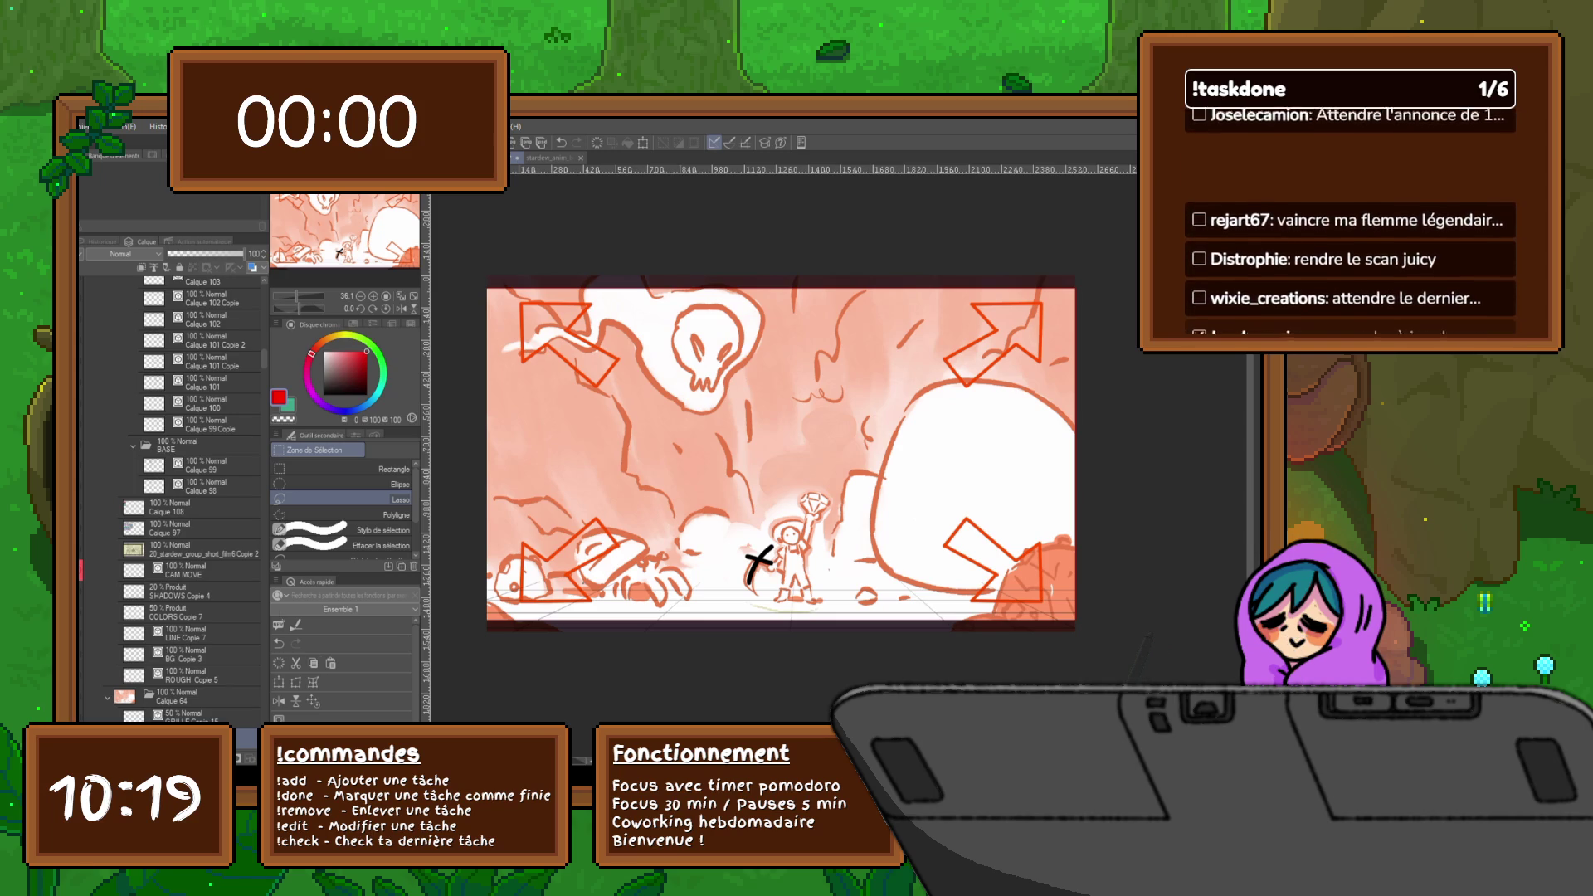
- Glance at the other panel, then return to the hospital ward frame with the floor plan
{"action": "key", "text": "Right"}
{"action": "key", "text": "Right"}
{"action": "key", "text": "Left"}
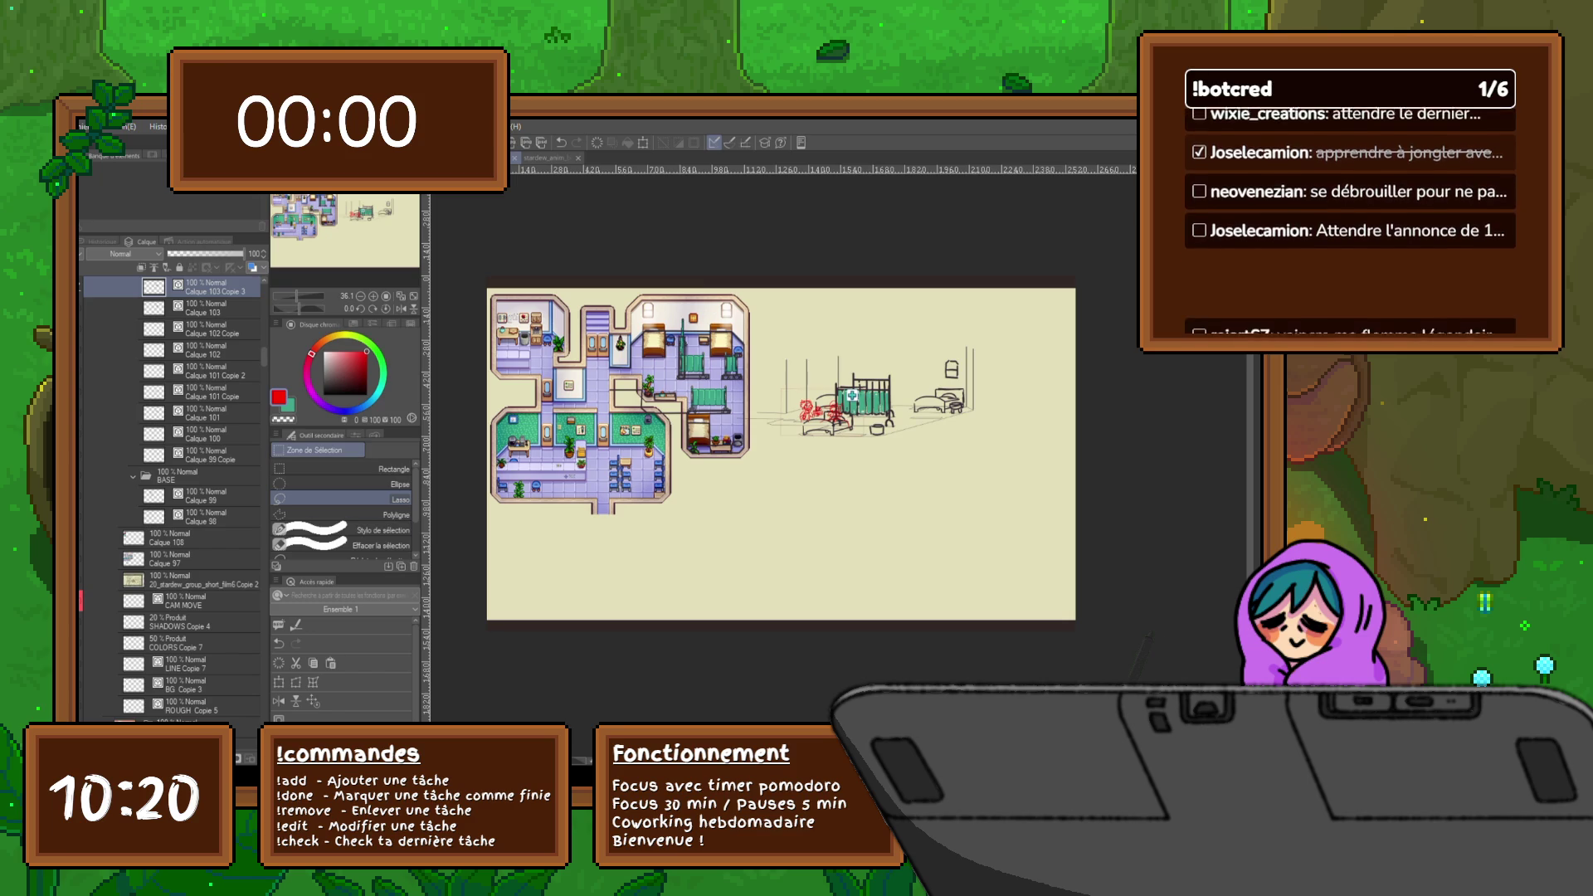
- Select the Calque 106 Copie layer and fold the PERS folder closed
{"action": "scroll", "coordinate": [169, 498], "scroll_direction": "up", "scroll_amount": 4}
{"action": "scroll", "coordinate": [169, 498], "scroll_direction": "up", "scroll_amount": 1}
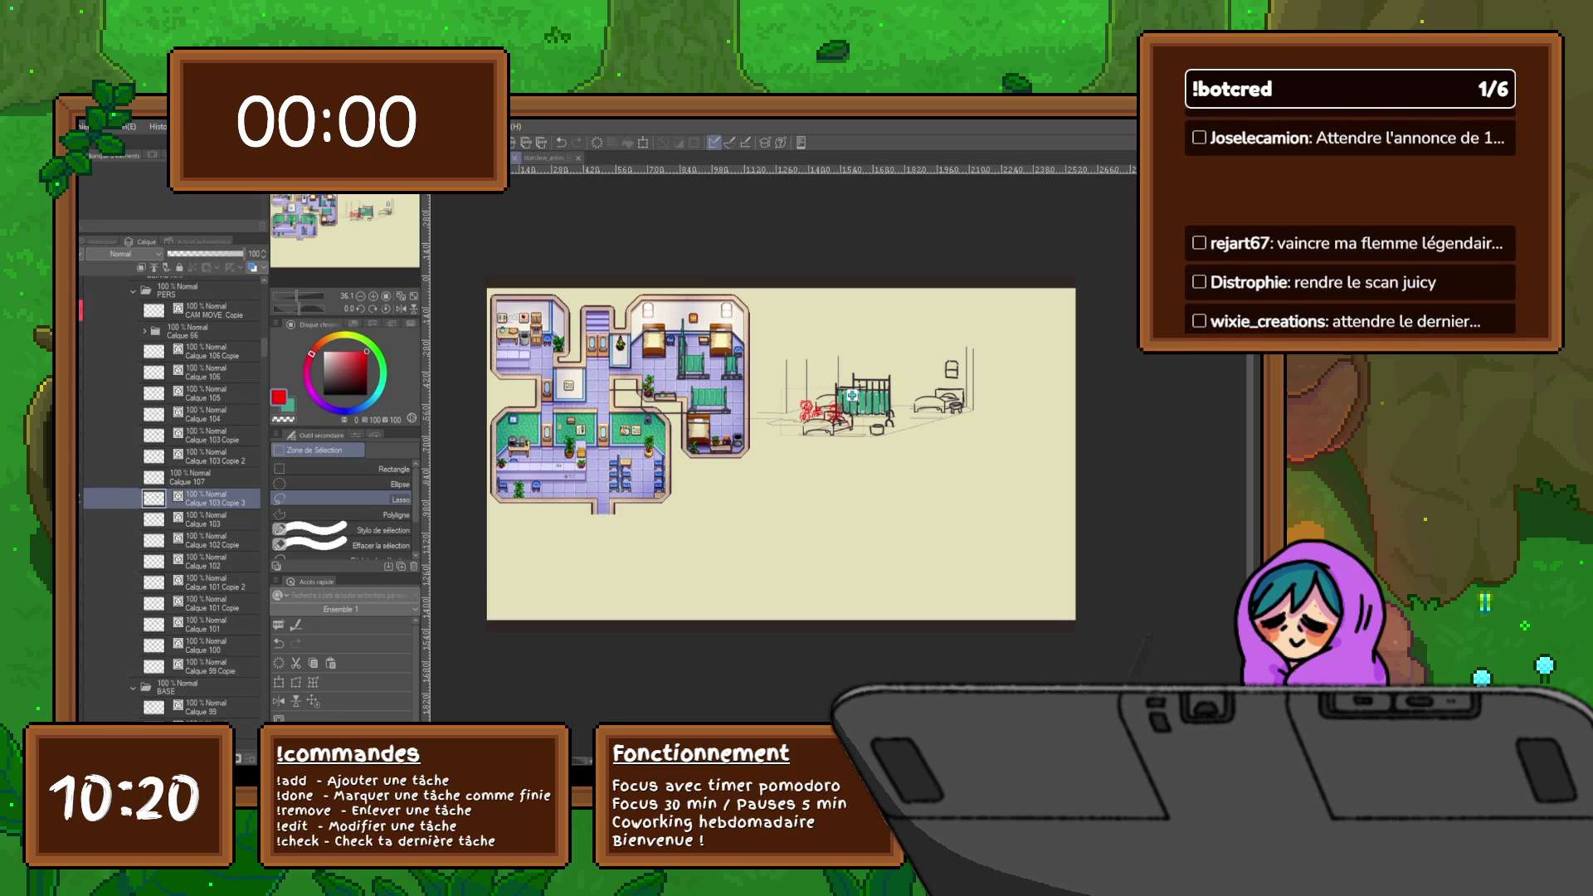
{"action": "left_click", "coordinate": [211, 352]}
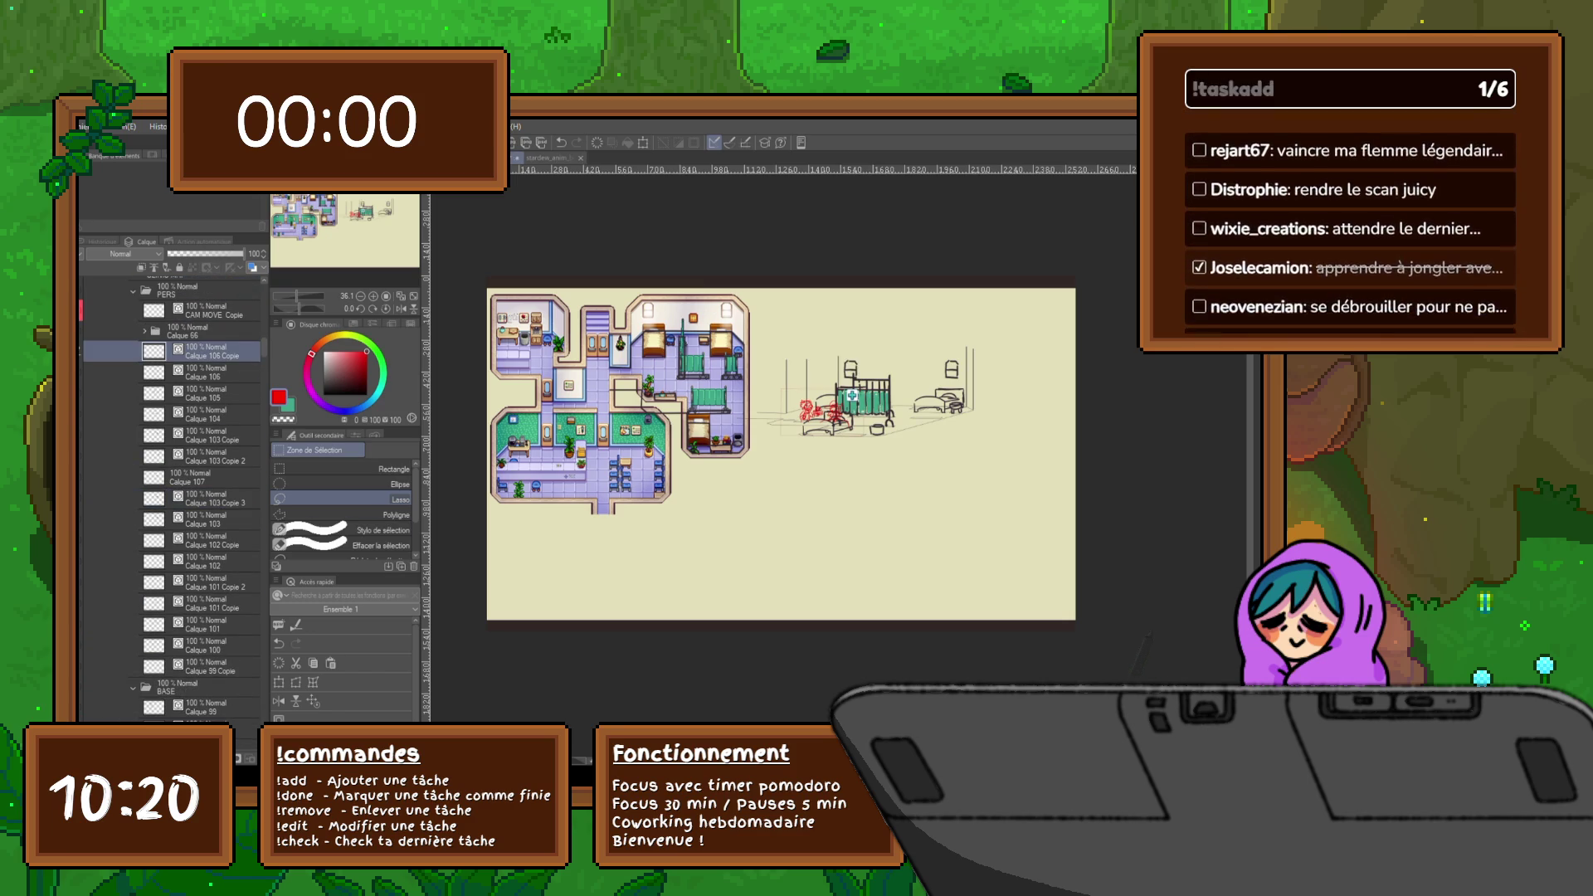
{"action": "scroll", "coordinate": [925, 361], "scroll_direction": "up", "scroll_amount": 2}
{"action": "scroll", "coordinate": [926, 361], "scroll_direction": "up", "scroll_amount": 2}
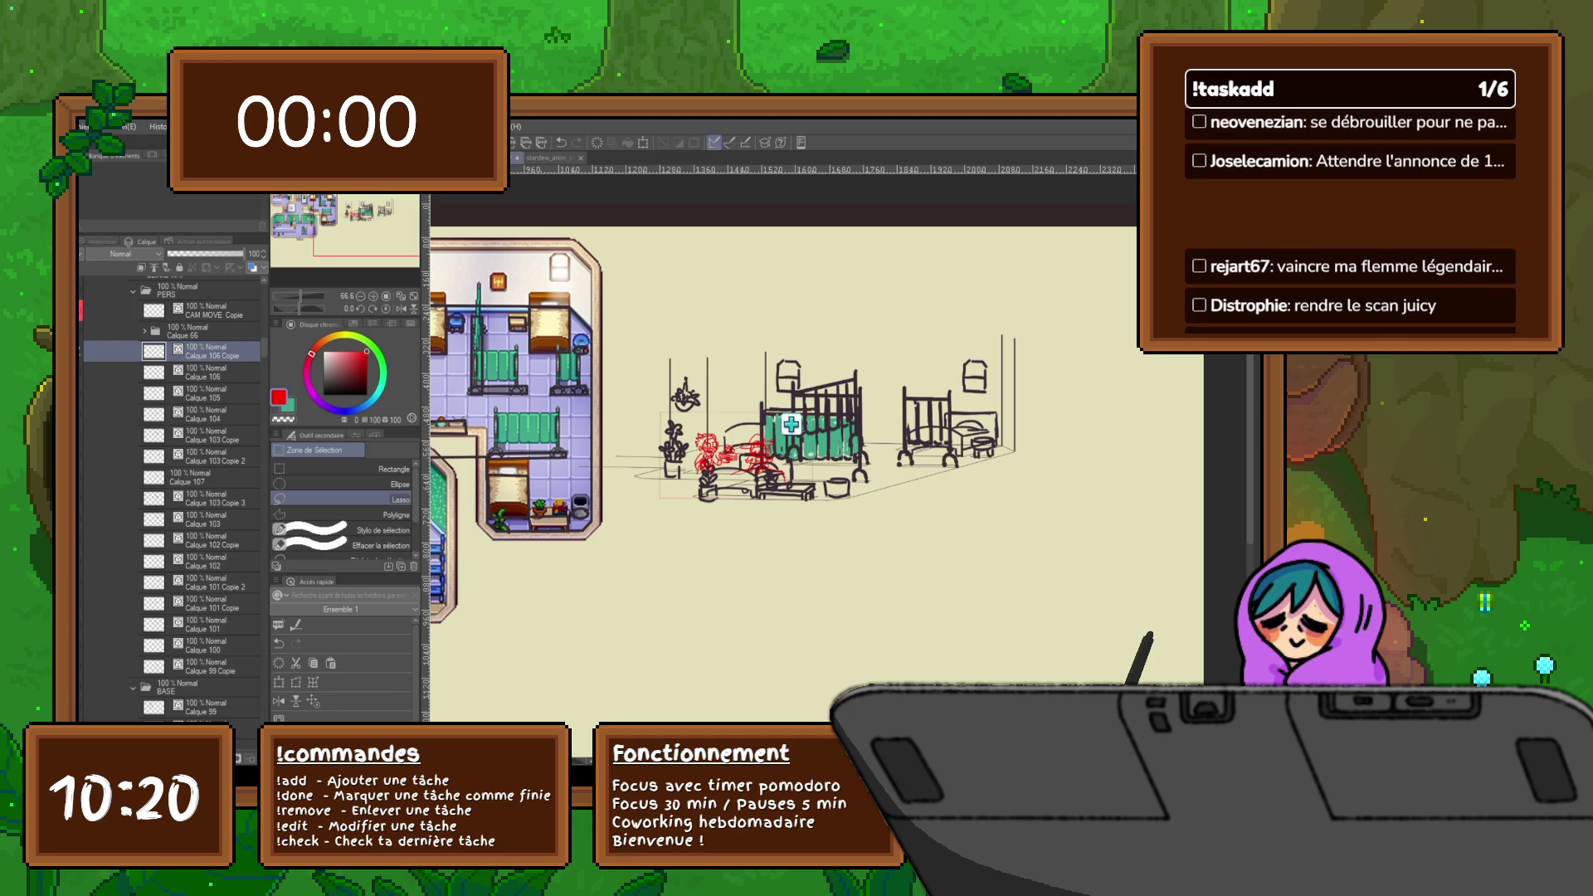
{"action": "left_click", "coordinate": [134, 290]}
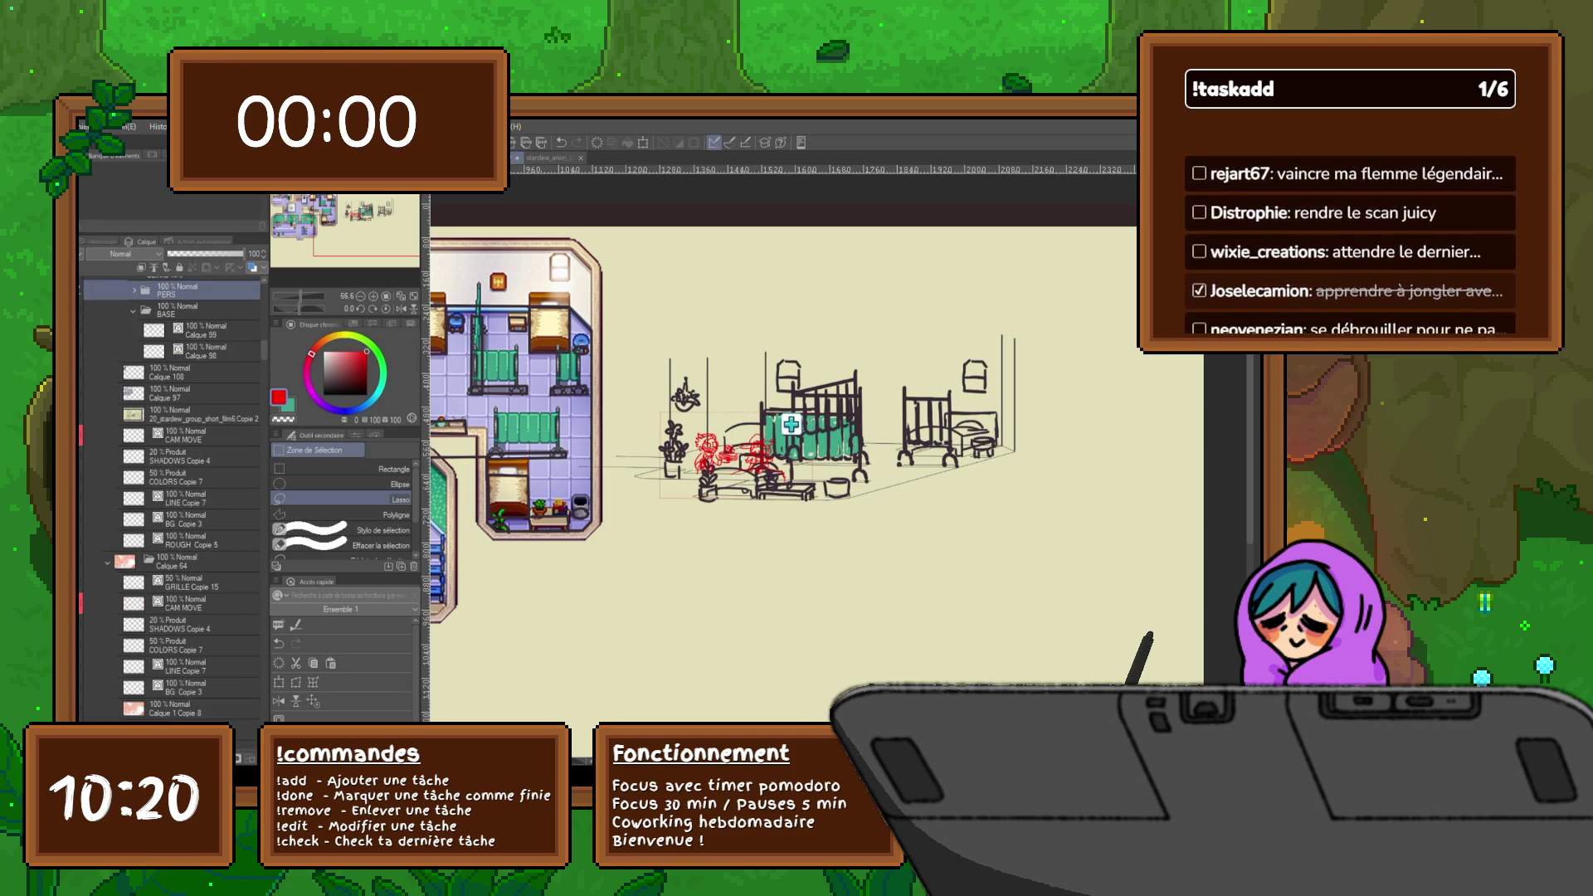
{"action": "scroll", "coordinate": [636, 618], "scroll_direction": "down", "scroll_amount": 2}
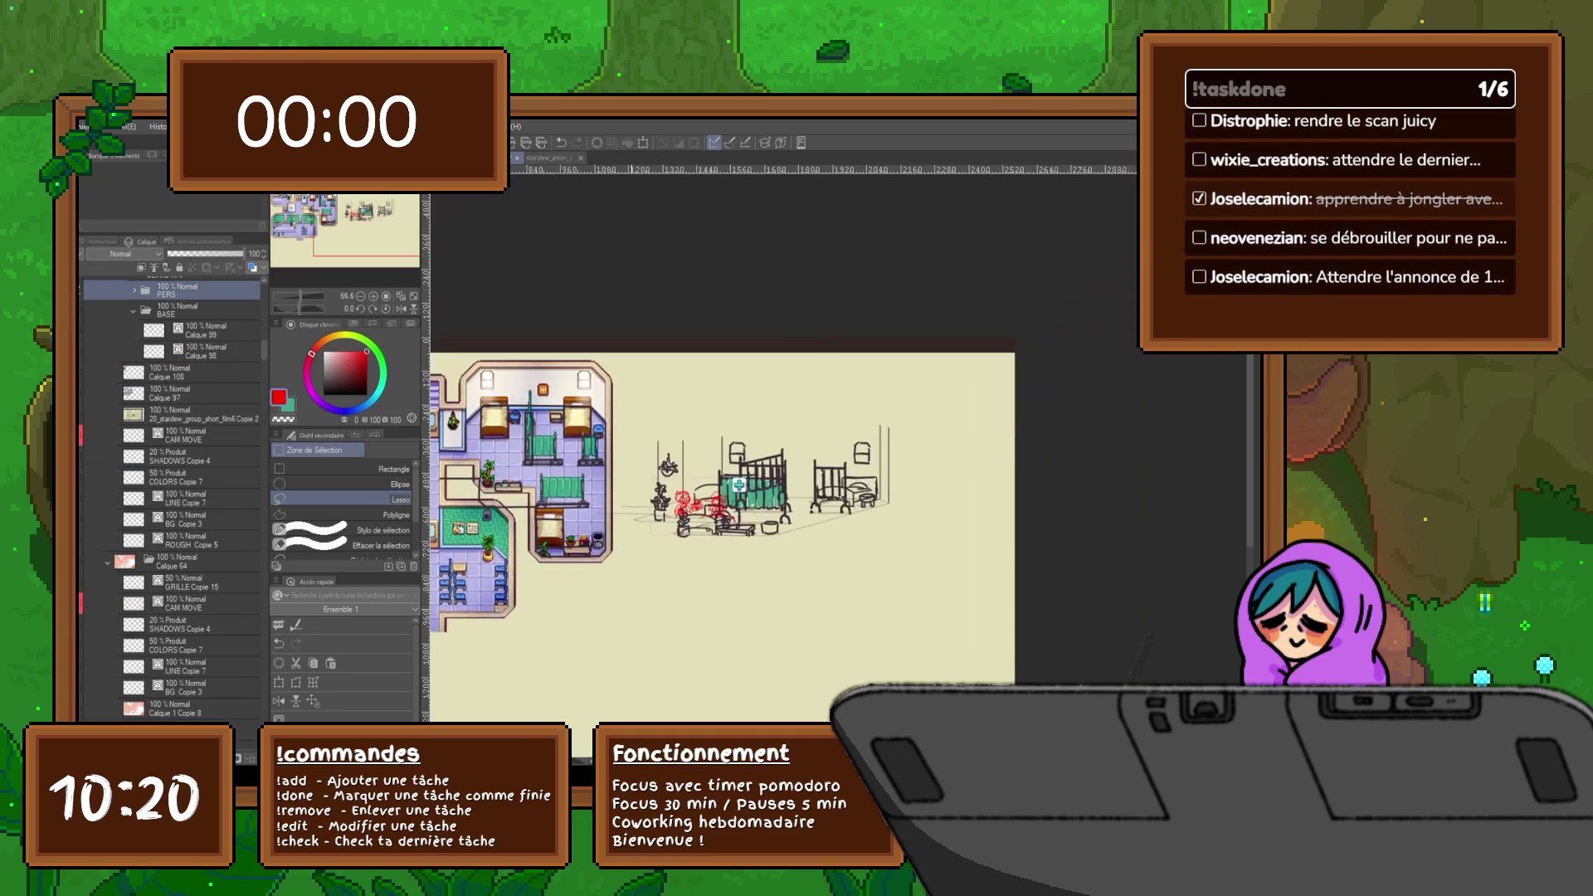
{"action": "scroll", "coordinate": [635, 619], "scroll_direction": "down", "scroll_amount": 2}
{"action": "scroll", "coordinate": [647, 578], "scroll_direction": "left", "scroll_amount": 2}
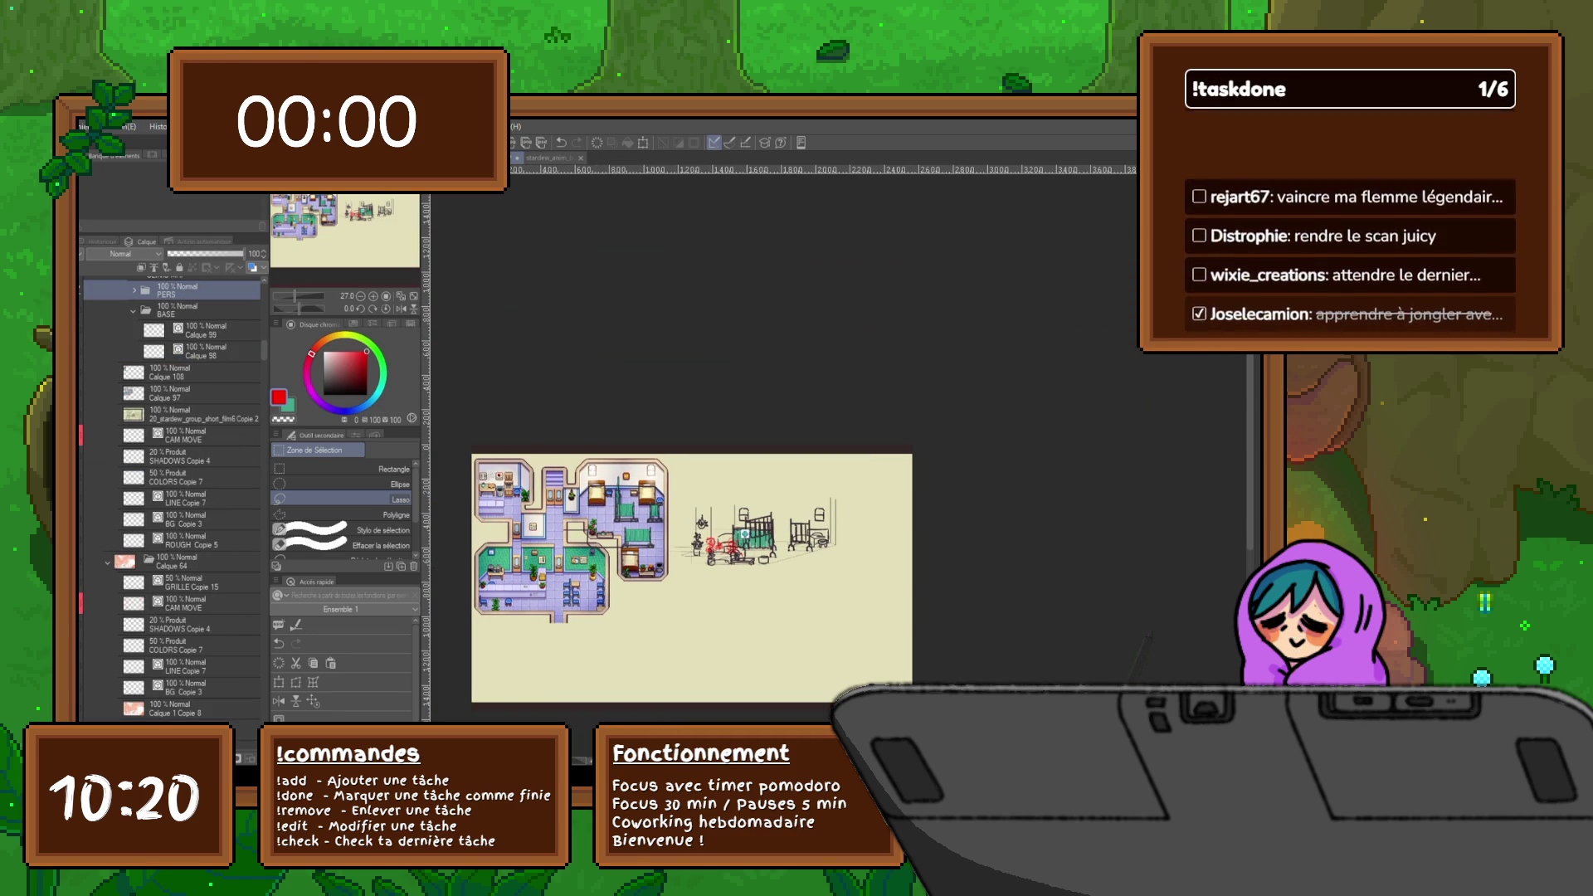
- Duplicate the PERS character folder, enlarge the copy about threefold to fill the panel, shift it right
{"action": "key", "text": "ctrl+j"}
{"action": "left_click", "coordinate": [279, 682]}
{"action": "left_click_drag", "start_coordinate": [837, 566], "coordinate": [1262, 673]}
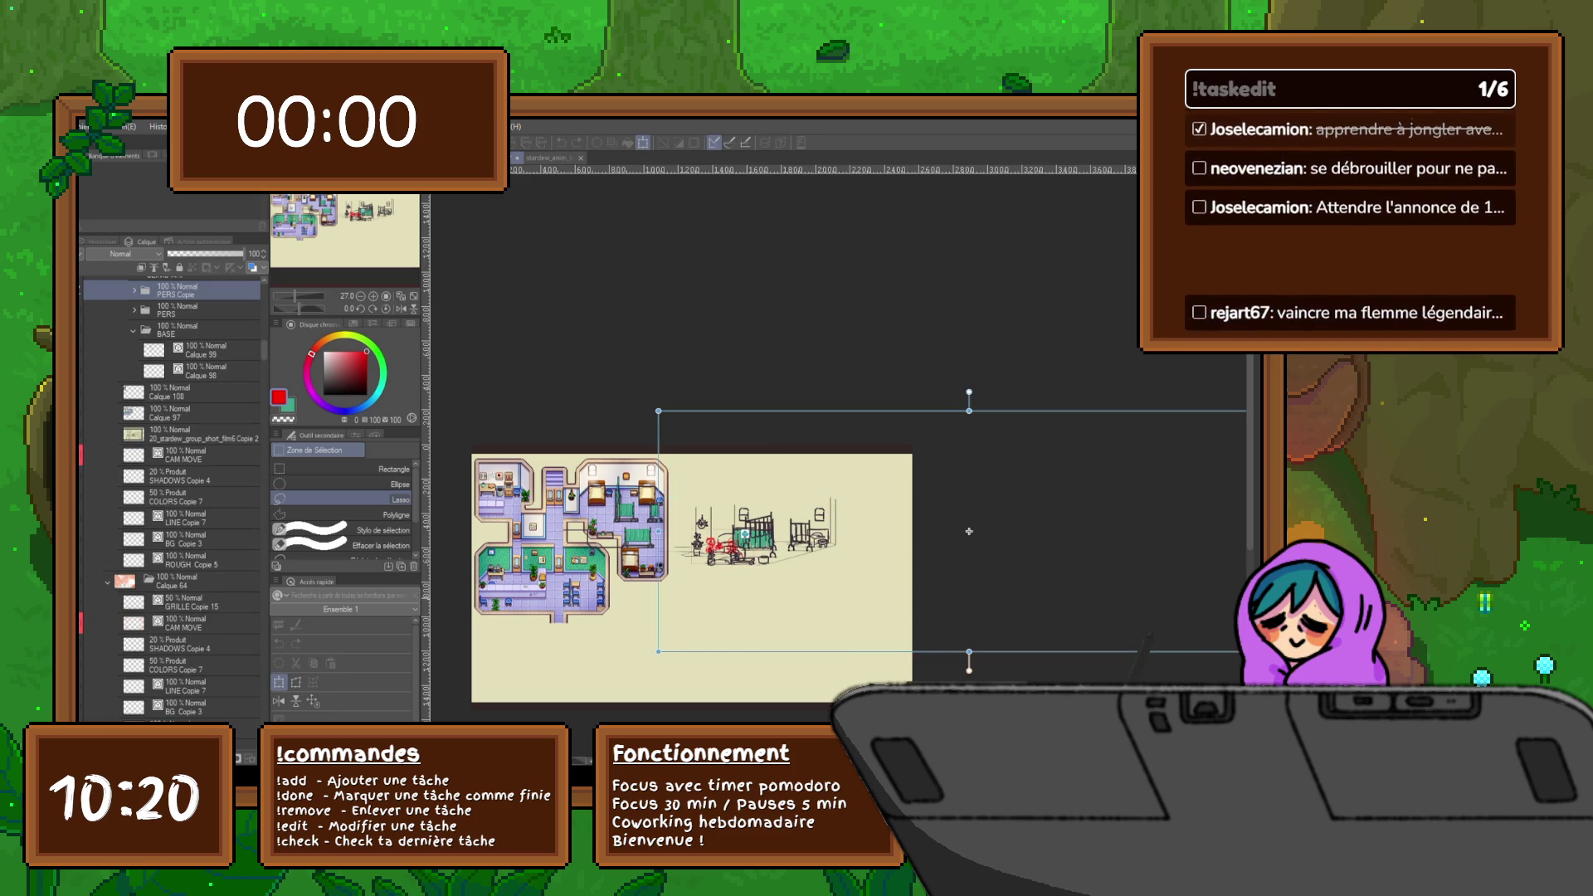
{"action": "left_click_drag", "start_coordinate": [960, 537], "coordinate": [718, 546]}
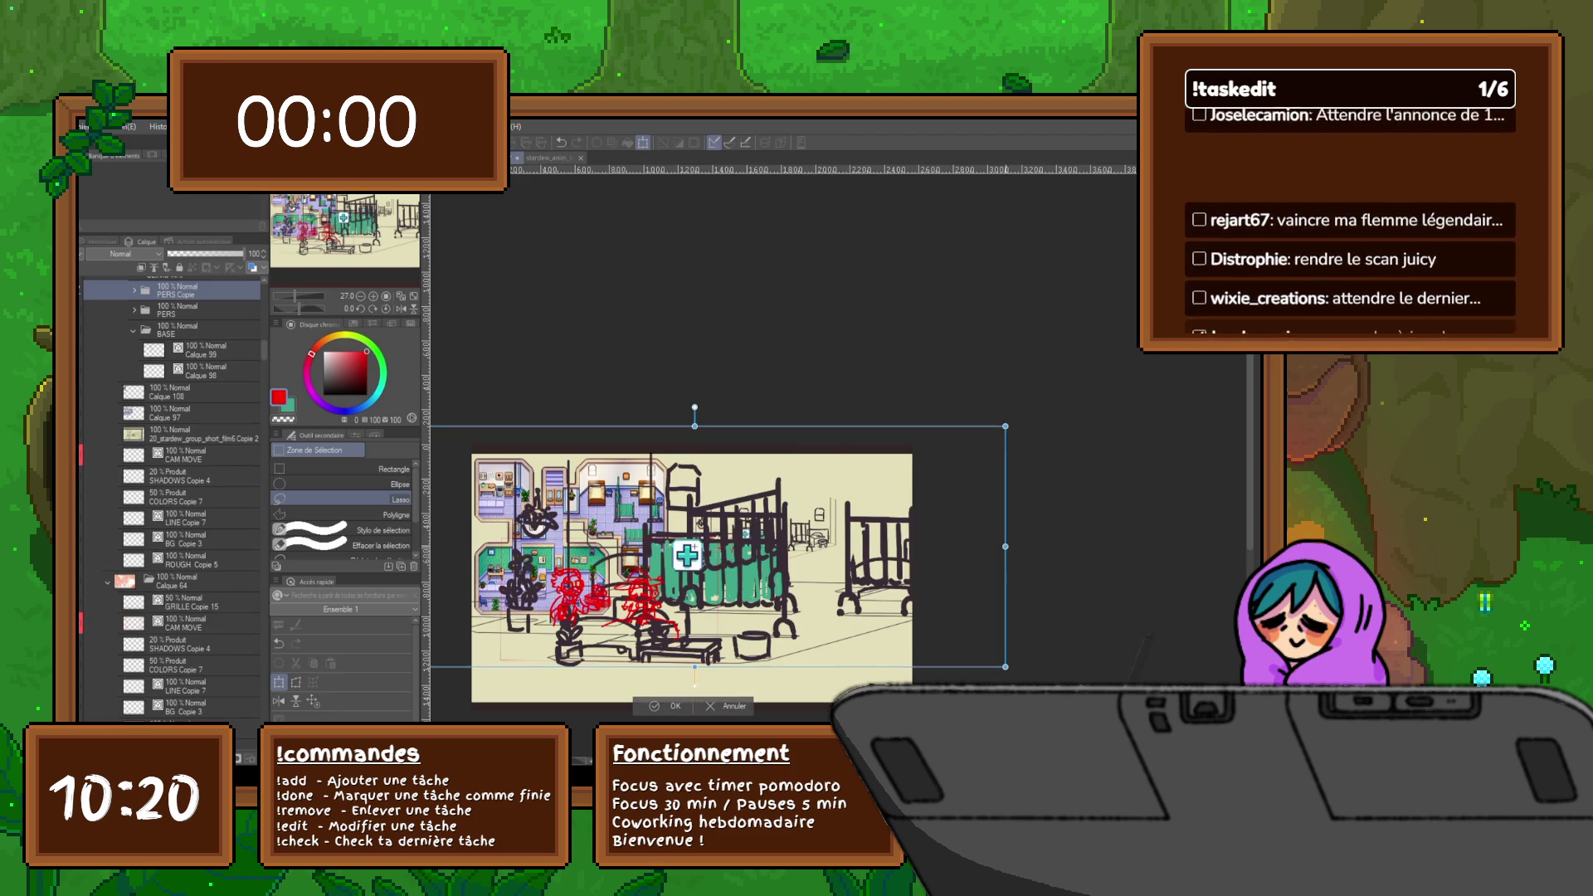
{"action": "left_click_drag", "start_coordinate": [1006, 426], "coordinate": [1158, 351]}
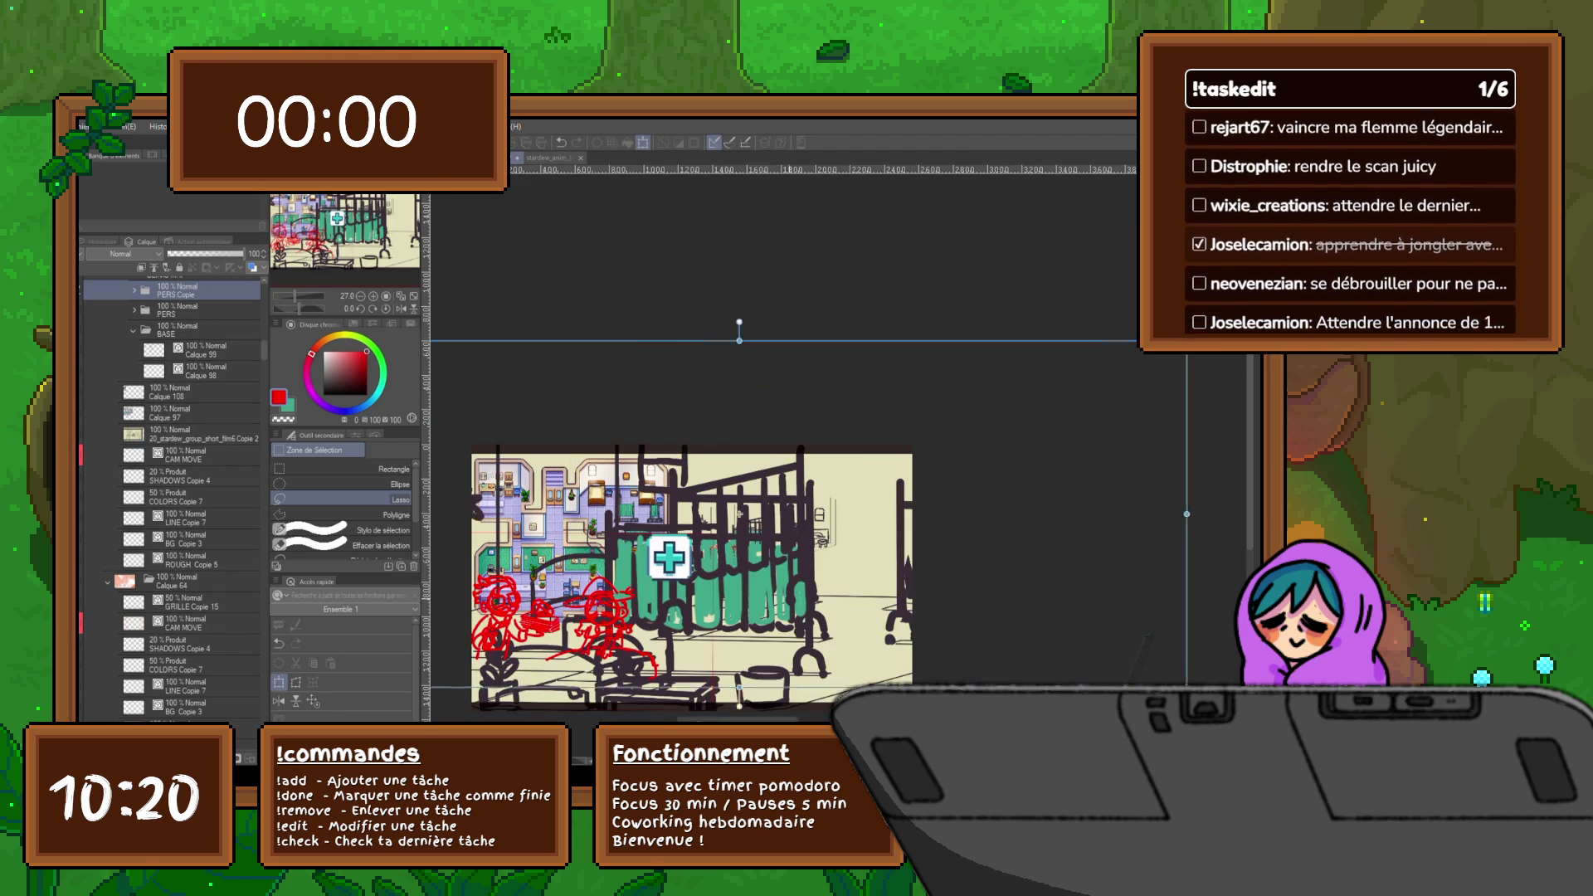
{"action": "left_click_drag", "start_coordinate": [710, 526], "coordinate": [776, 528]}
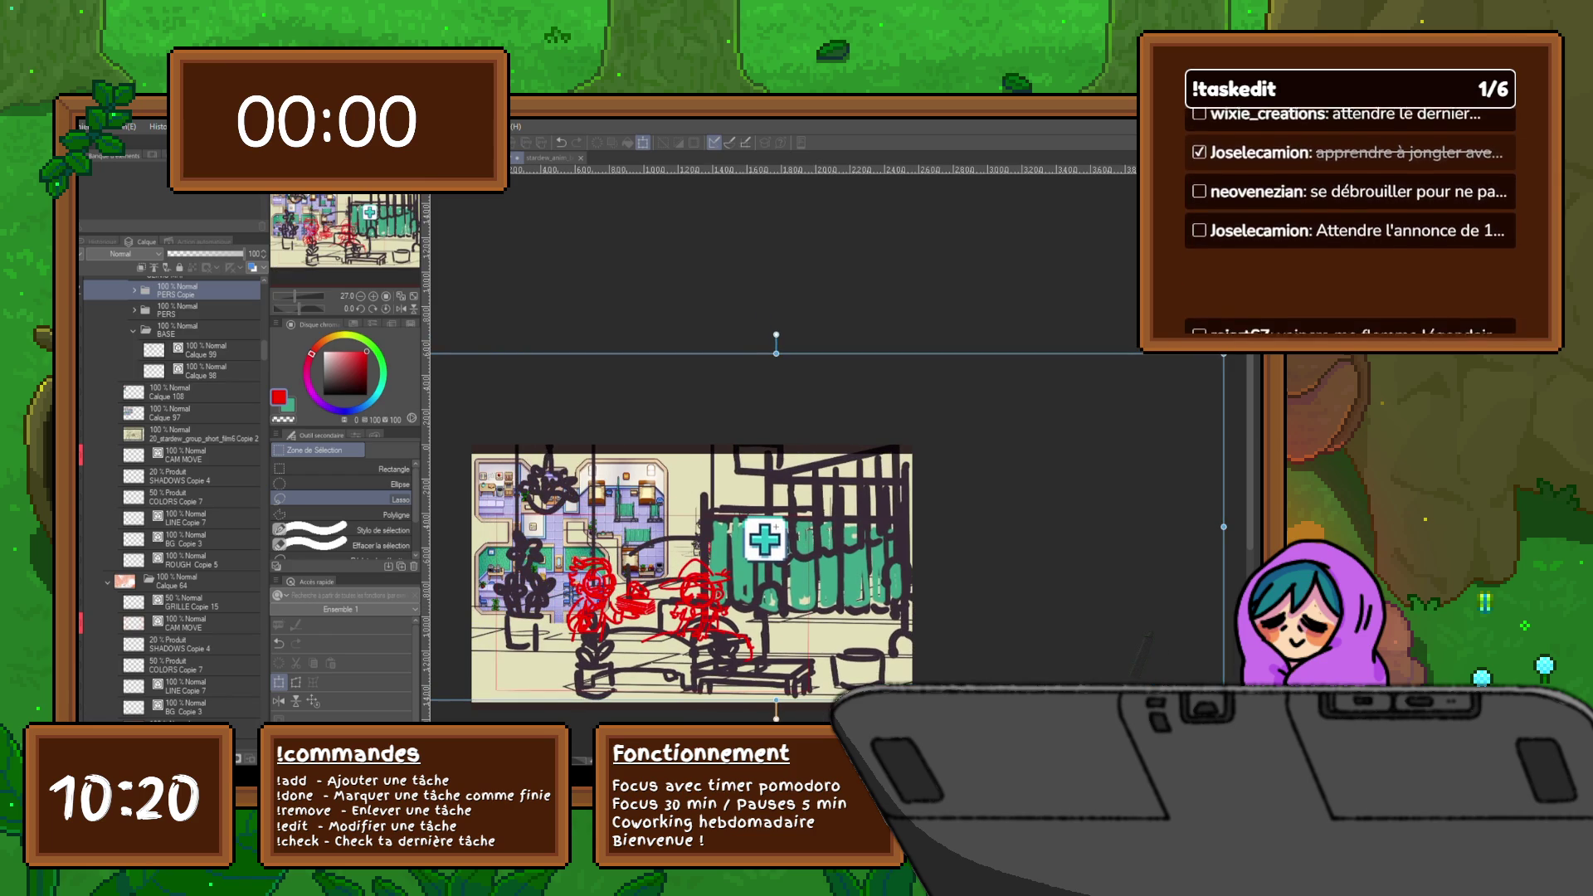
{"action": "key", "text": "Return"}
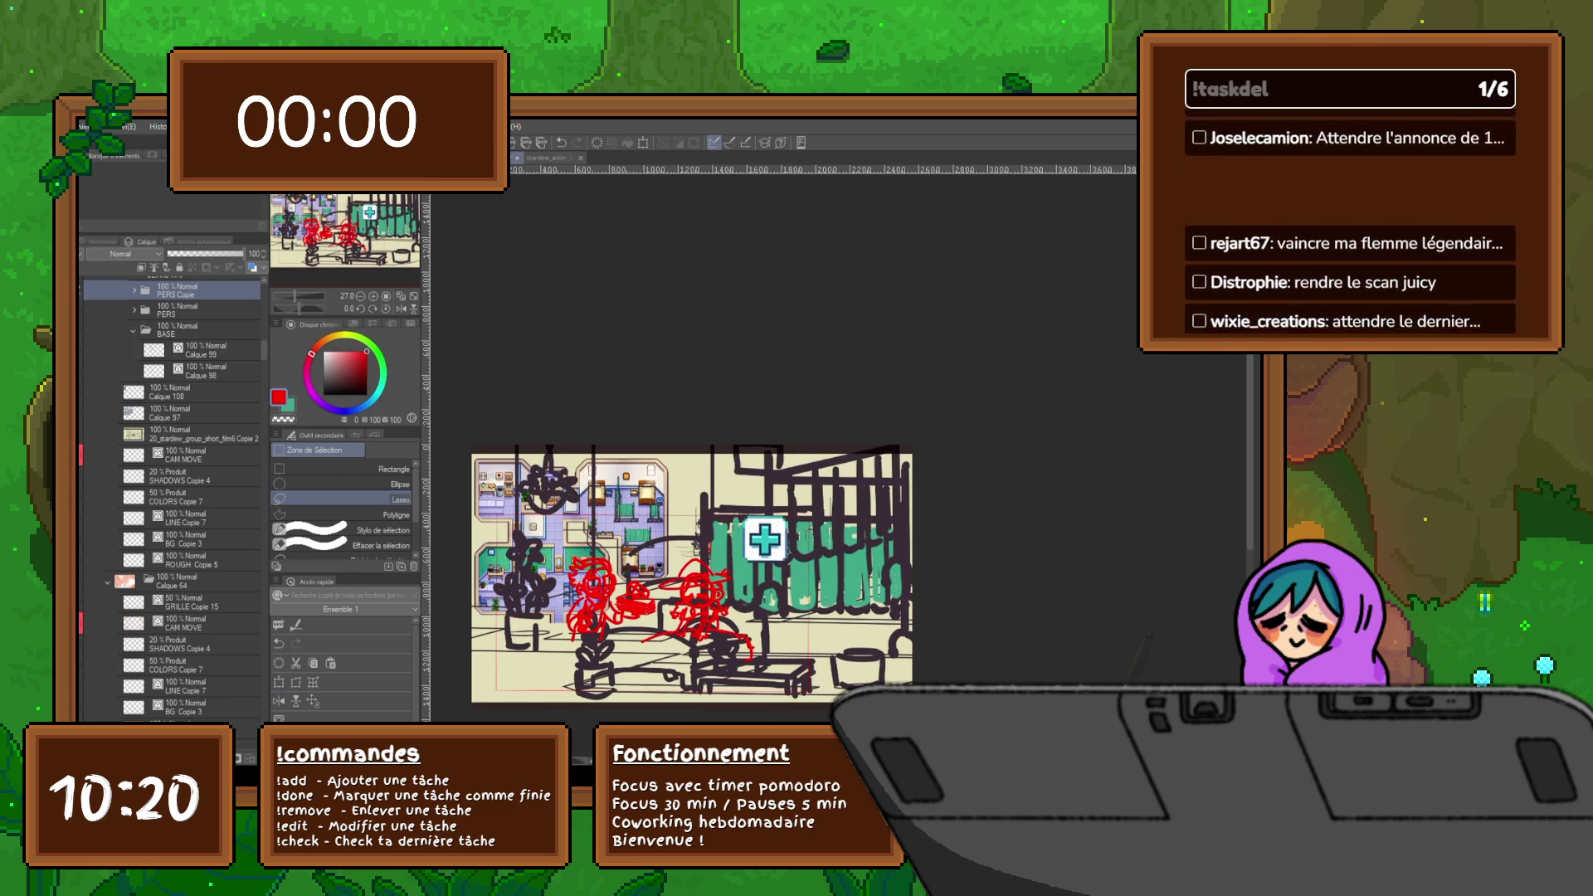
{"action": "left_click", "coordinate": [133, 330]}
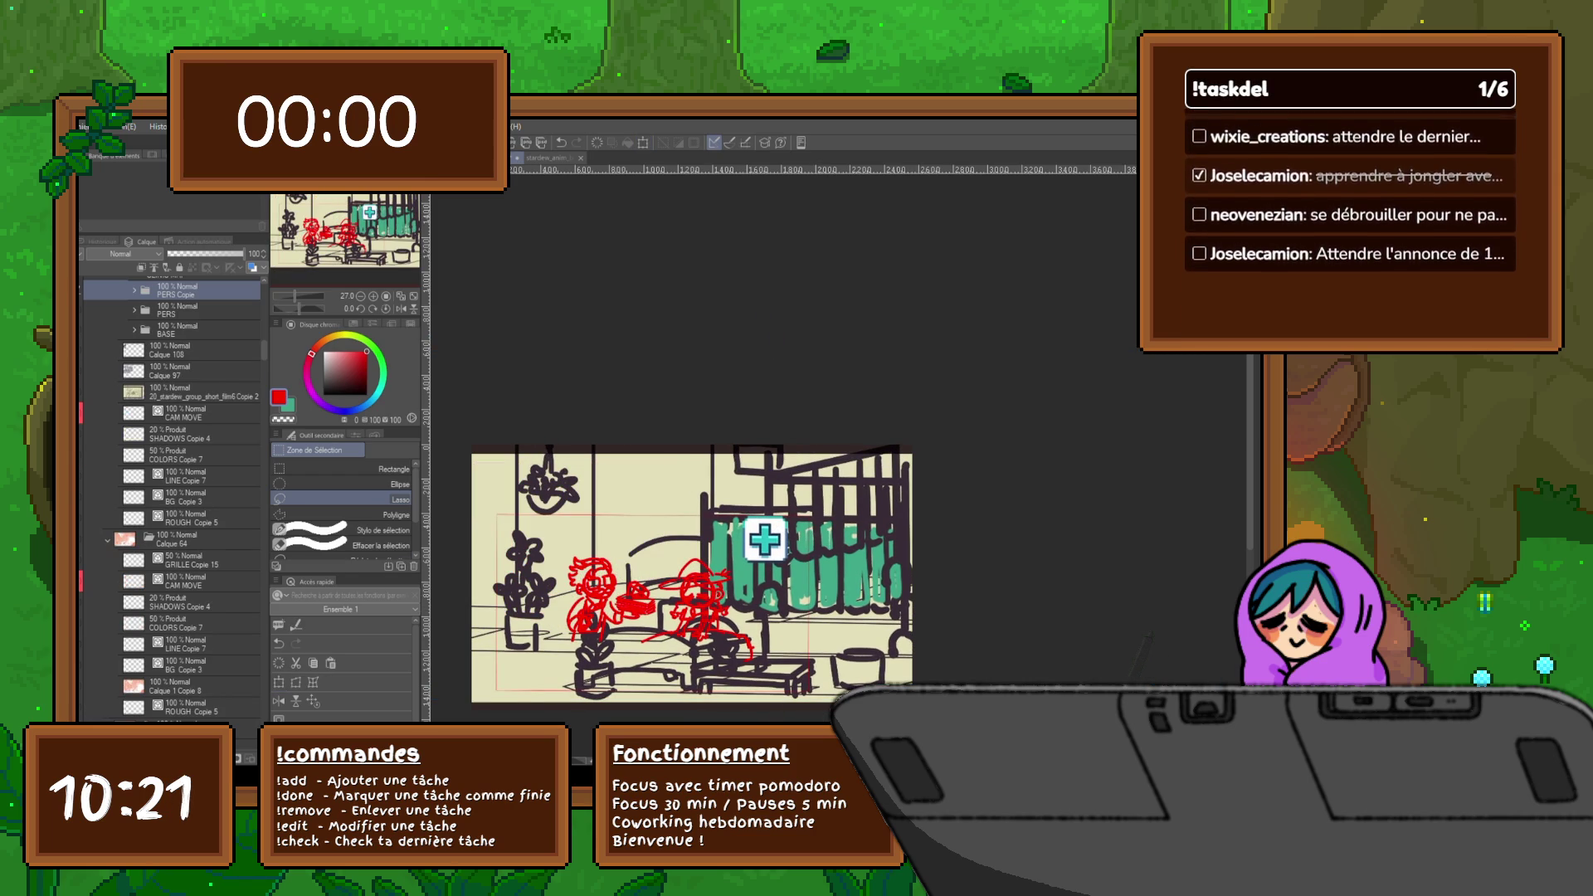
- Rename Calque 97 to REF, keeping the pixel-art reference hidden
{"action": "left_click", "coordinate": [191, 371]}
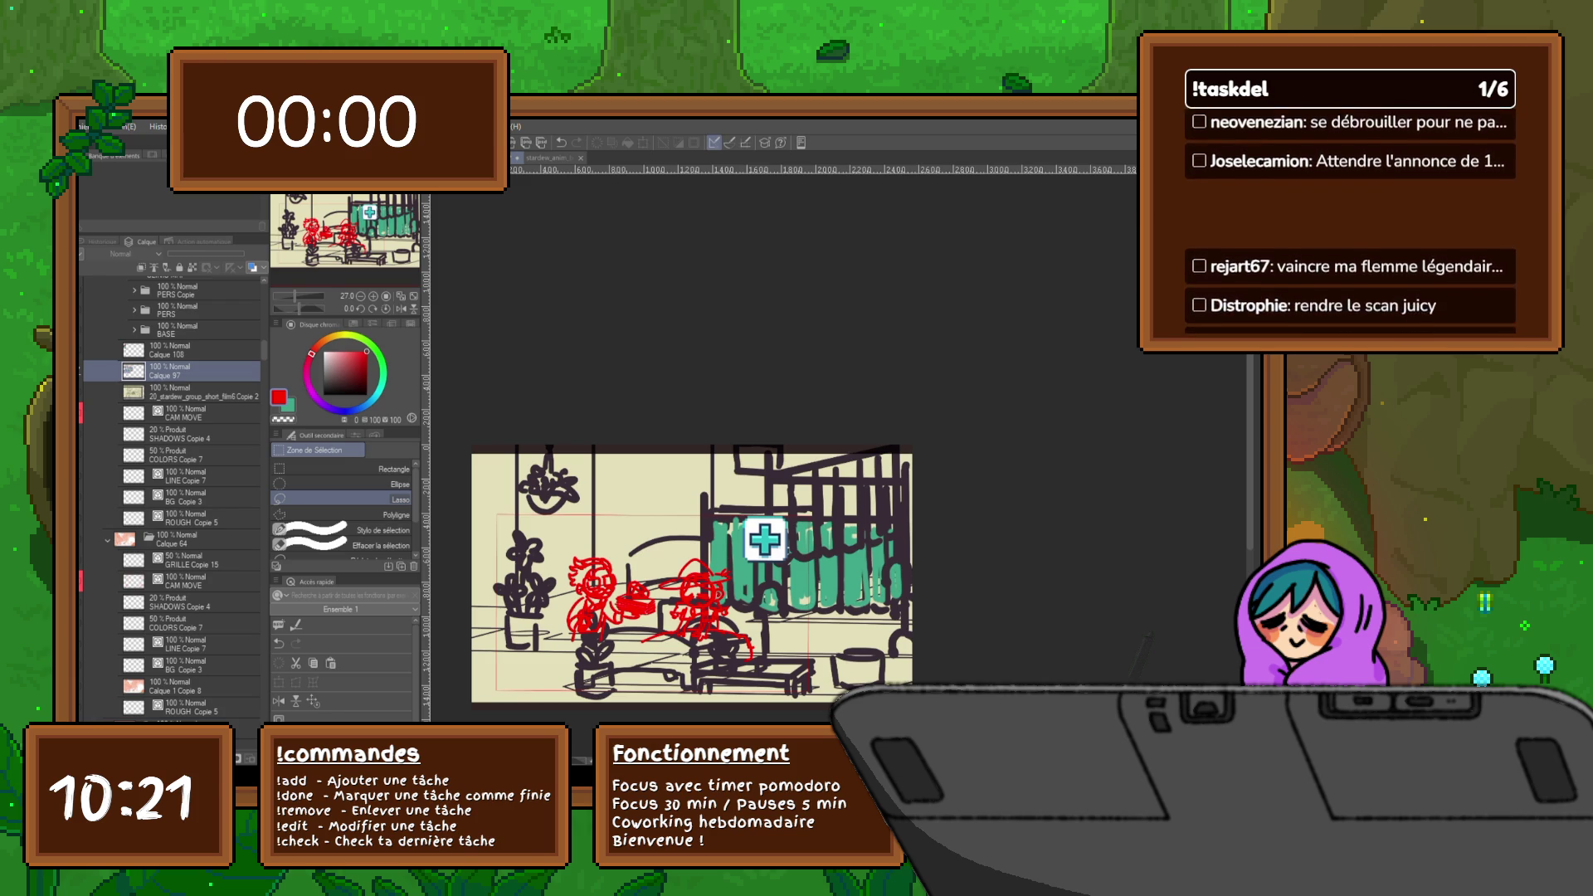
{"action": "type", "text": "REF"}
{"action": "key", "text": "Return"}
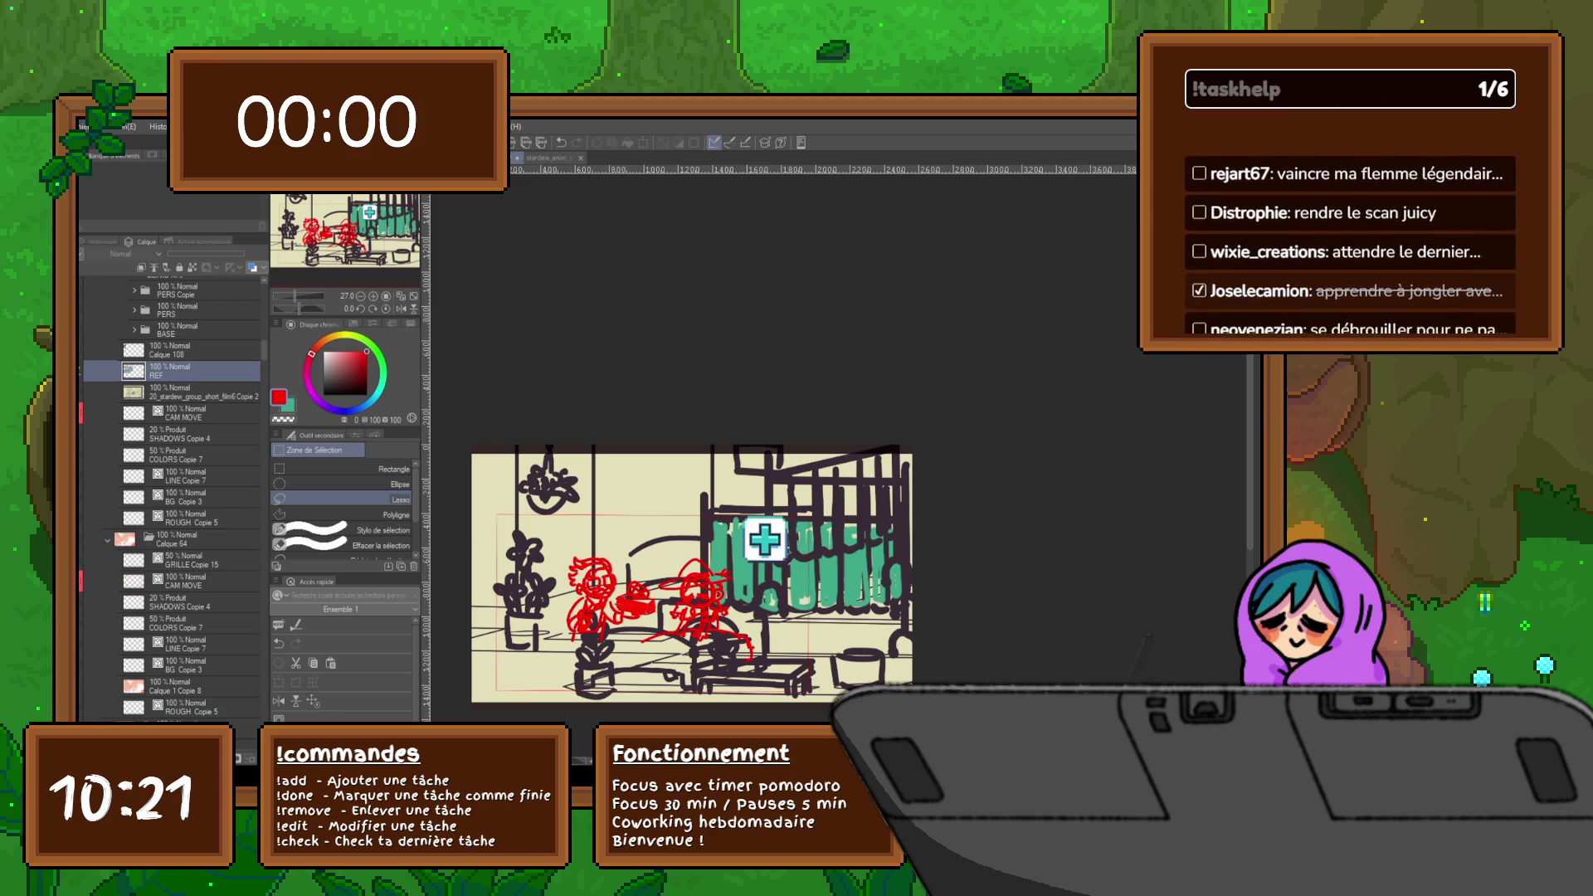
{"action": "key", "text": "ctrl+v"}
{"action": "key", "text": "ctrl+z"}
- Rename Calque 108 to REF3 and bring back the older rough character sketch
{"action": "left_click", "coordinate": [191, 349]}
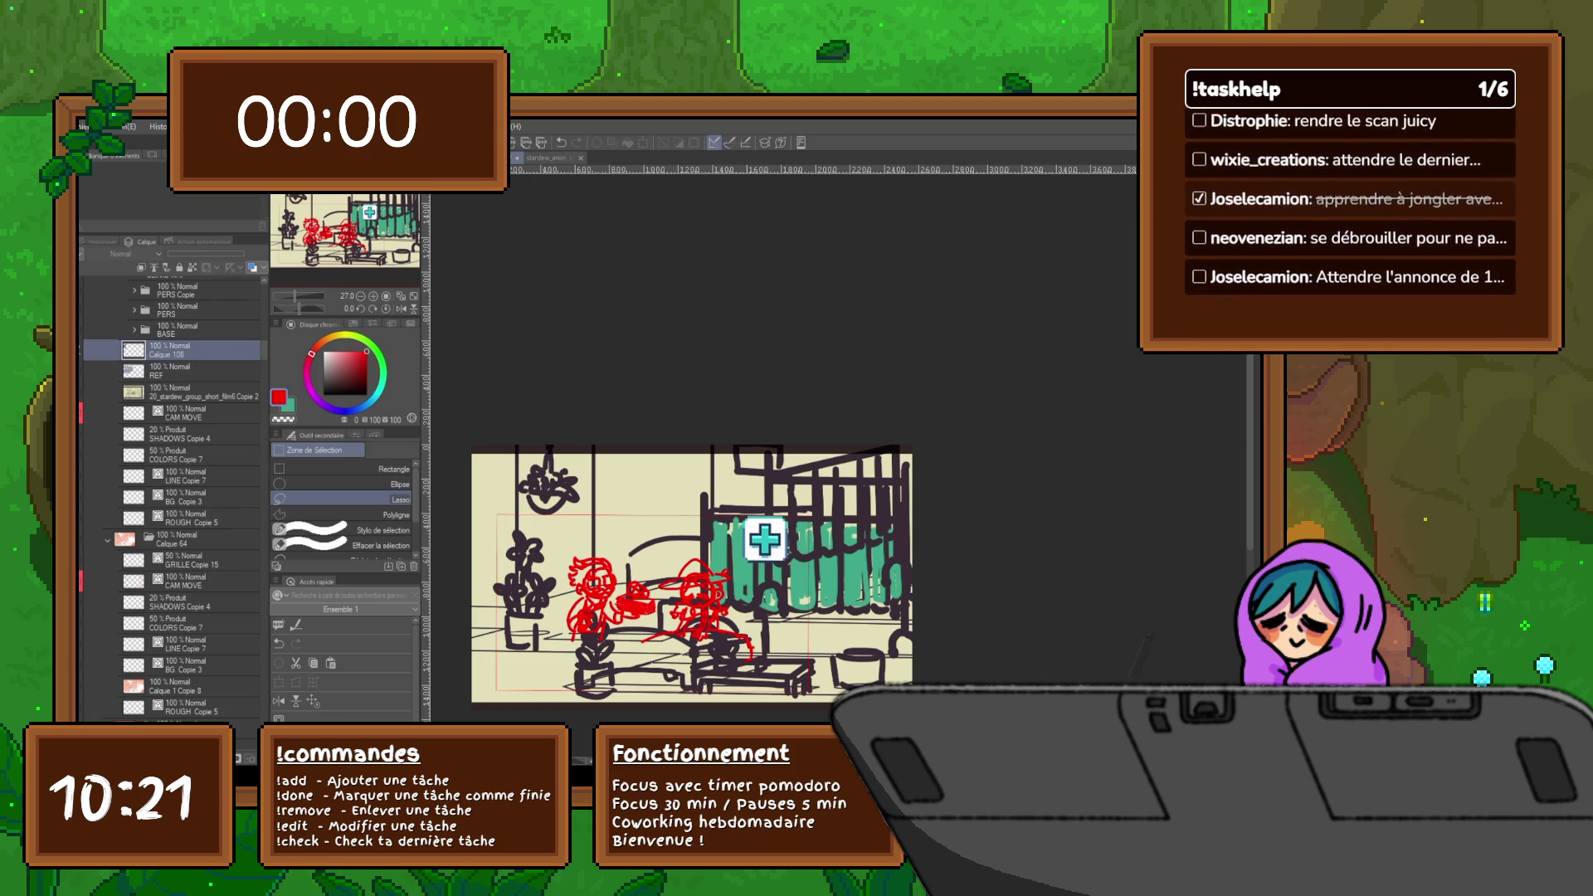
{"action": "type", "text": "REF3"}
{"action": "key", "text": "Return"}
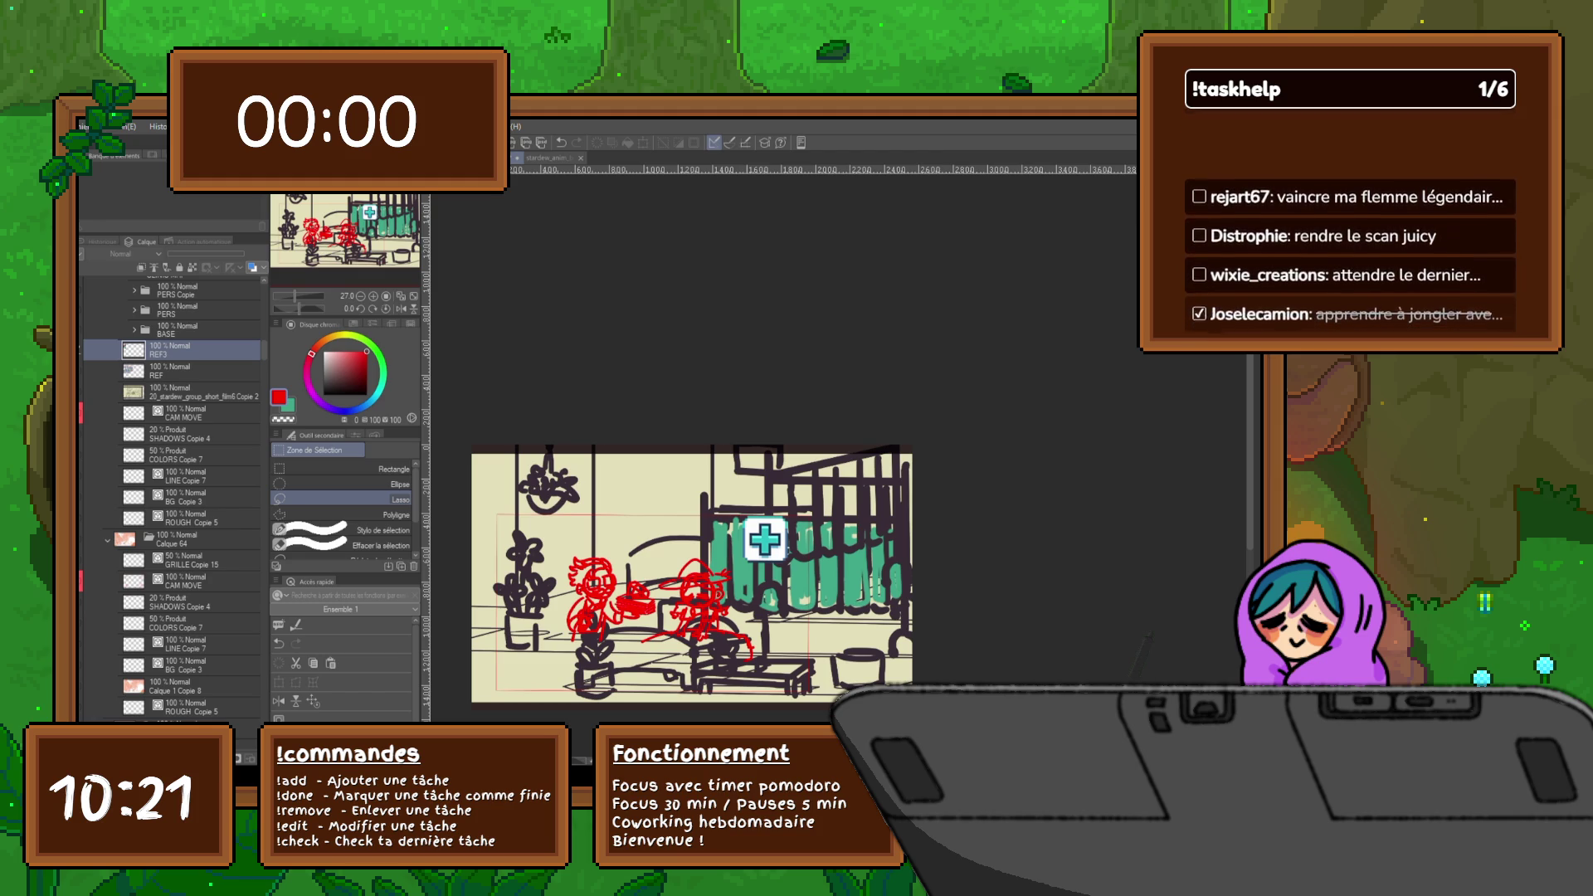
{"action": "key", "text": "ctrl+z"}
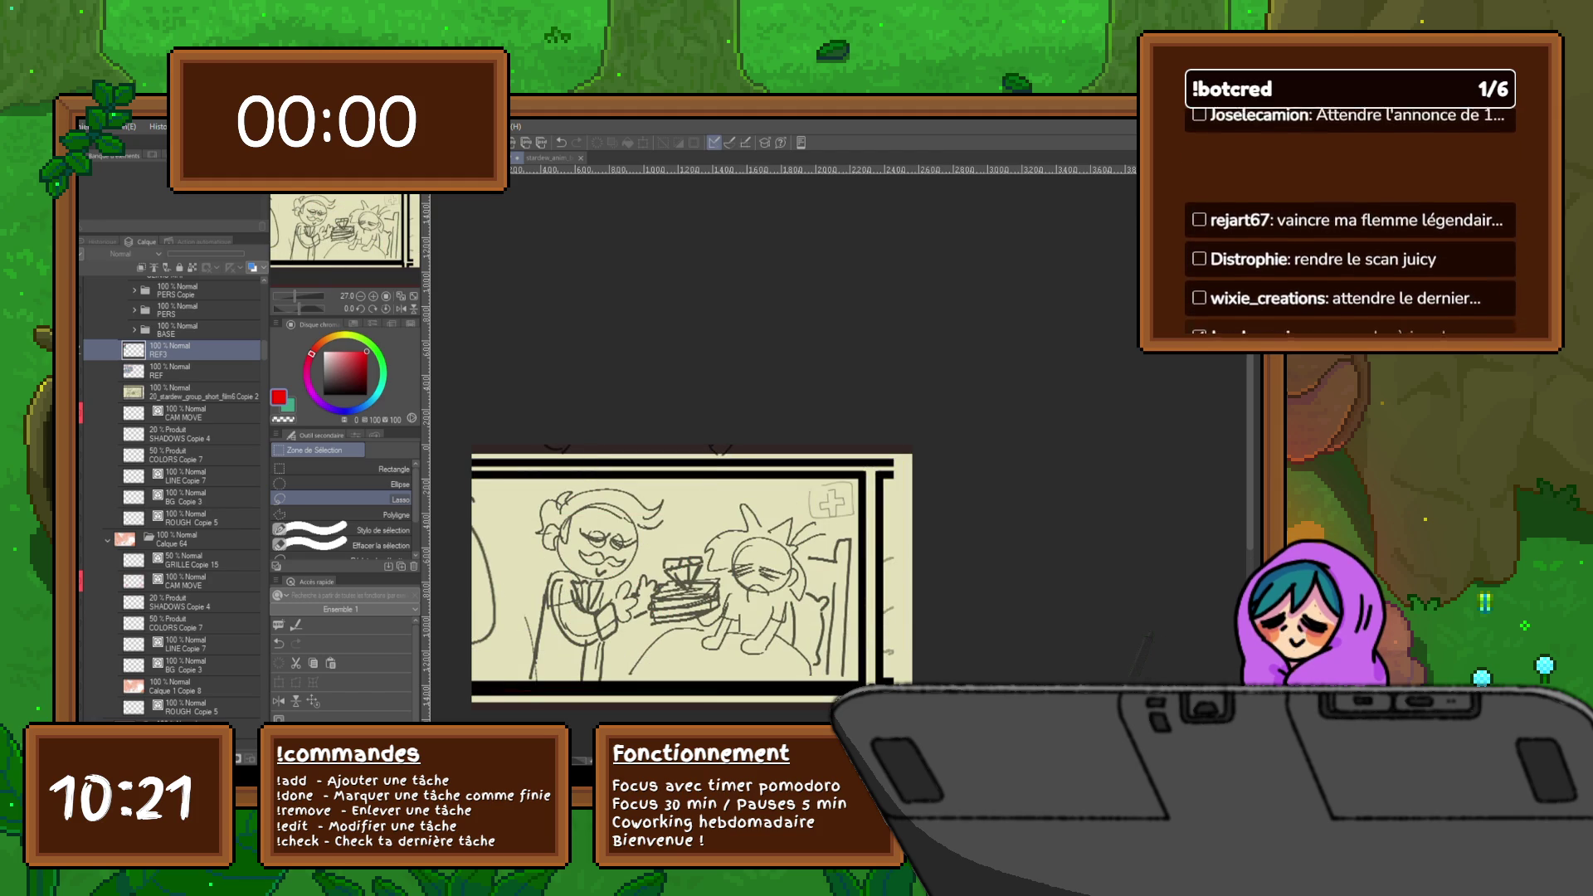
{"action": "scroll", "coordinate": [706, 572], "scroll_direction": "up", "scroll_amount": 2}
- Zoom in and pan to recentre the ward sketch on the canvas
{"action": "scroll", "coordinate": [705, 573], "scroll_direction": "up", "scroll_amount": 2}
{"action": "left_click_drag", "start_coordinate": [705, 572], "coordinate": [764, 520]}
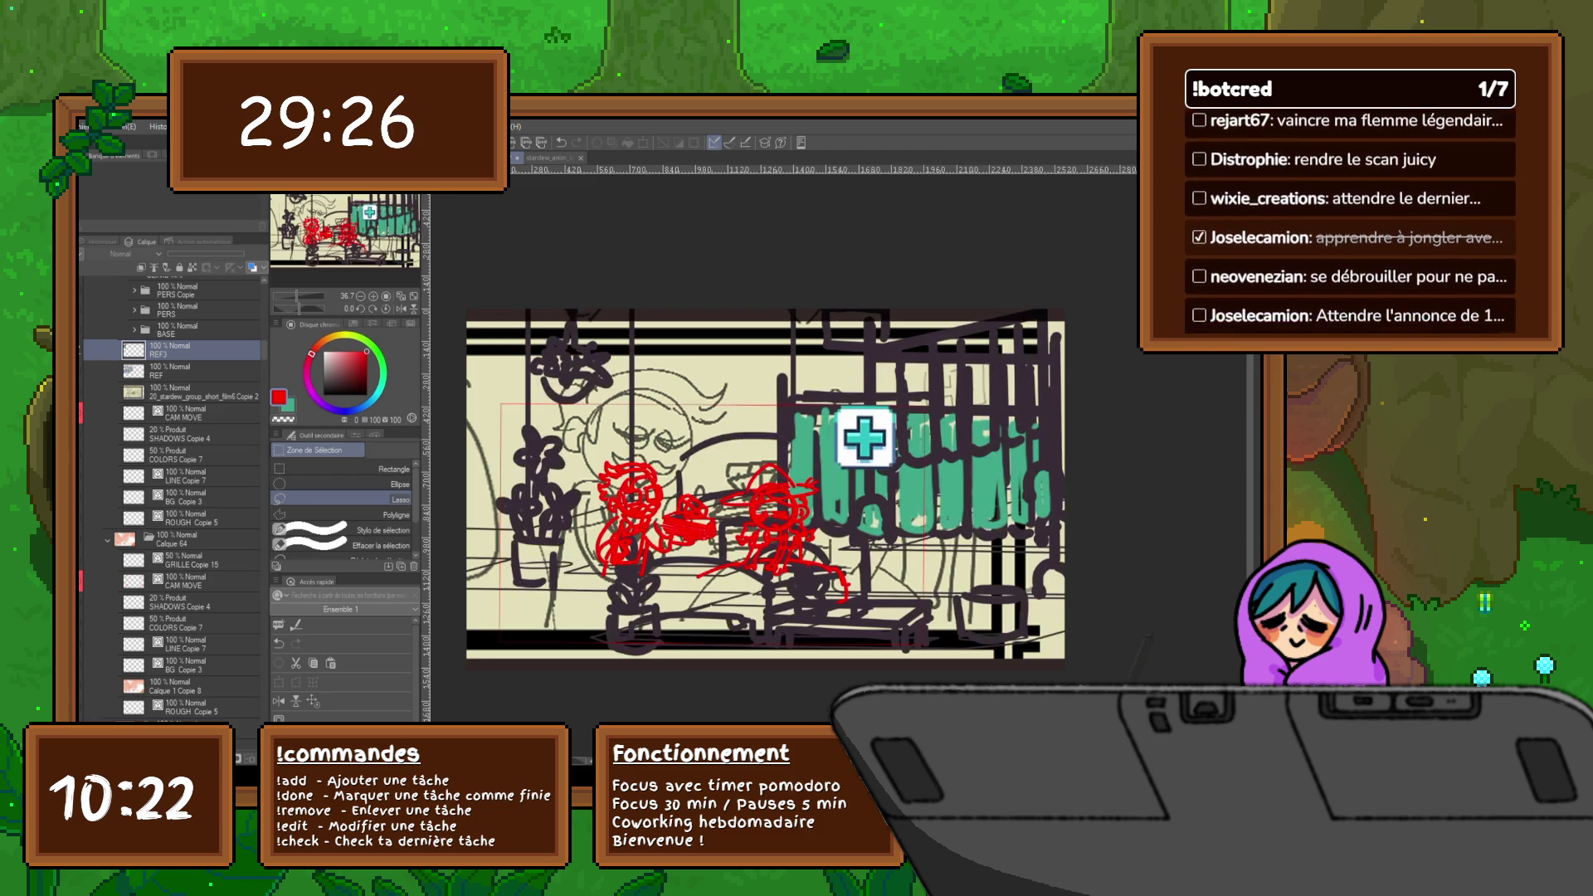
- Enlarge the PERS Copie layout up and right, fade it to 40% opacity, add a new layer
{"action": "left_click", "coordinate": [199, 290]}
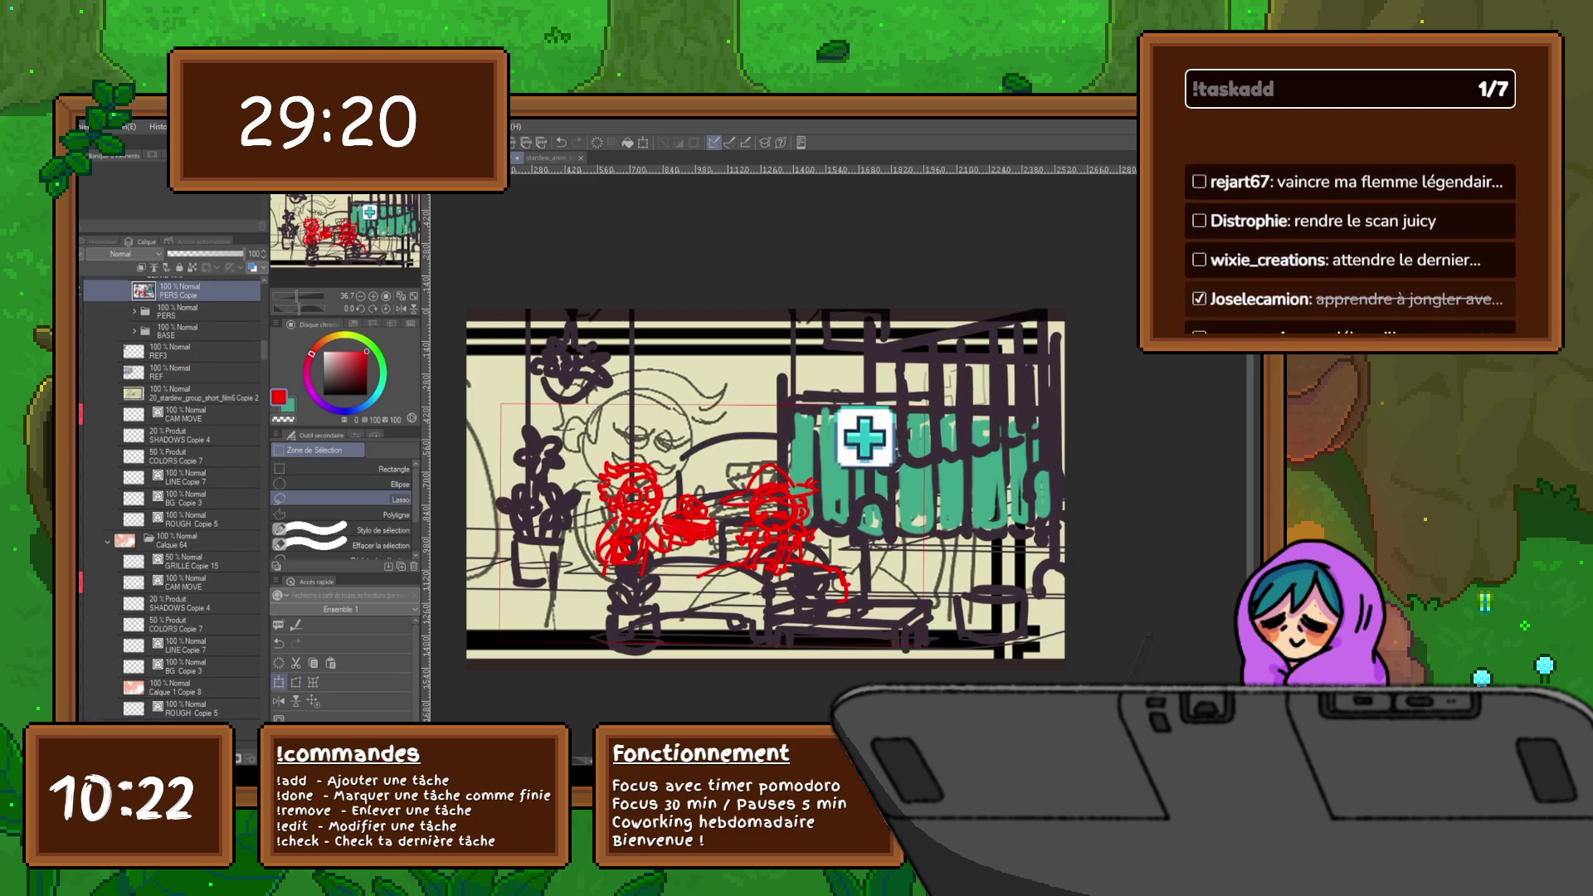
{"action": "key", "text": "ctrl+t"}
{"action": "left_click_drag", "start_coordinate": [1065, 309], "coordinate": [1168, 247]}
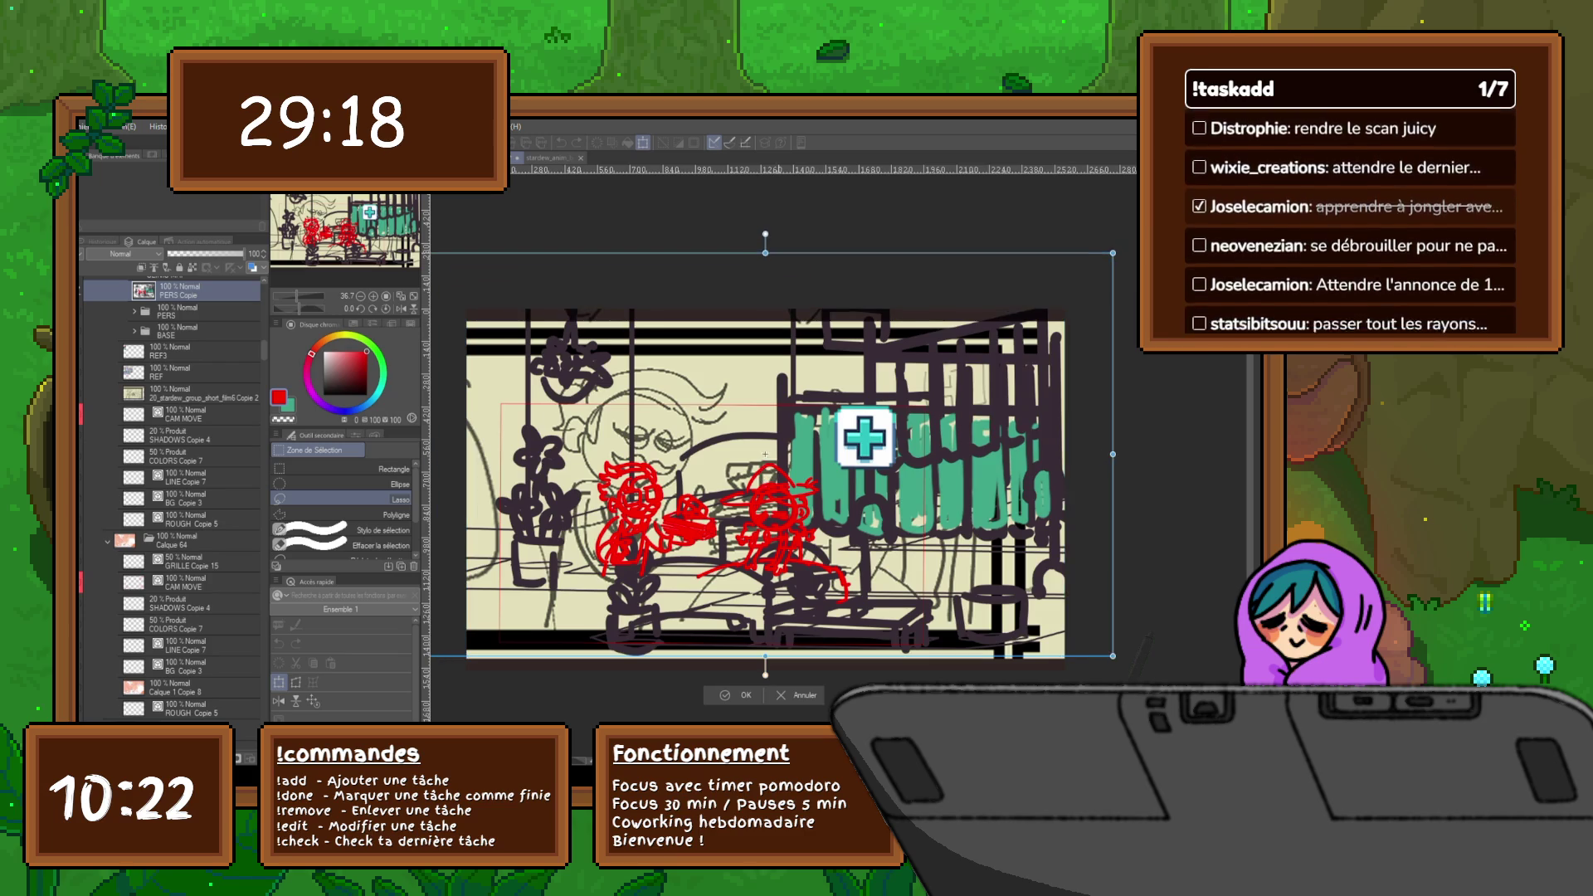
{"action": "left_click_drag", "start_coordinate": [814, 453], "coordinate": [834, 468]}
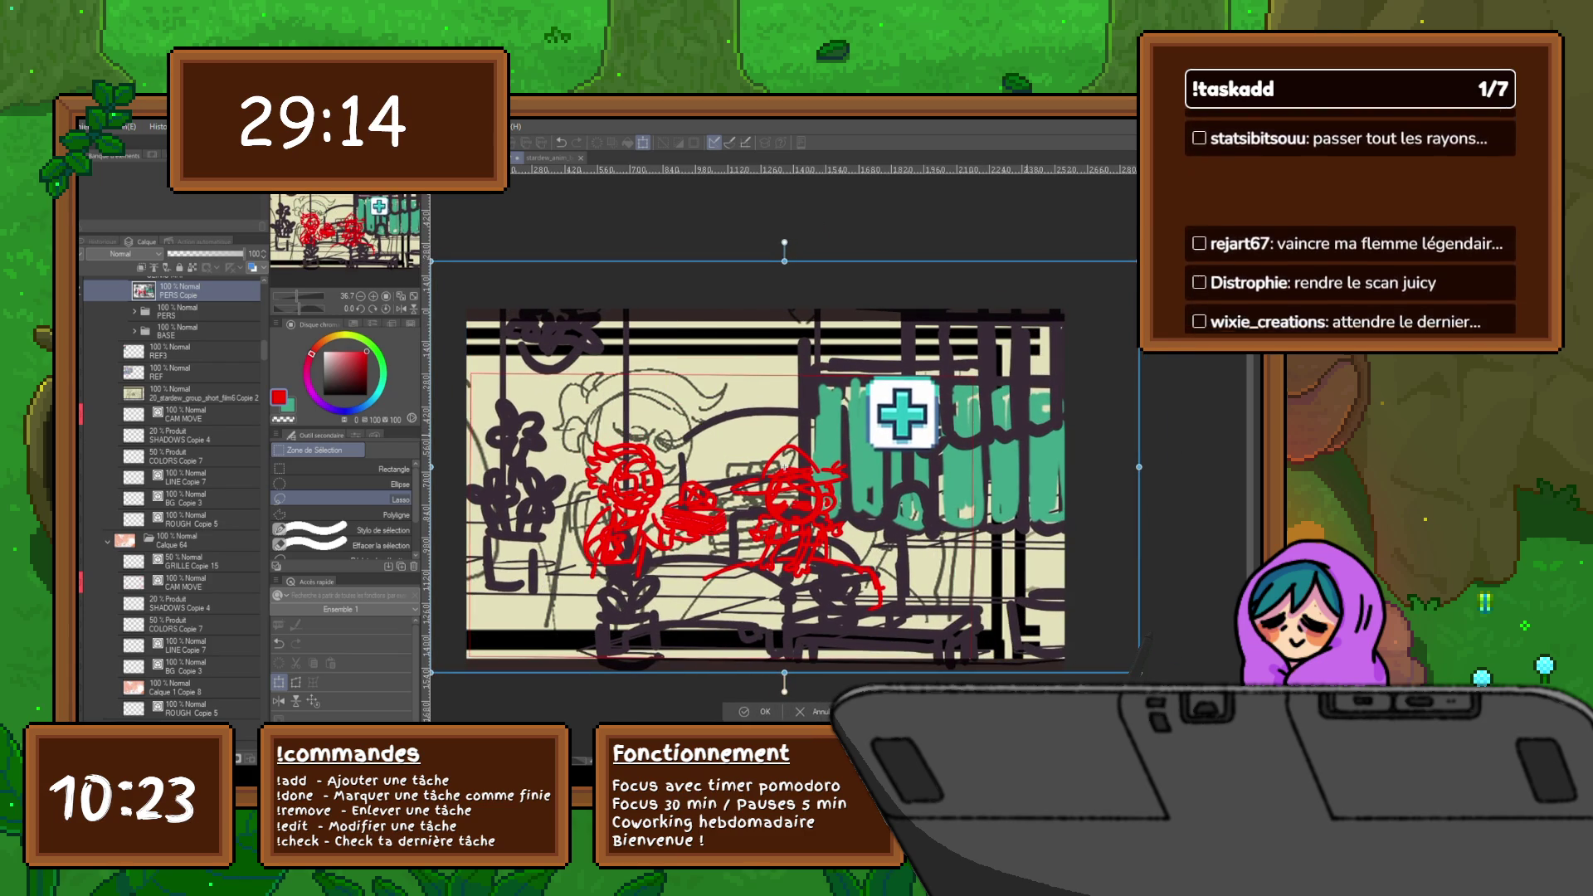
{"action": "left_click_drag", "start_coordinate": [1139, 260], "coordinate": [1203, 224]}
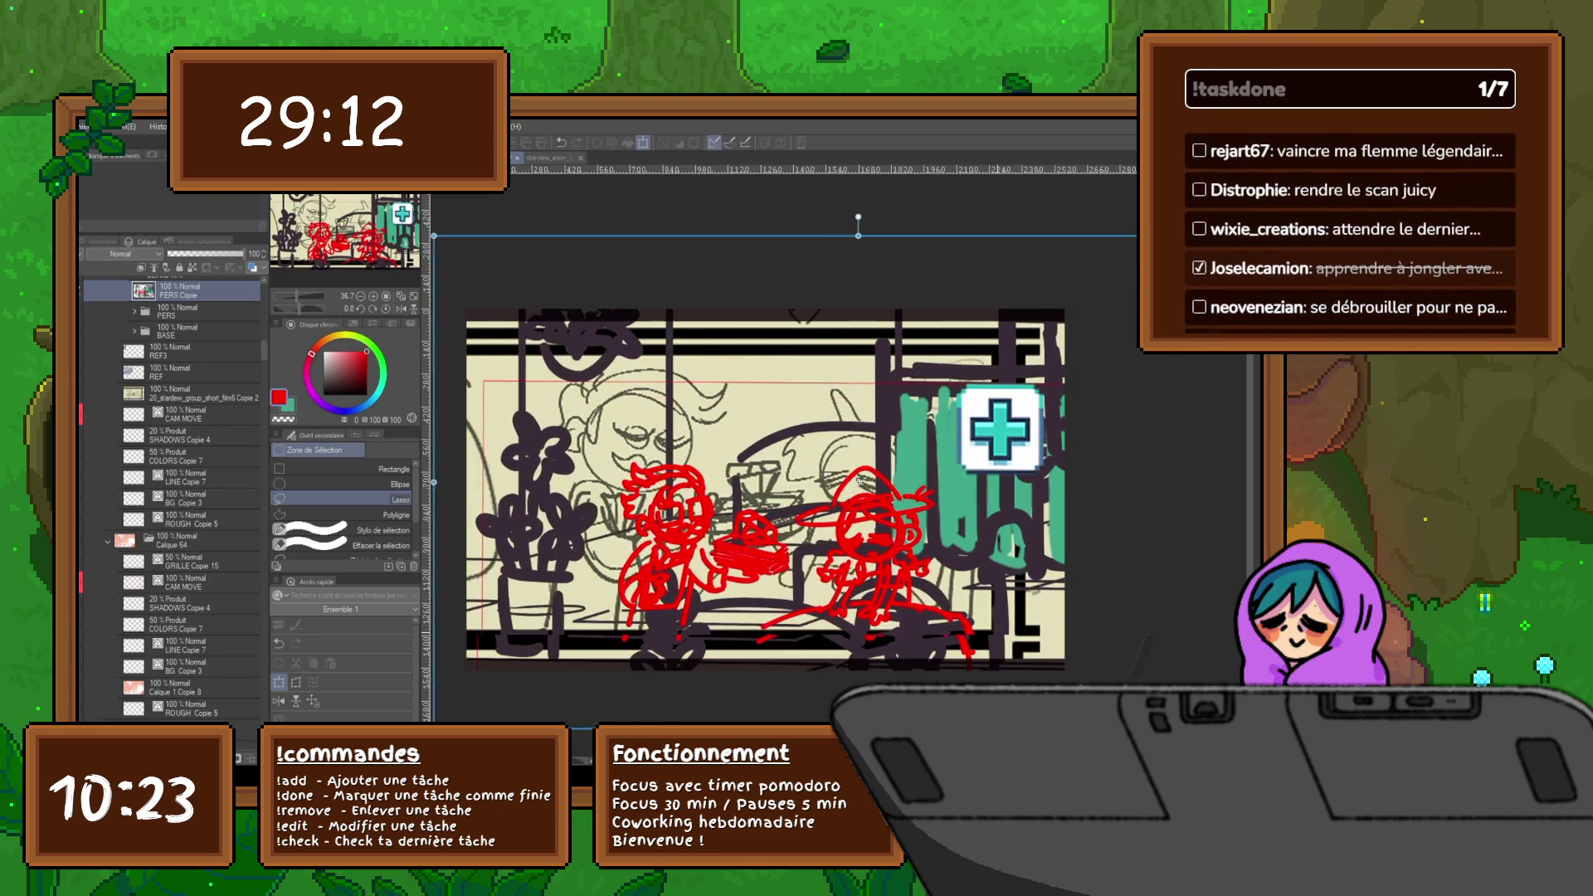
{"action": "mouse_move", "coordinate": [848, 476]}
{"action": "left_mouse_down"}
{"action": "mouse_move", "coordinate": [848, 424]}
{"action": "mouse_move", "coordinate": [838, 433]}
{"action": "left_mouse_up"}
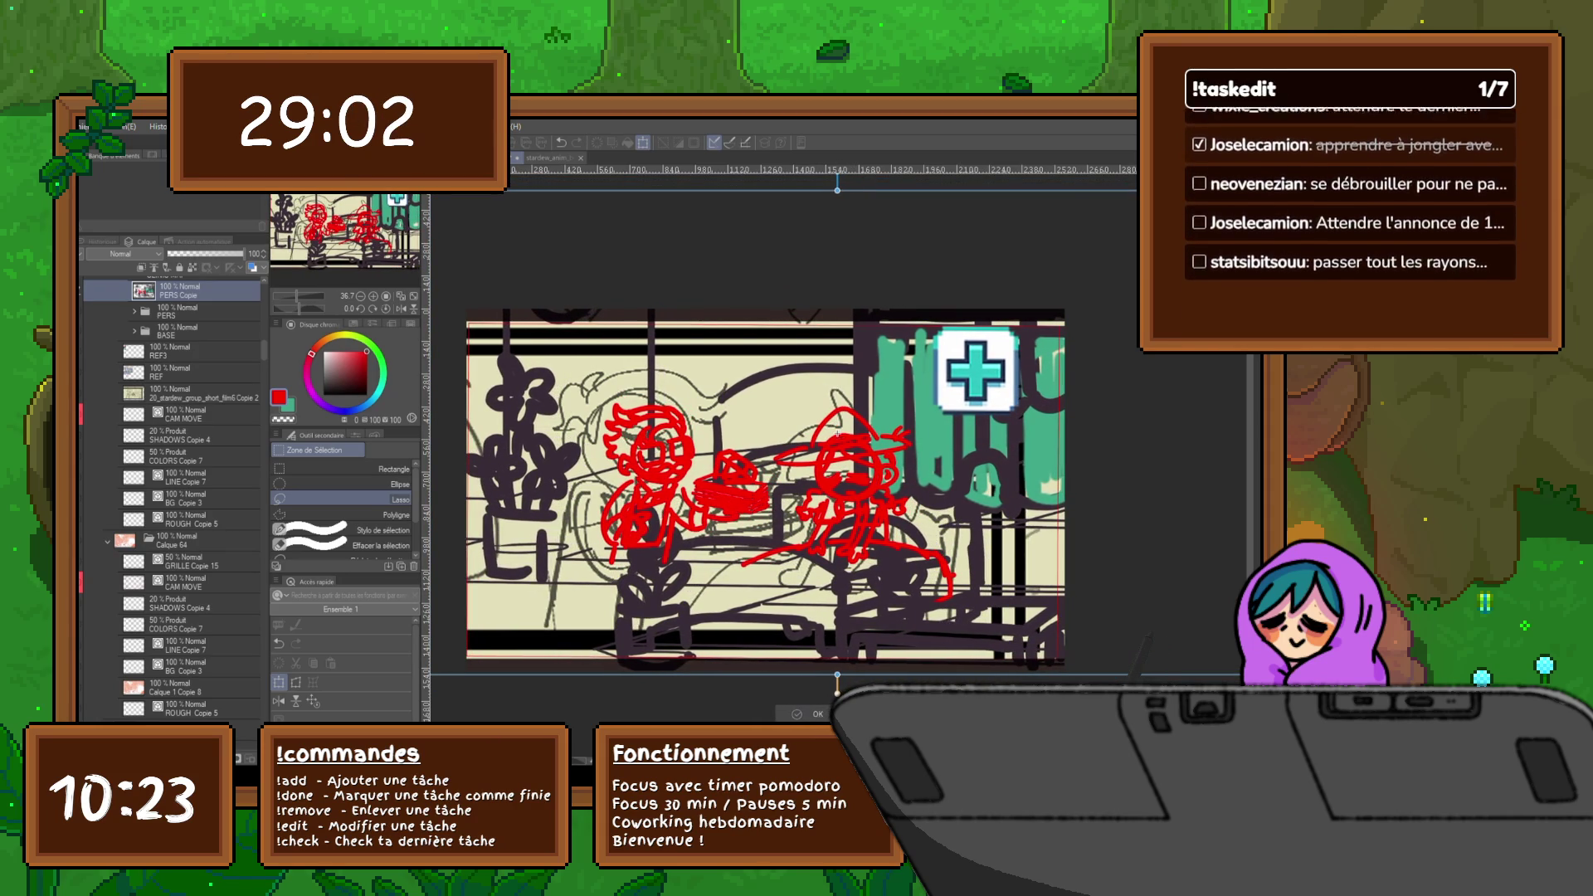
{"action": "key", "text": "Return"}
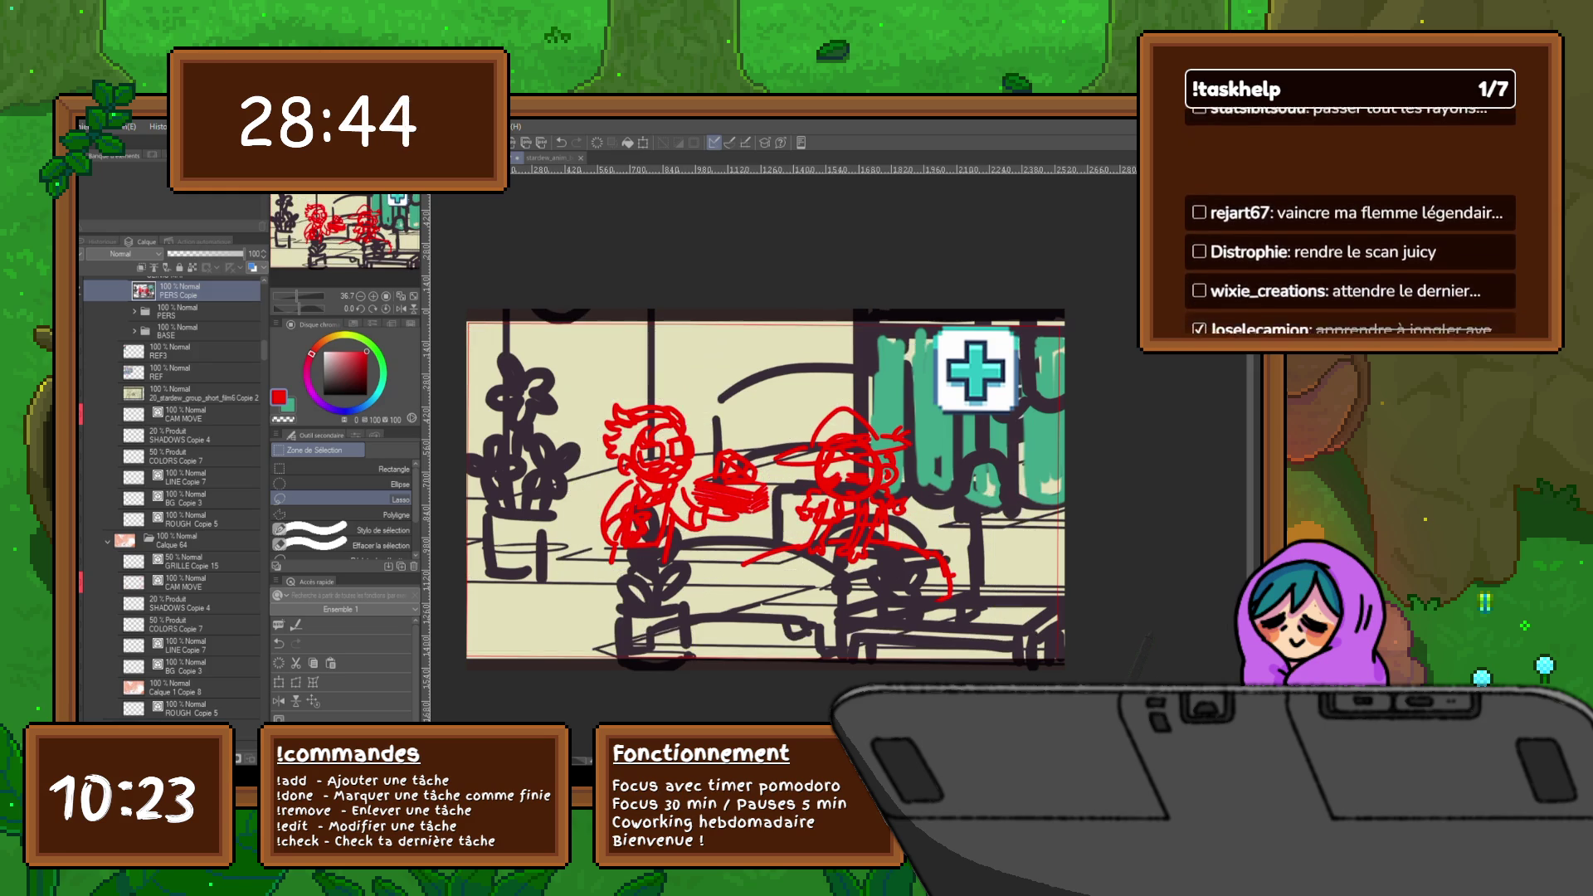
{"action": "left_click_drag", "start_coordinate": [245, 253], "coordinate": [199, 253]}
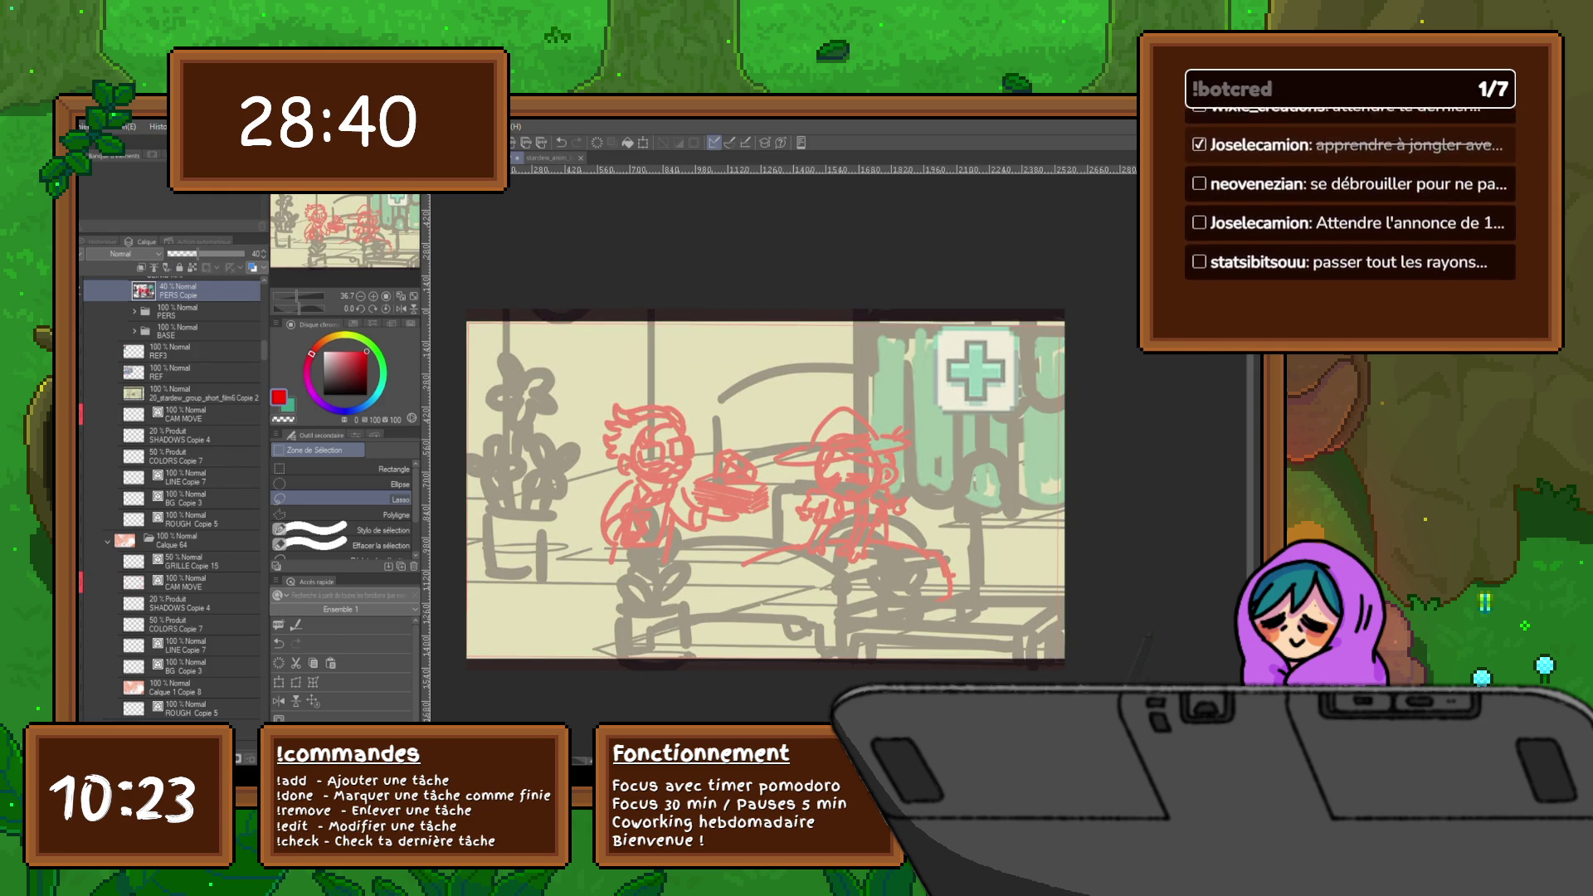
{"action": "key", "text": "ctrl+shift+n"}
- Set up a black pen, undo the test strokes, and rename the top layer BG
{"action": "key", "text": "x"}
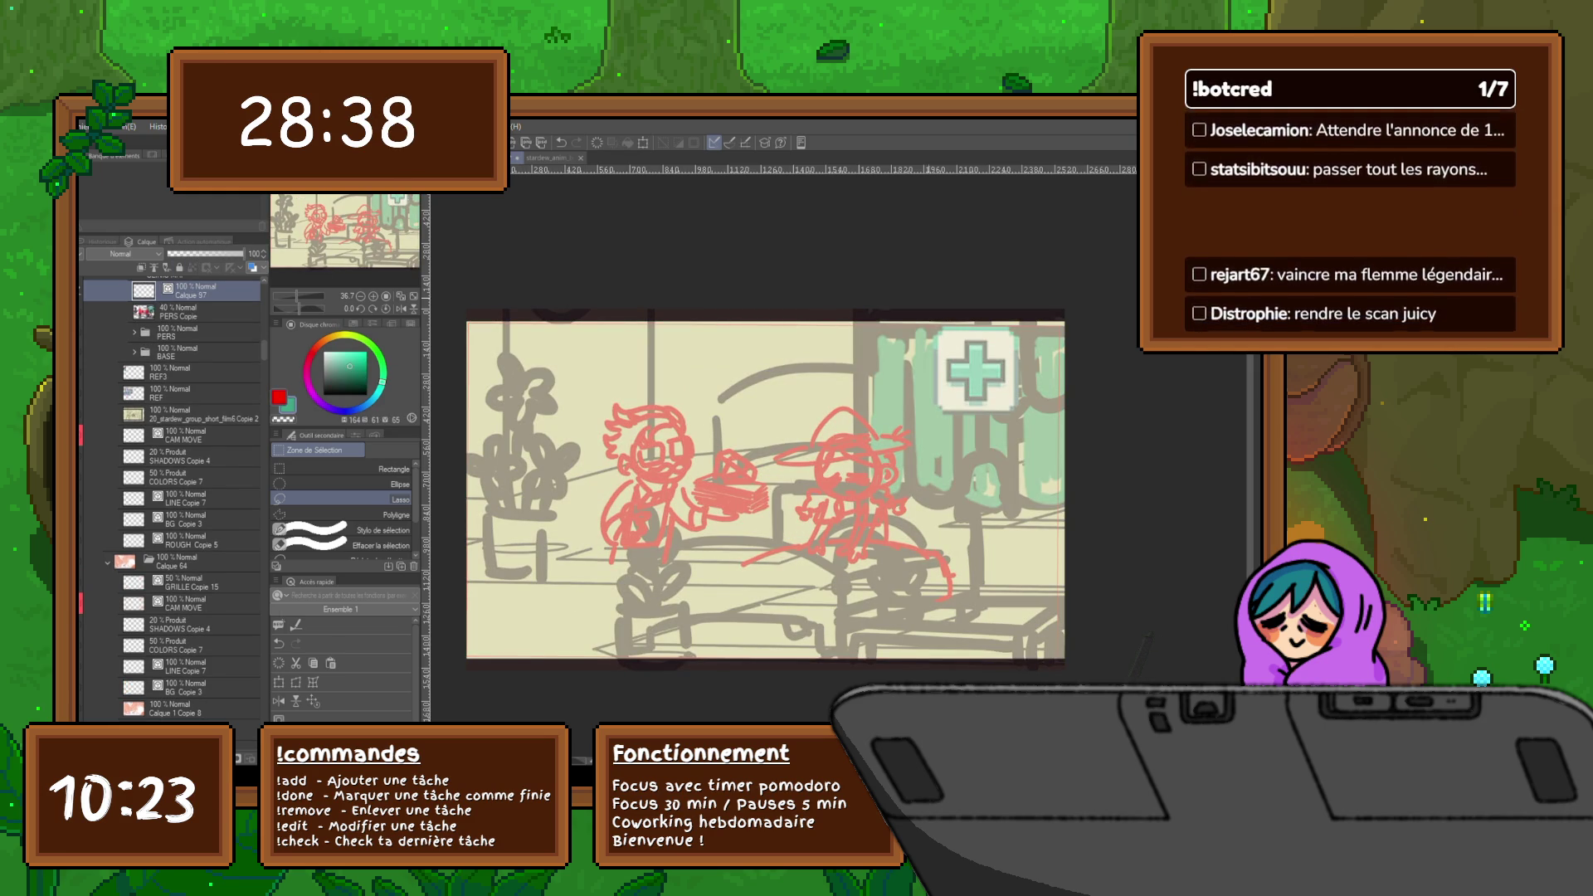
{"action": "left_click", "coordinate": [366, 394]}
{"action": "key", "text": "ctrl+z"}
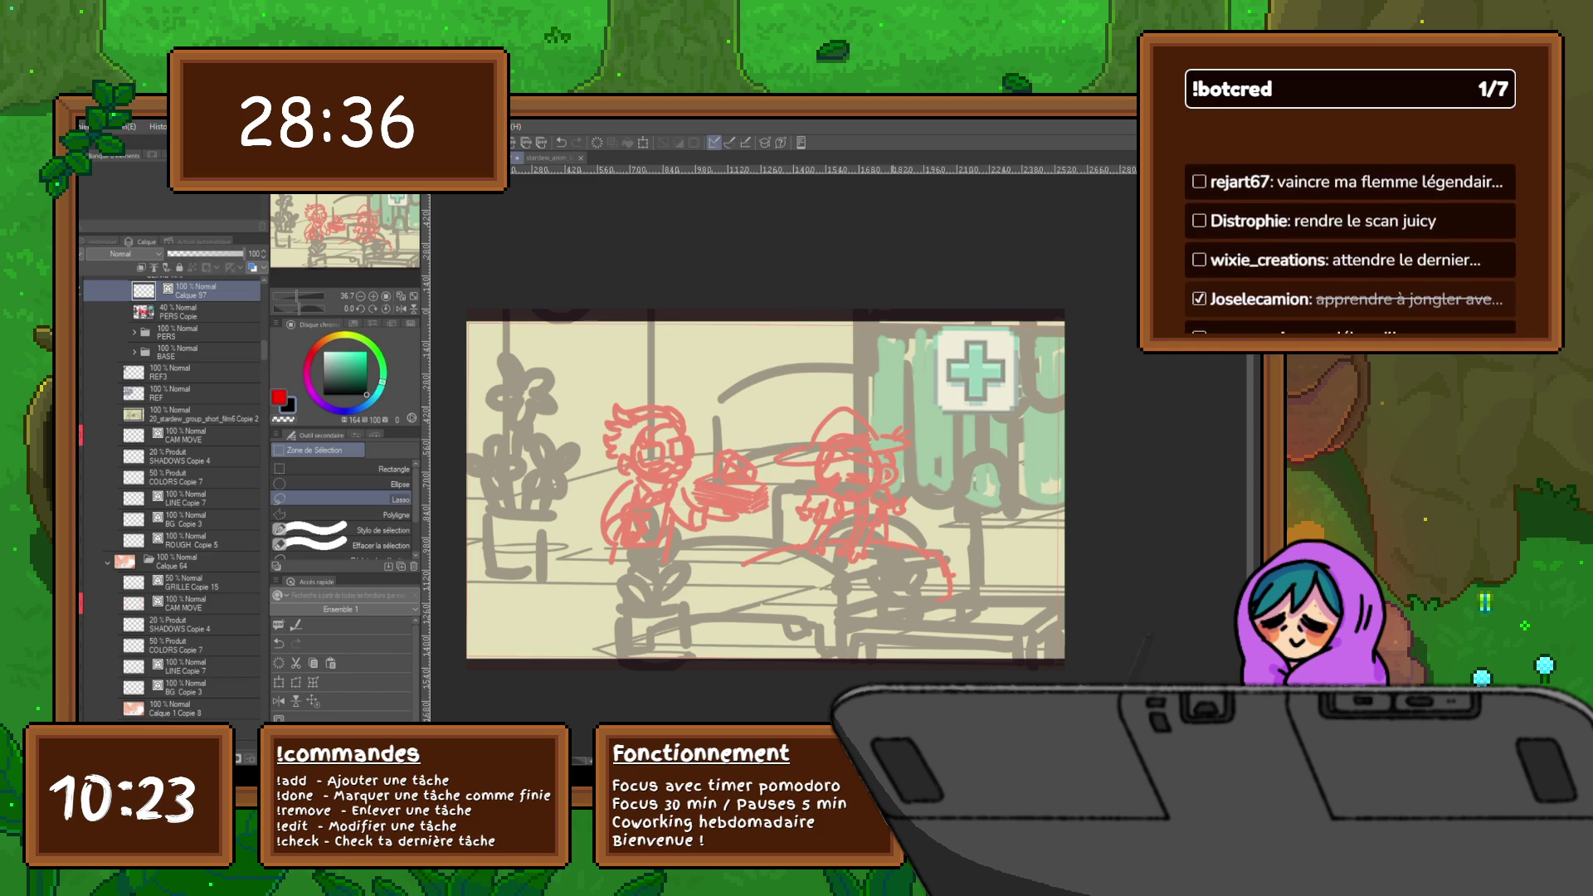
{"action": "key", "text": "p"}
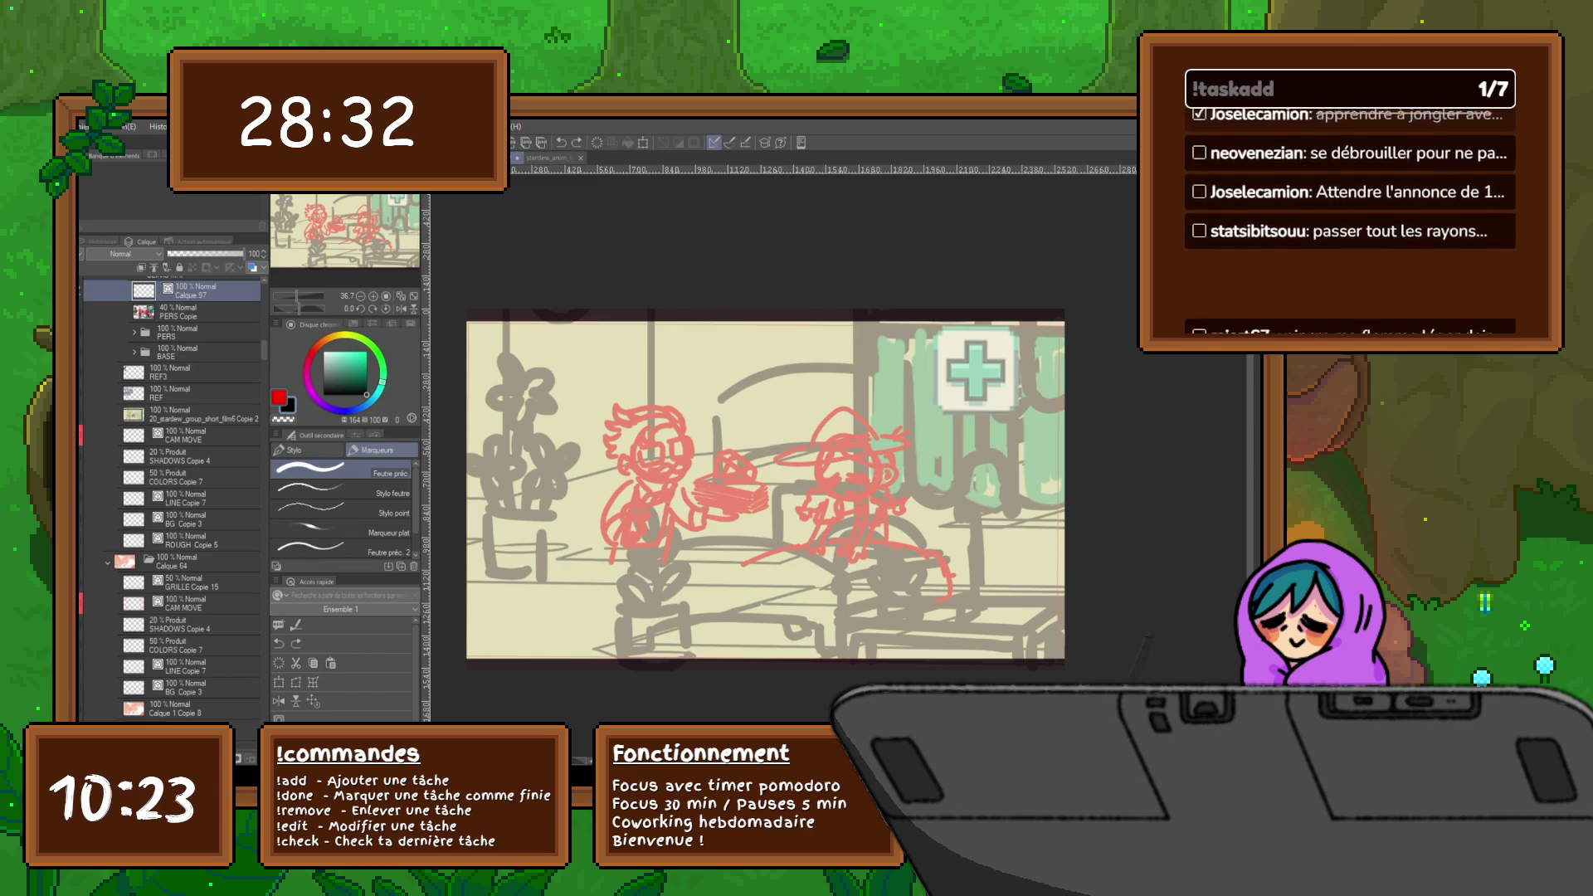
{"action": "mouse_move", "coordinate": [726, 465]}
{"action": "left_mouse_down"}
{"action": "mouse_move", "coordinate": [797, 453]}
{"action": "mouse_move", "coordinate": [830, 477]}
{"action": "left_mouse_up"}
{"action": "key", "text": "ctrl+z"}
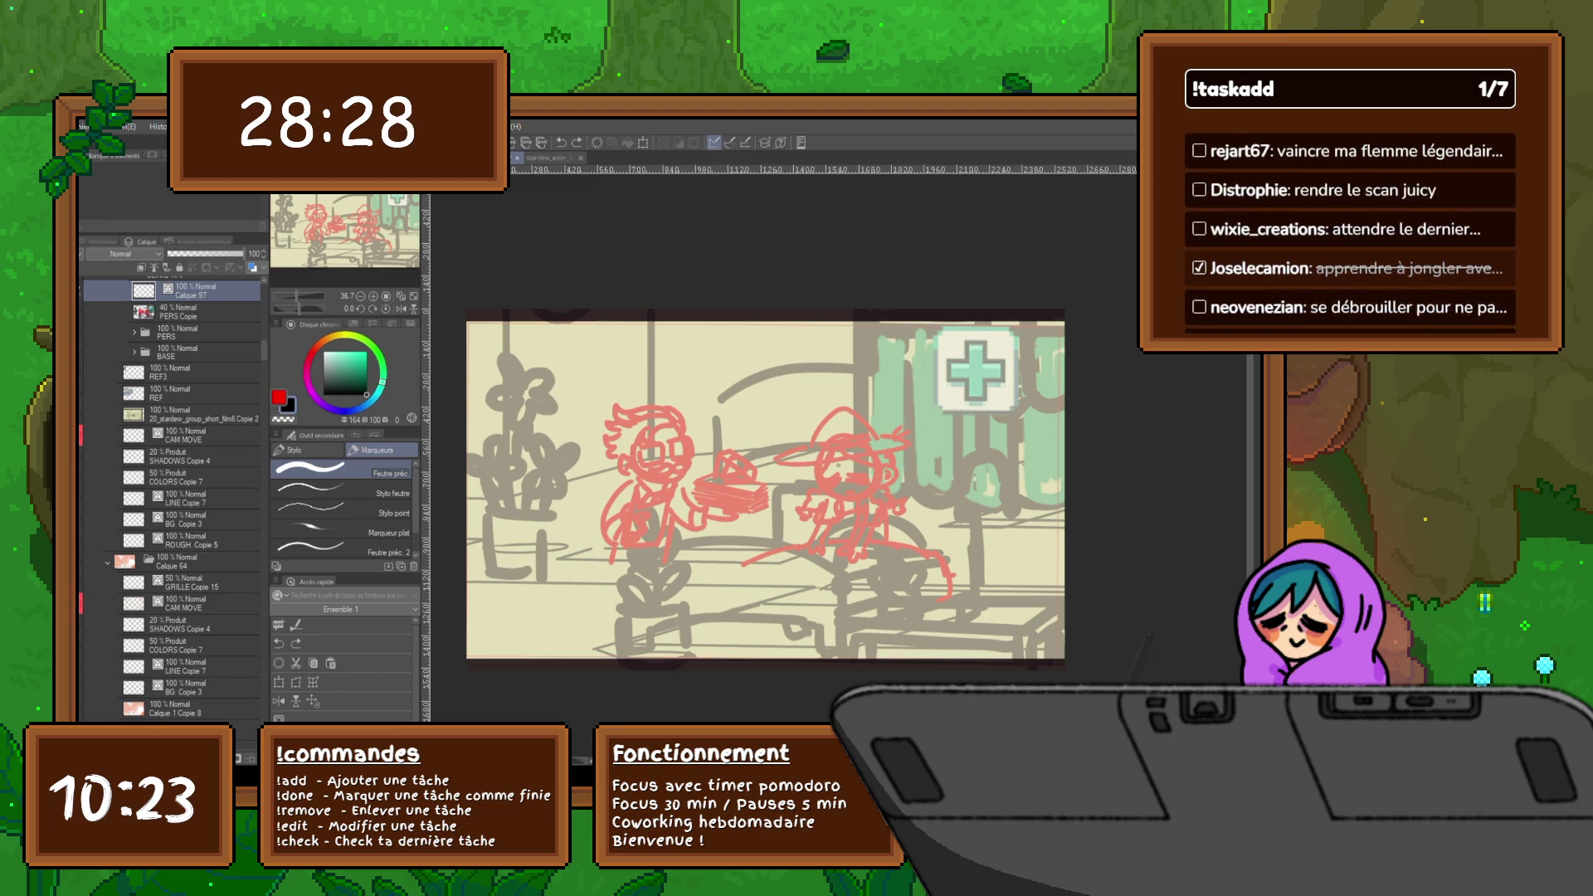
{"action": "left_click_drag", "start_coordinate": [771, 423], "coordinate": [850, 485]}
{"action": "key", "text": "ctrl+z"}
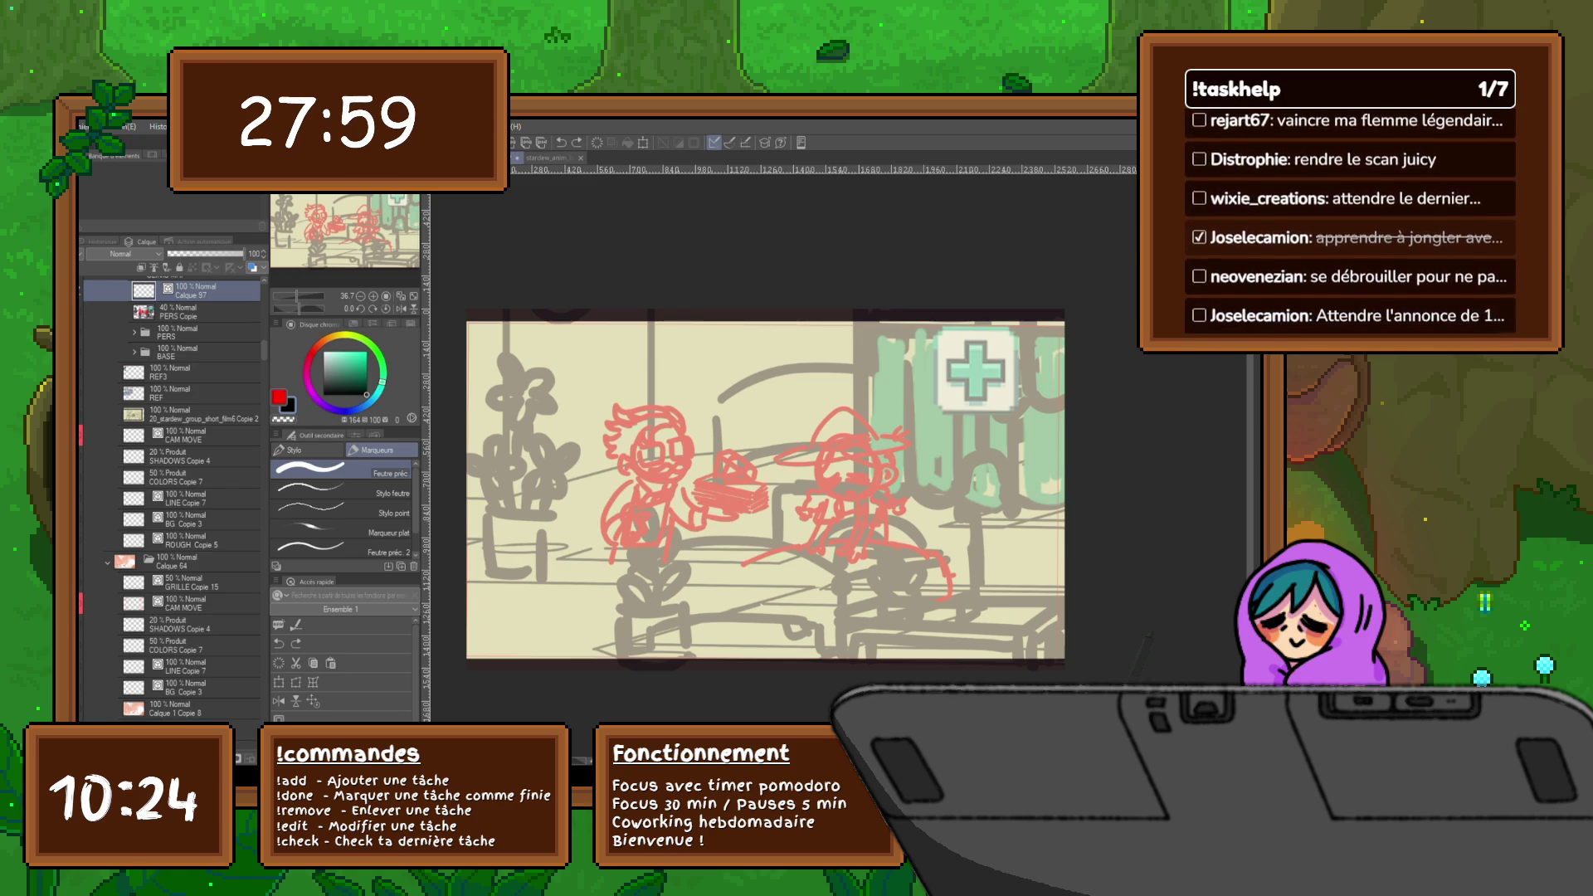
{"action": "left_click_drag", "start_coordinate": [906, 464], "coordinate": [967, 490]}
{"action": "key", "text": "ctrl+z"}
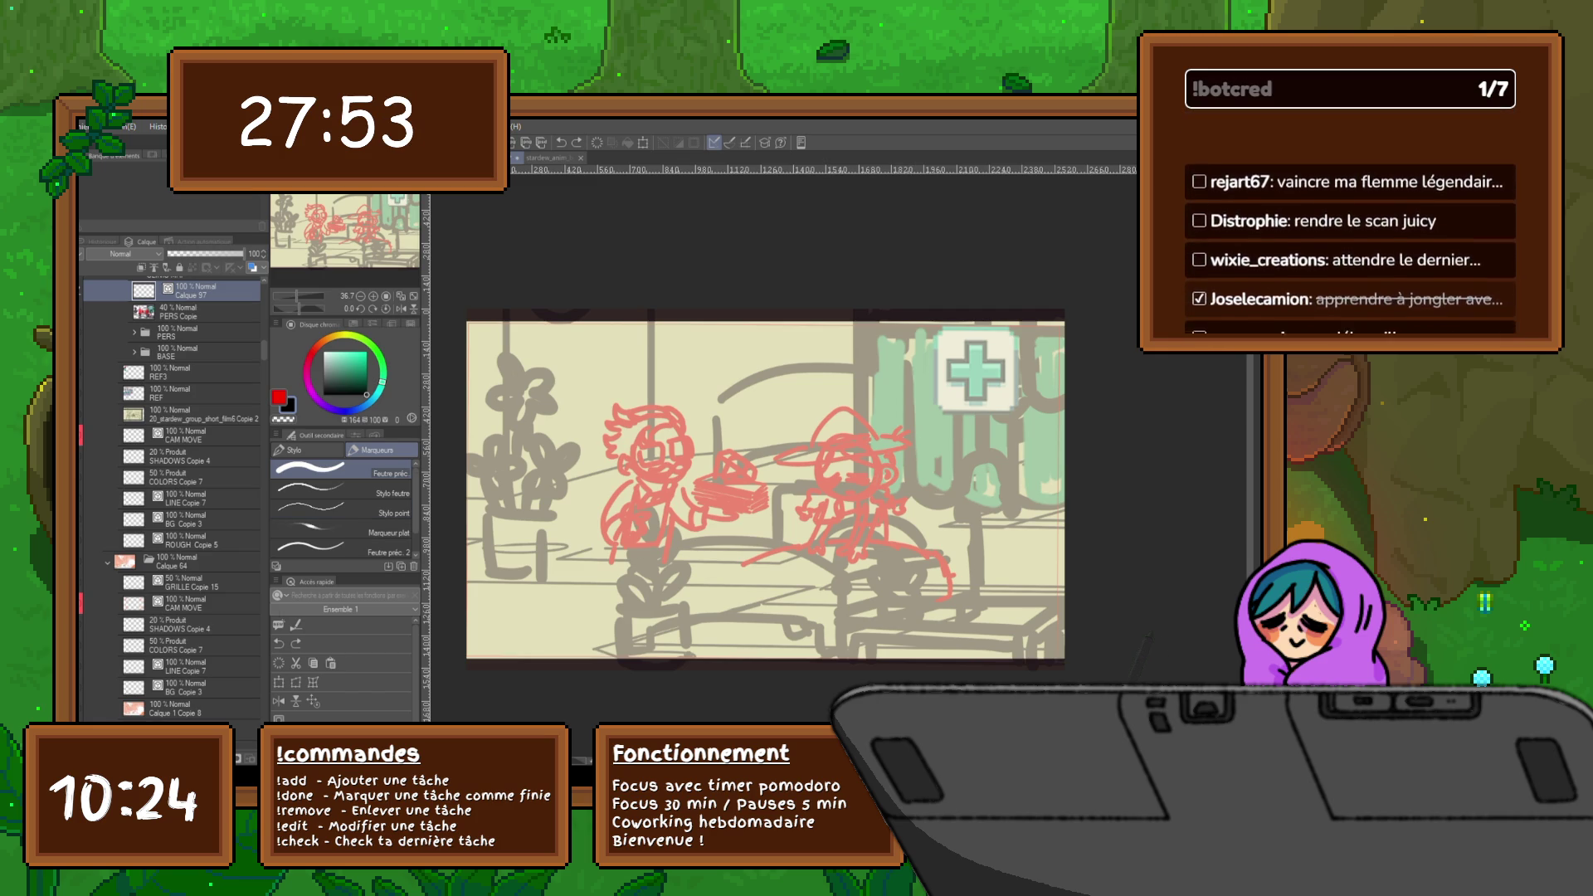
{"action": "key", "text": "ctrl+y"}
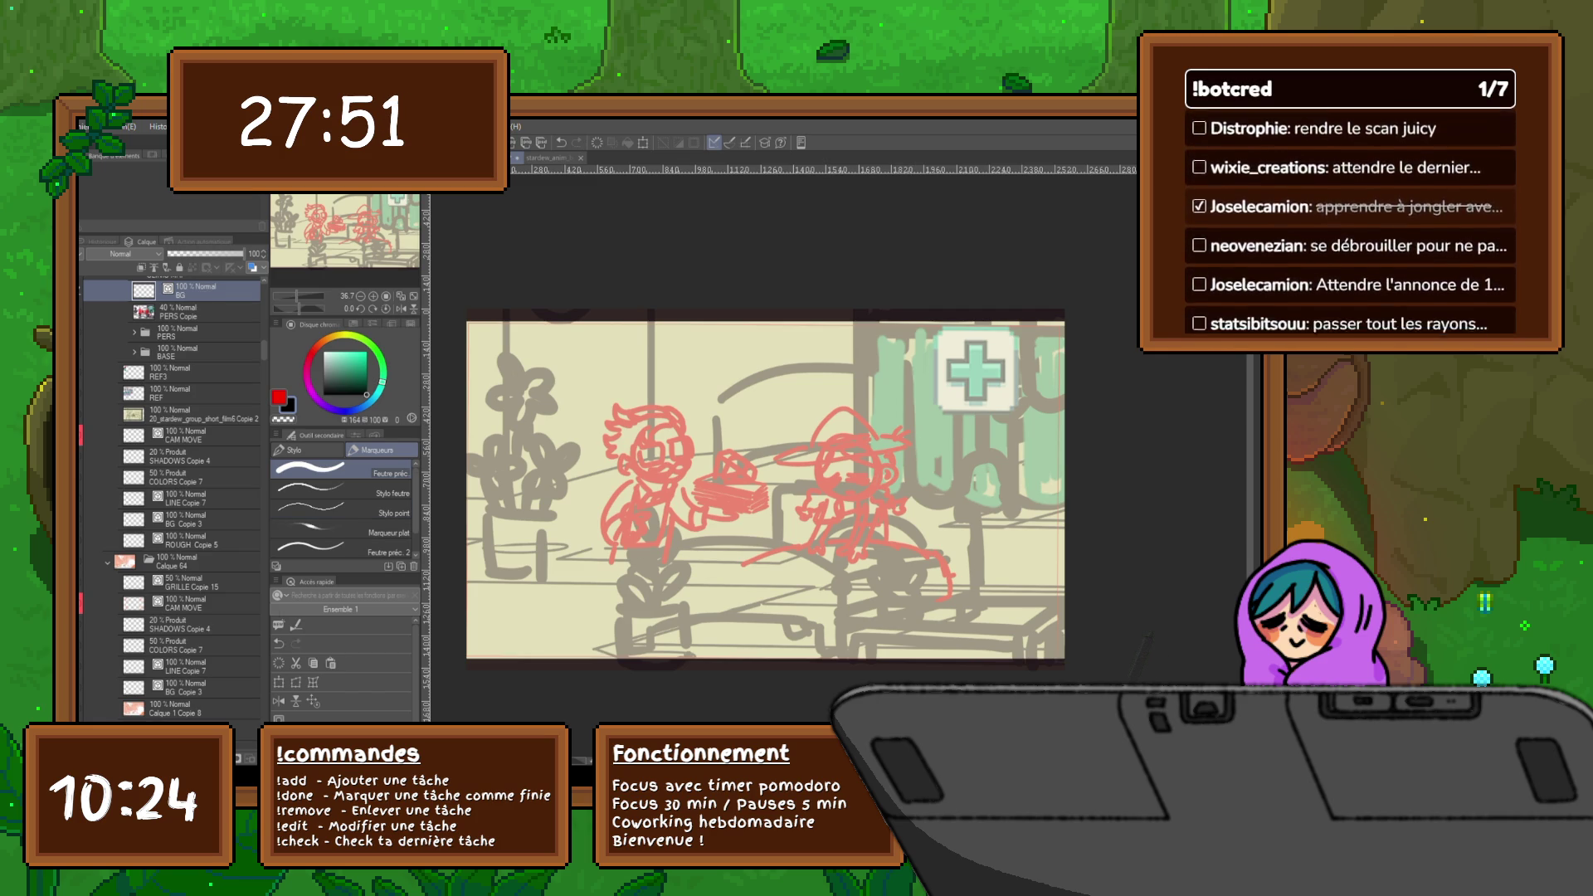
- Add a new layer named CHARA above BG, then reselect the BG layer
{"action": "key", "text": "ctrl+y"}
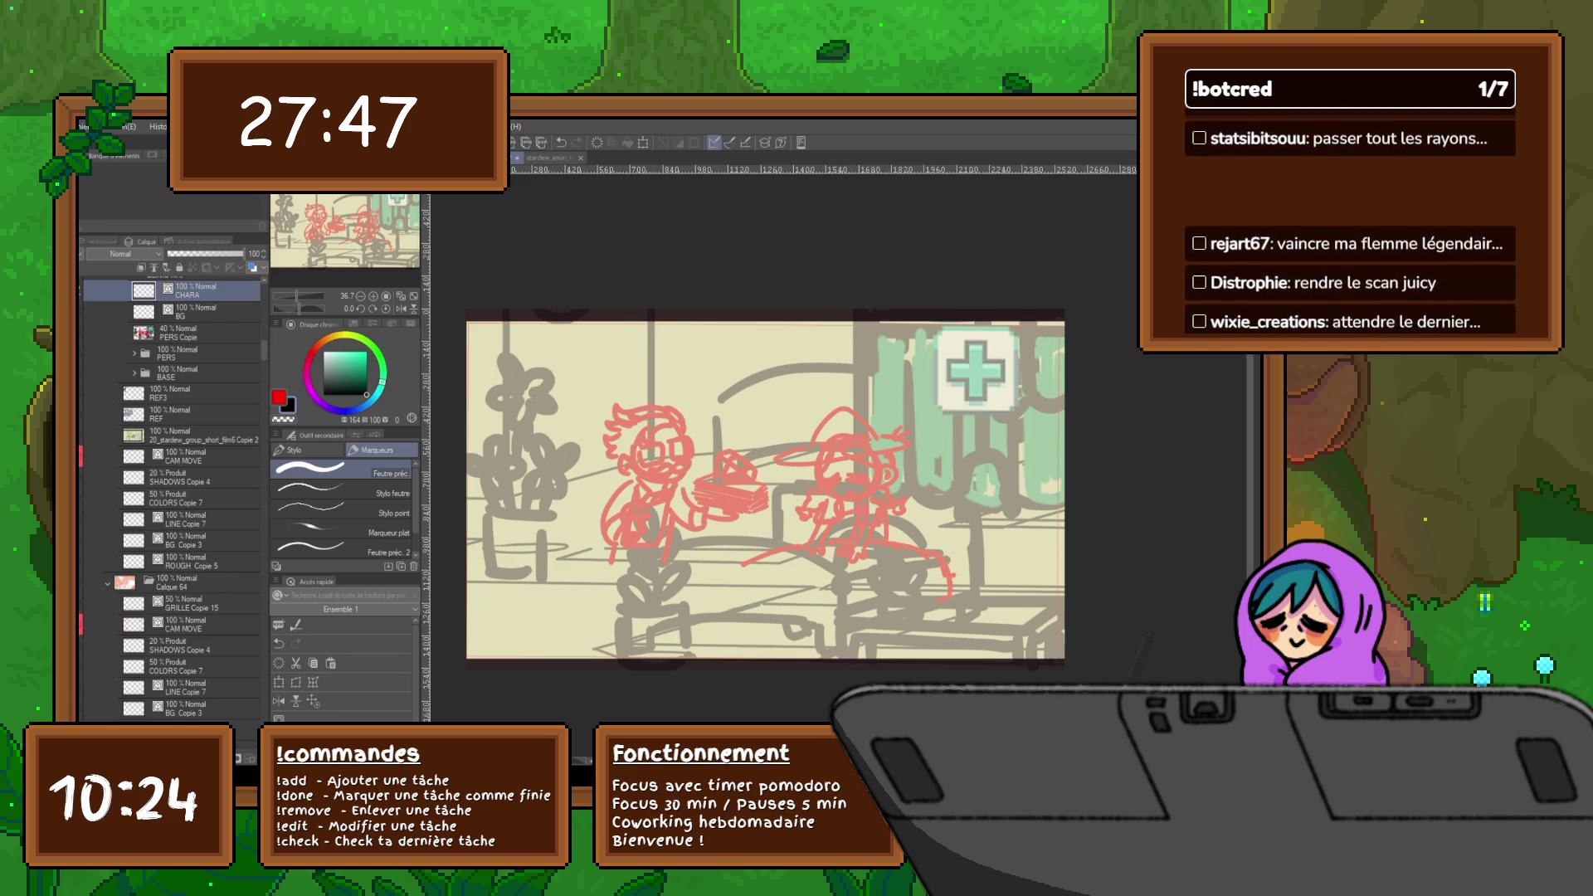
{"action": "key", "text": "Return"}
{"action": "left_click", "coordinate": [196, 311]}
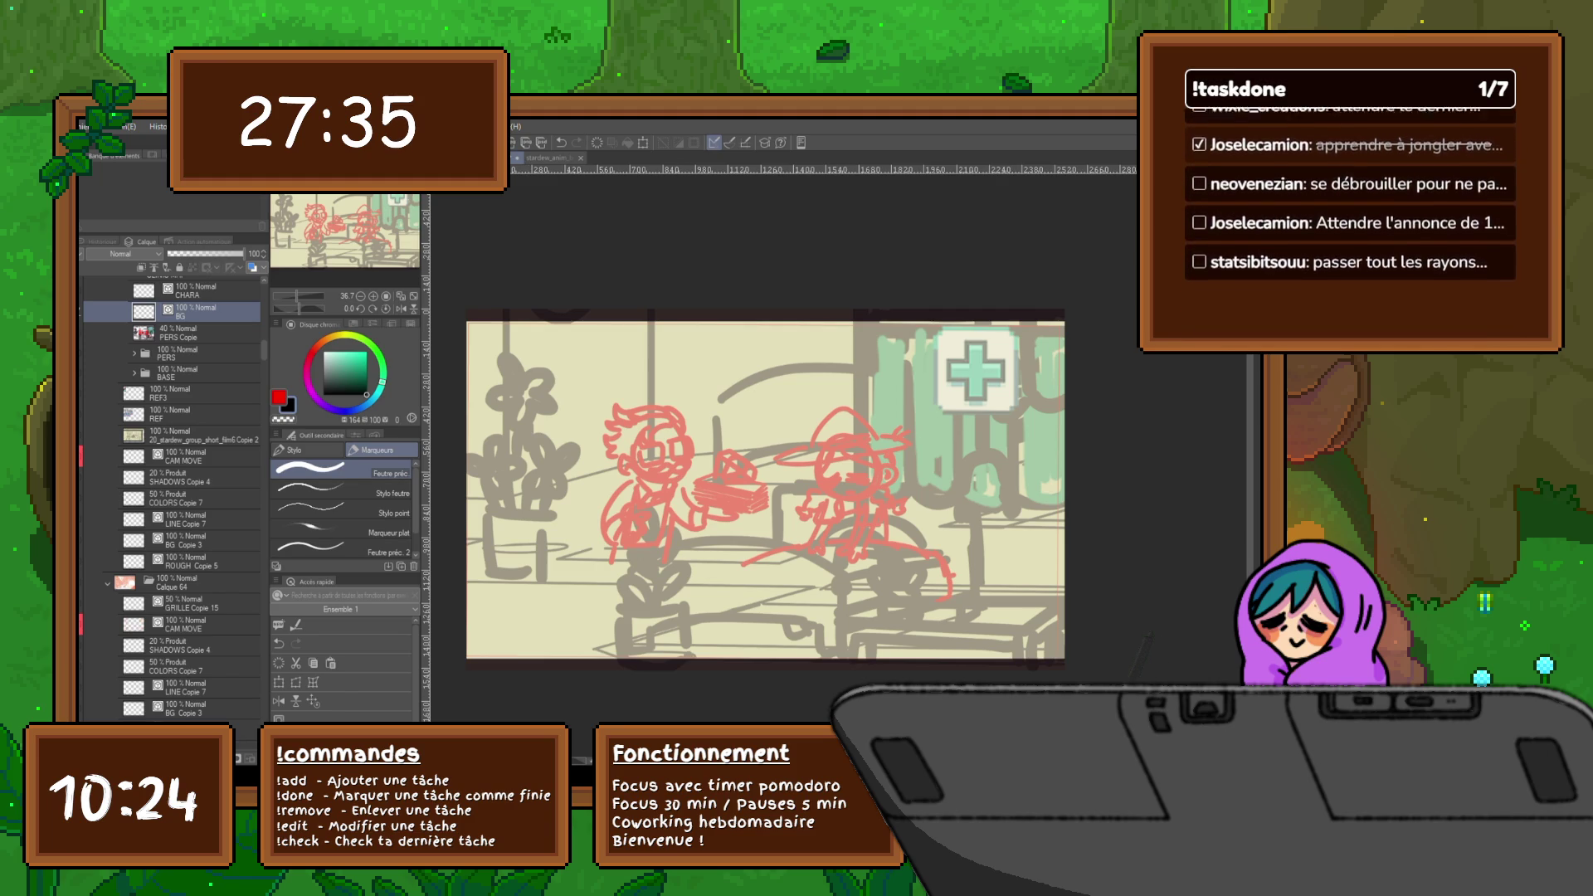
{"action": "scroll", "coordinate": [171, 498], "scroll_direction": "up", "scroll_amount": 4}
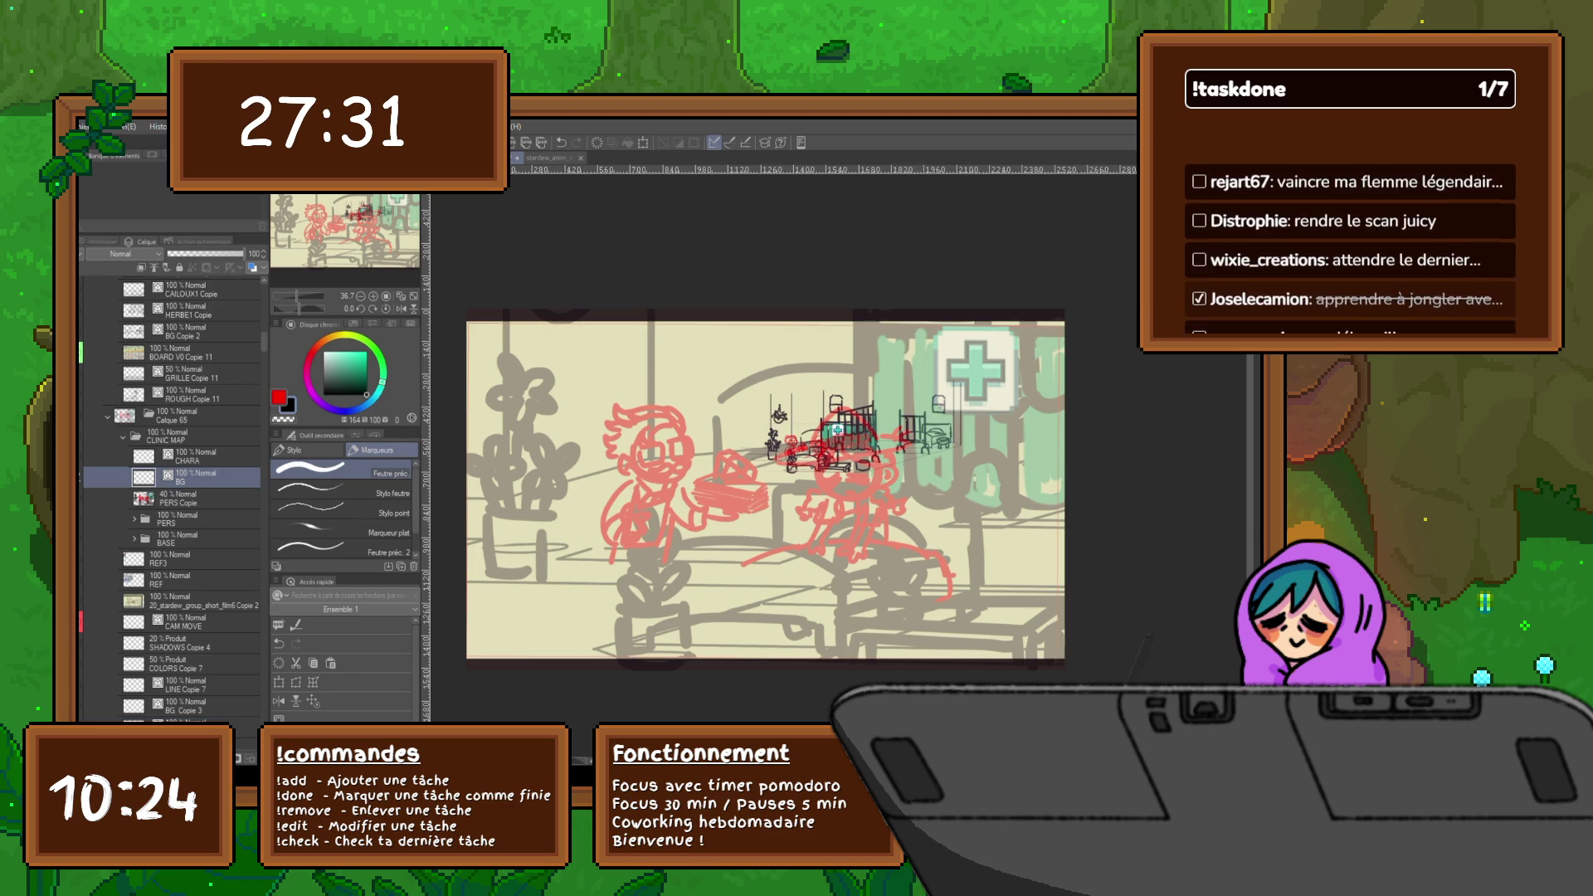
- Ink the leaves and stems of a small black potted plant near the bottom centre, undoing stray strokes
{"action": "scroll", "coordinate": [871, 432], "scroll_direction": "up", "scroll_amount": 2}
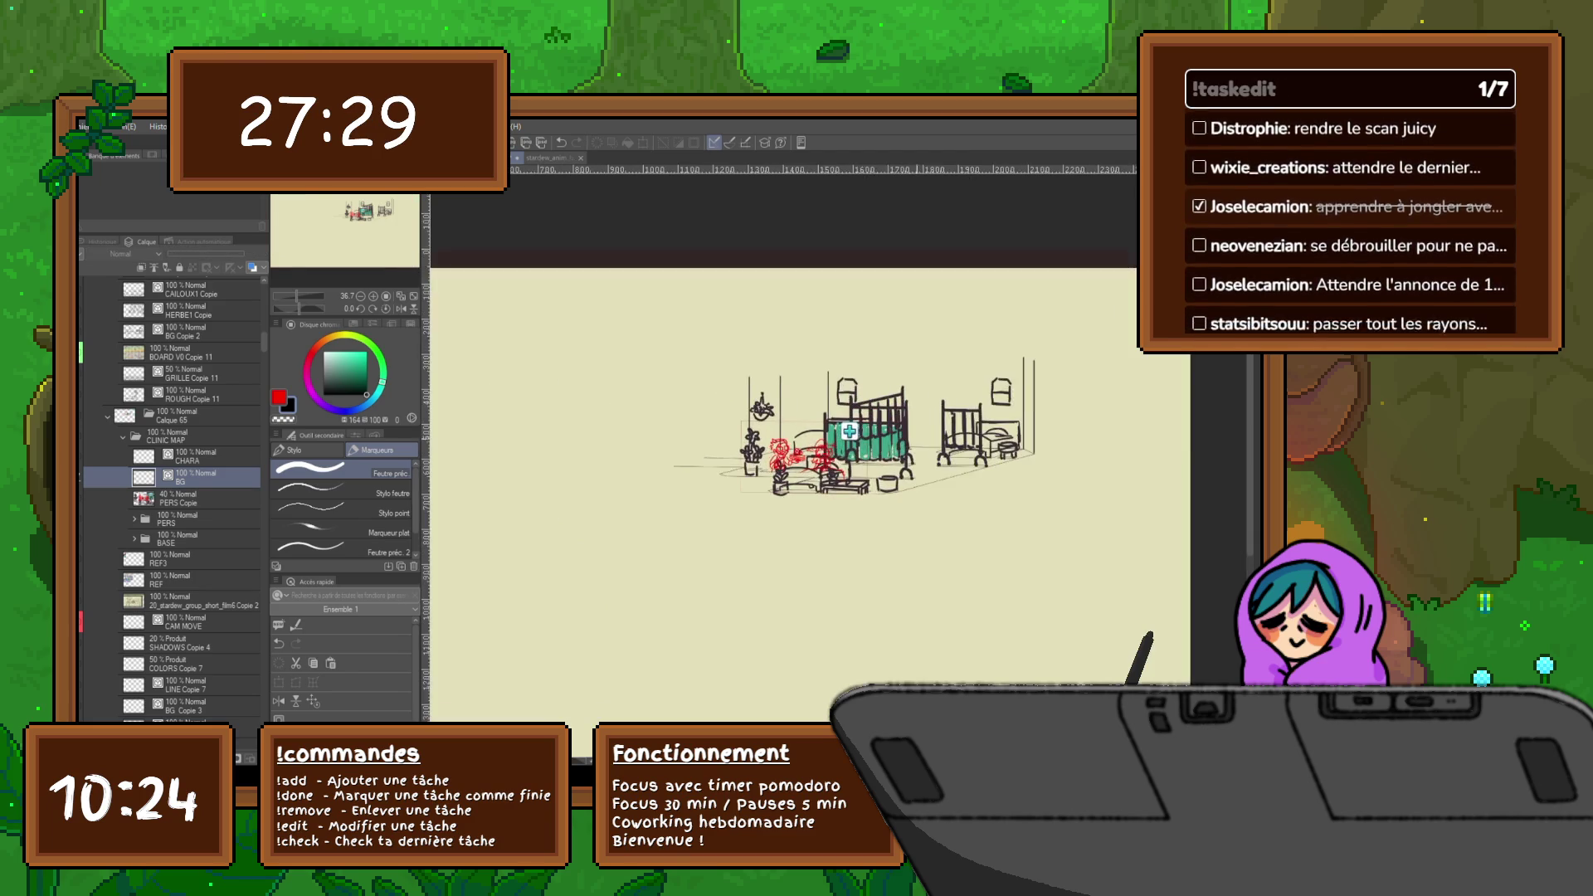
{"action": "scroll", "coordinate": [871, 431], "scroll_direction": "up", "scroll_amount": 1}
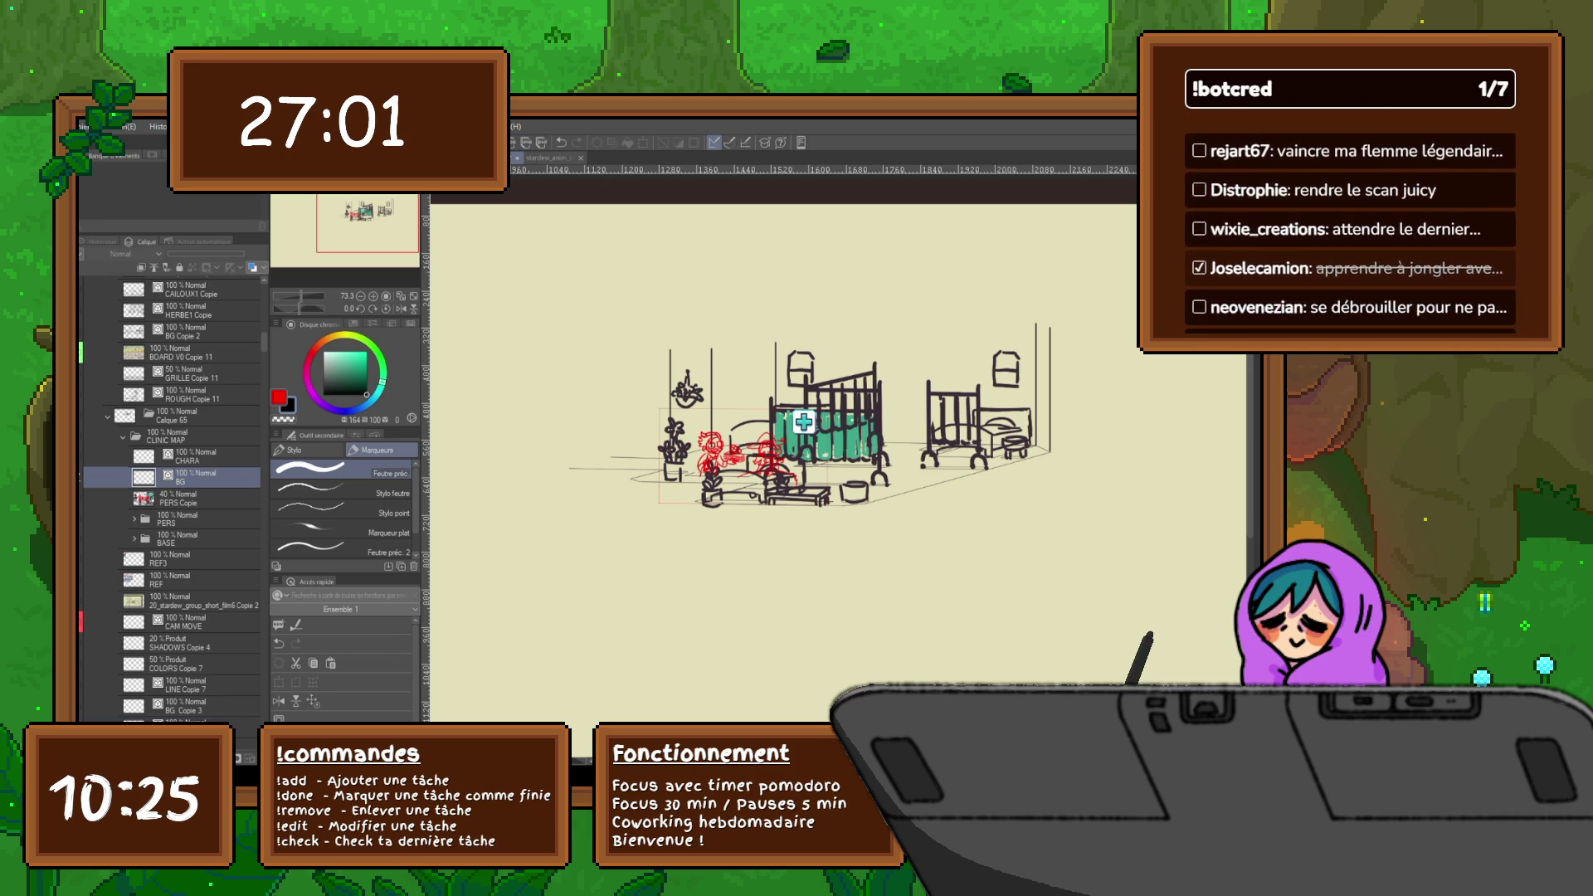
{"action": "scroll", "coordinate": [739, 456], "scroll_direction": "up", "scroll_amount": 5}
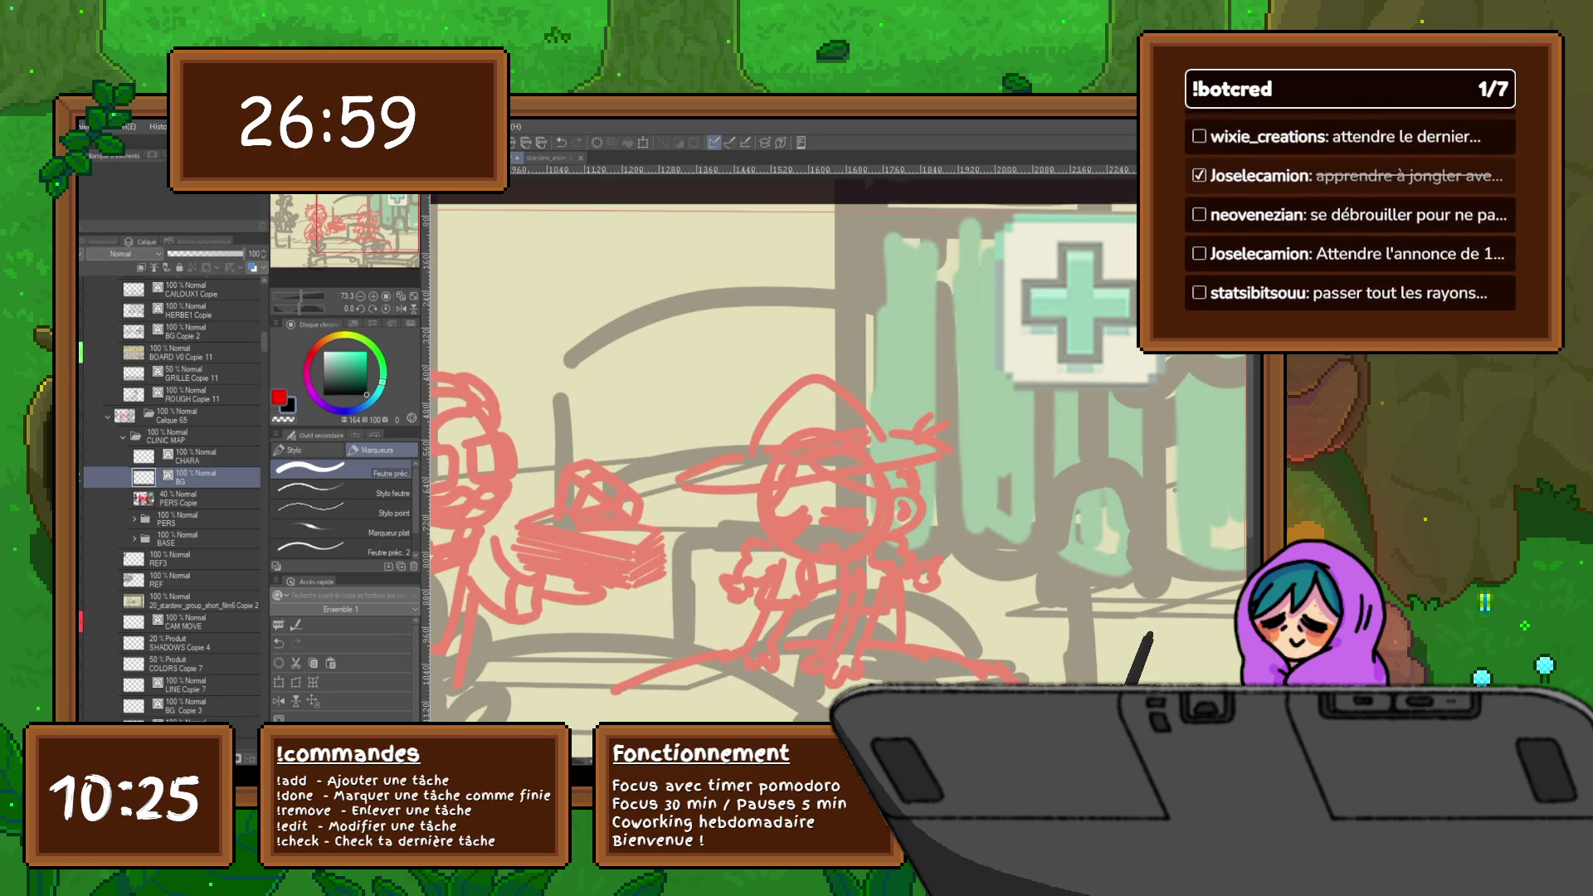
{"action": "scroll", "coordinate": [745, 643], "scroll_direction": "down", "scroll_amount": 5}
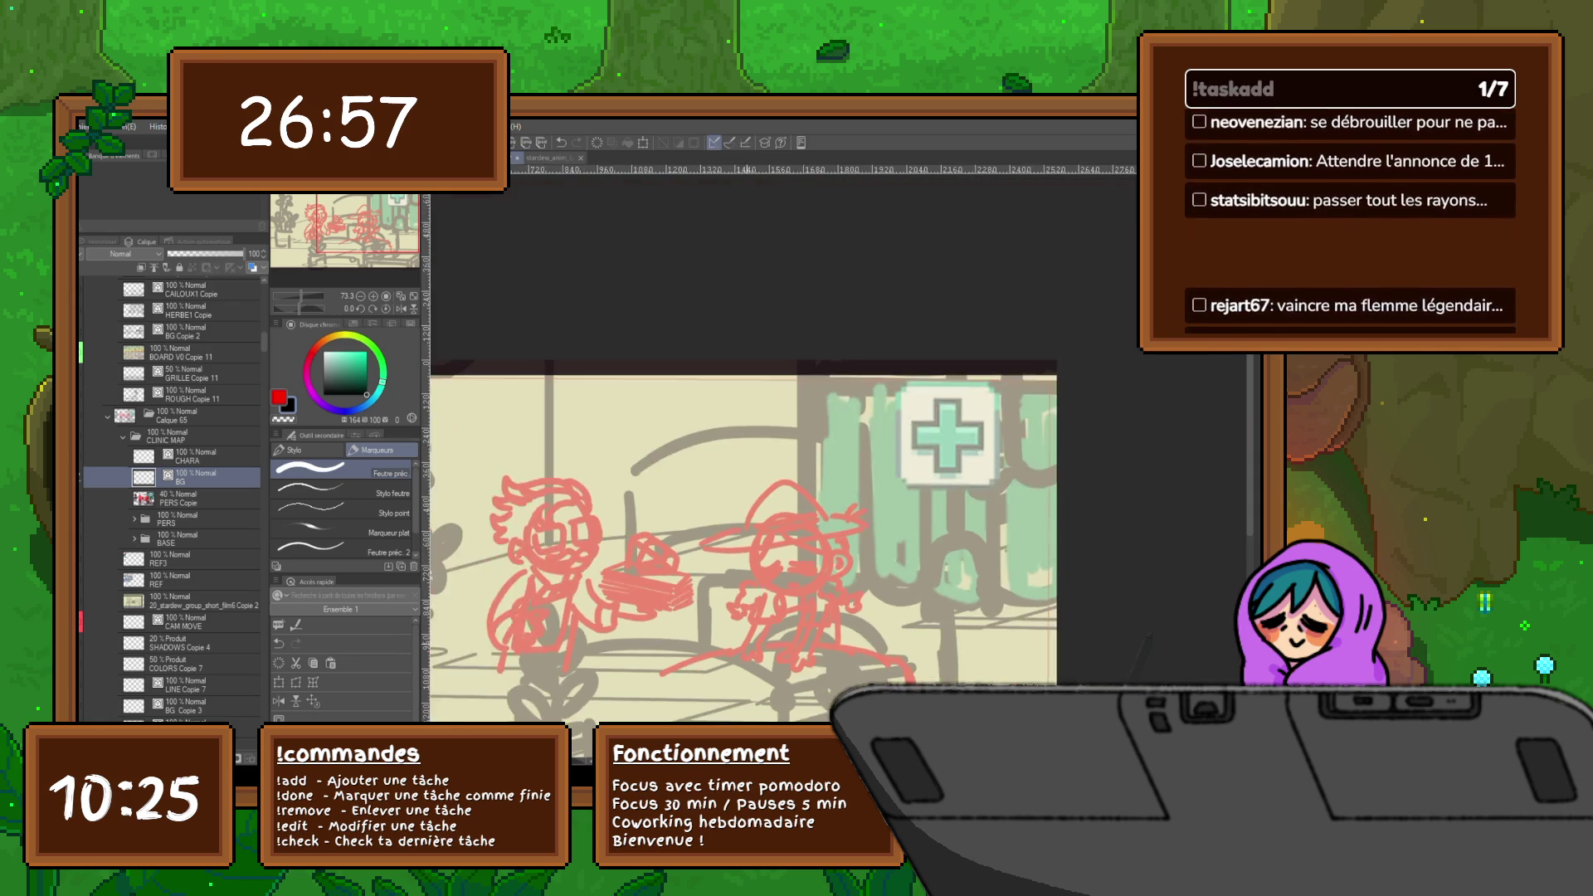
{"action": "scroll", "coordinate": [709, 581], "scroll_direction": "down", "scroll_amount": 1}
{"action": "scroll", "coordinate": [710, 548], "scroll_direction": "down", "scroll_amount": 1}
{"action": "scroll", "coordinate": [709, 497], "scroll_direction": "left", "scroll_amount": 1}
{"action": "scroll", "coordinate": [760, 498], "scroll_direction": "left", "scroll_amount": 1}
{"action": "left_click_drag", "start_coordinate": [862, 431], "coordinate": [945, 453]}
{"action": "key", "text": "ctrl+z"}
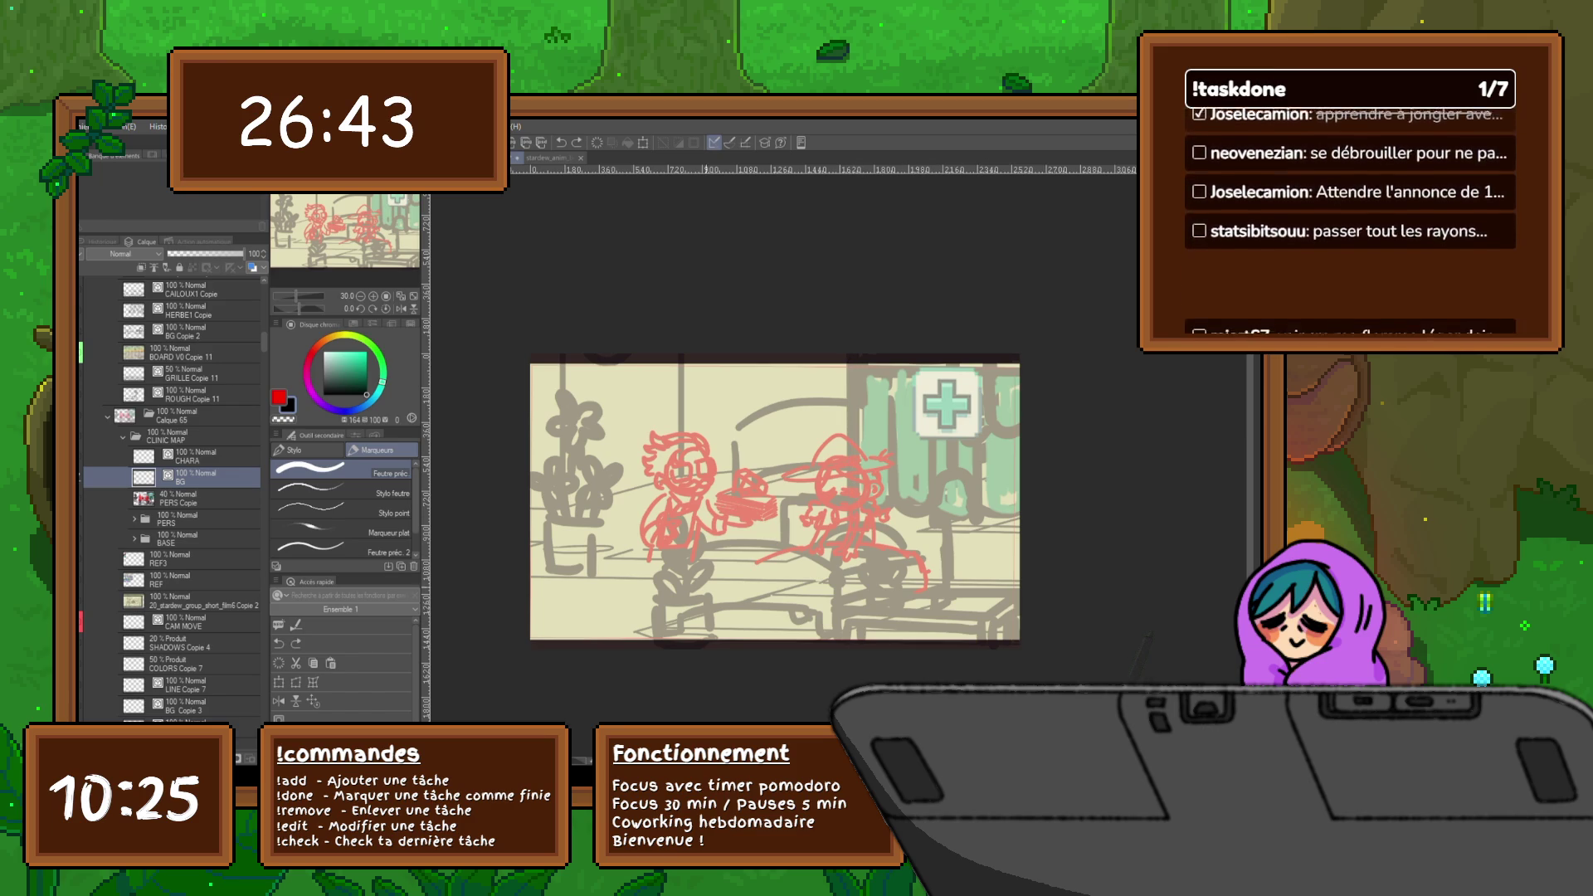
{"action": "mouse_move", "coordinate": [658, 600]}
{"action": "left_mouse_down"}
{"action": "mouse_move", "coordinate": [708, 601]}
{"action": "mouse_move", "coordinate": [664, 629]}
{"action": "mouse_move", "coordinate": [704, 629]}
{"action": "mouse_move", "coordinate": [684, 595]}
{"action": "mouse_move", "coordinate": [706, 599]}
{"action": "mouse_move", "coordinate": [658, 573]}
{"action": "mouse_move", "coordinate": [676, 597]}
{"action": "mouse_move", "coordinate": [694, 571]}
{"action": "mouse_move", "coordinate": [689, 593]}
{"action": "mouse_move", "coordinate": [660, 550]}
{"action": "mouse_move", "coordinate": [698, 539]}
{"action": "mouse_move", "coordinate": [689, 564]}
{"action": "mouse_move", "coordinate": [680, 533]}
{"action": "left_mouse_up"}
{"action": "key", "text": "ctrl+z"}
{"action": "left_click_drag", "start_coordinate": [664, 536], "coordinate": [682, 520]}
- Darken the small plant's stem and pot base, then draw the left plant's pot rim and leaves
{"action": "left_click_drag", "start_coordinate": [685, 585], "coordinate": [682, 559]}
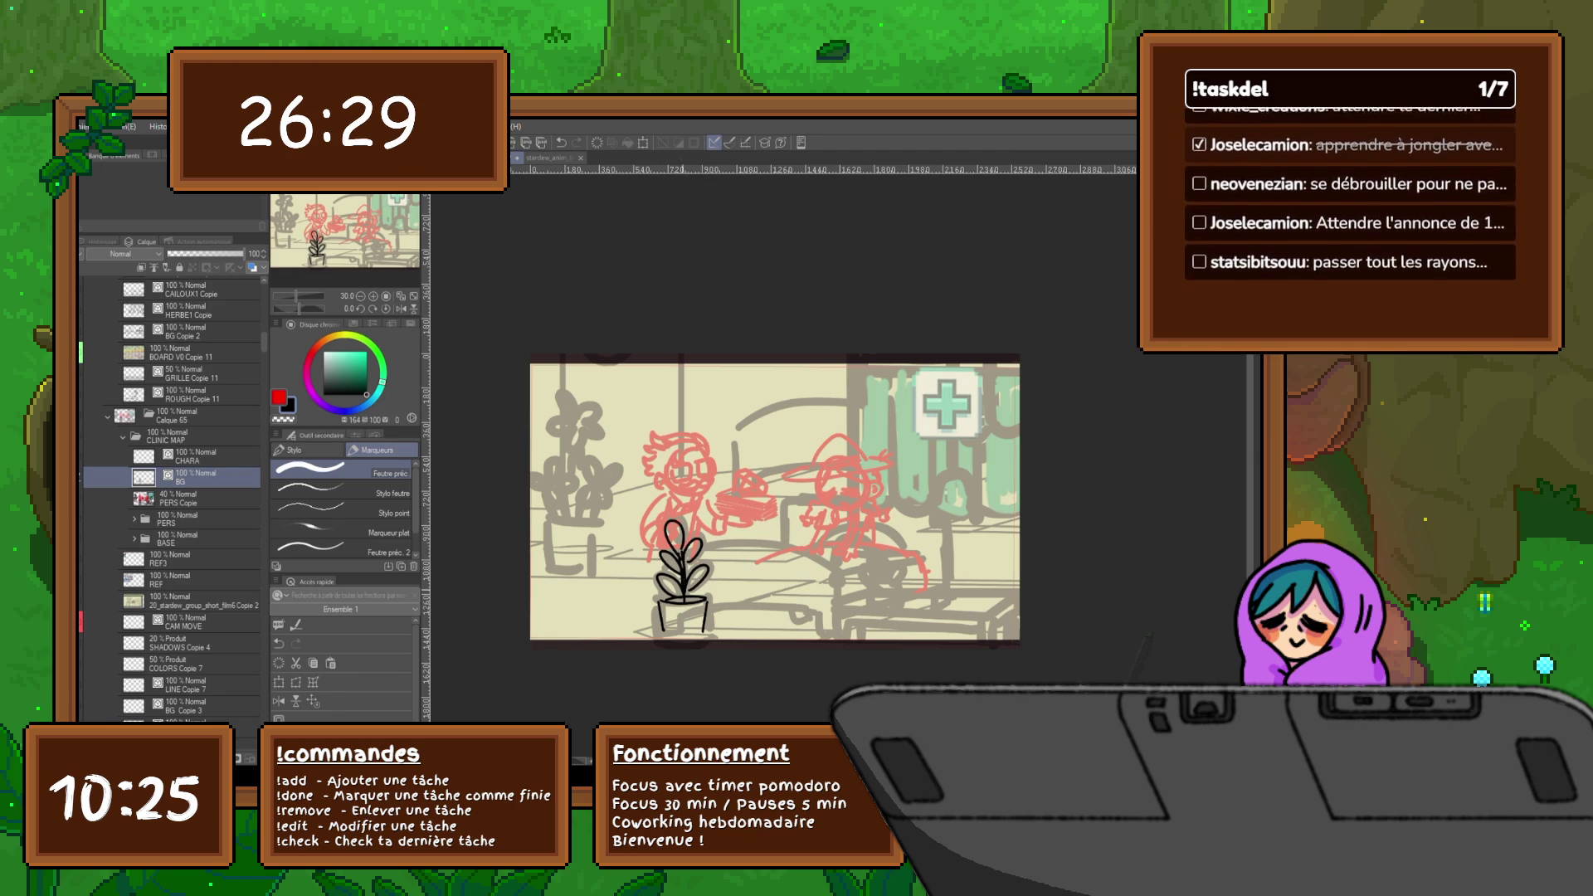
{"action": "left_click_drag", "start_coordinate": [665, 634], "coordinate": [704, 631]}
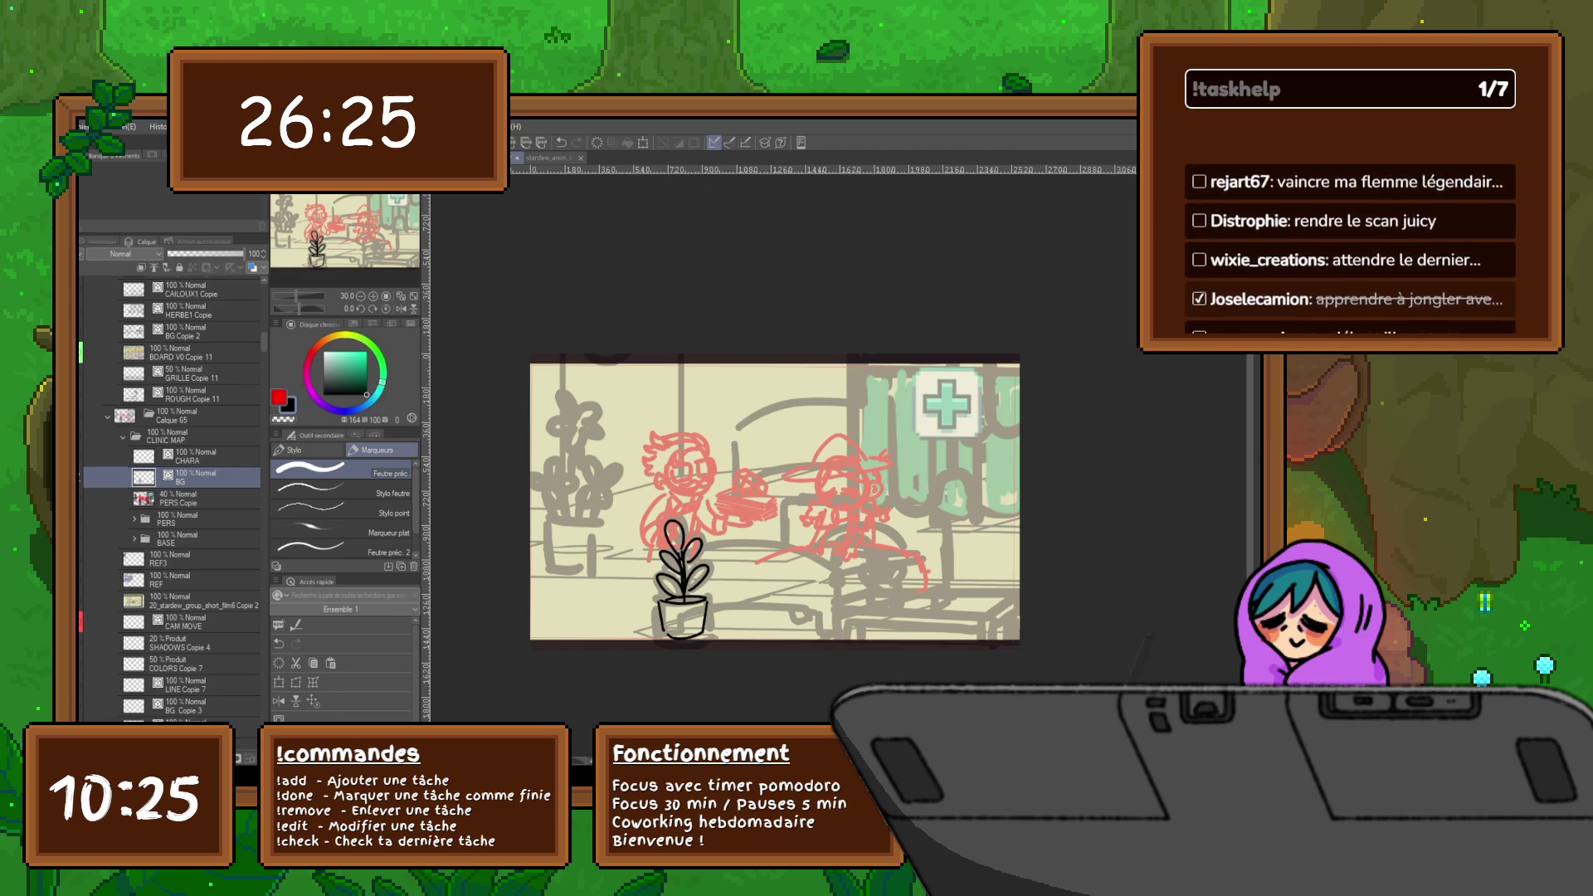
{"action": "mouse_move", "coordinate": [551, 521]}
{"action": "left_mouse_down"}
{"action": "mouse_move", "coordinate": [585, 527]}
{"action": "mouse_move", "coordinate": [556, 571]}
{"action": "mouse_move", "coordinate": [590, 571]}
{"action": "mouse_move", "coordinate": [596, 529]}
{"action": "left_mouse_up"}
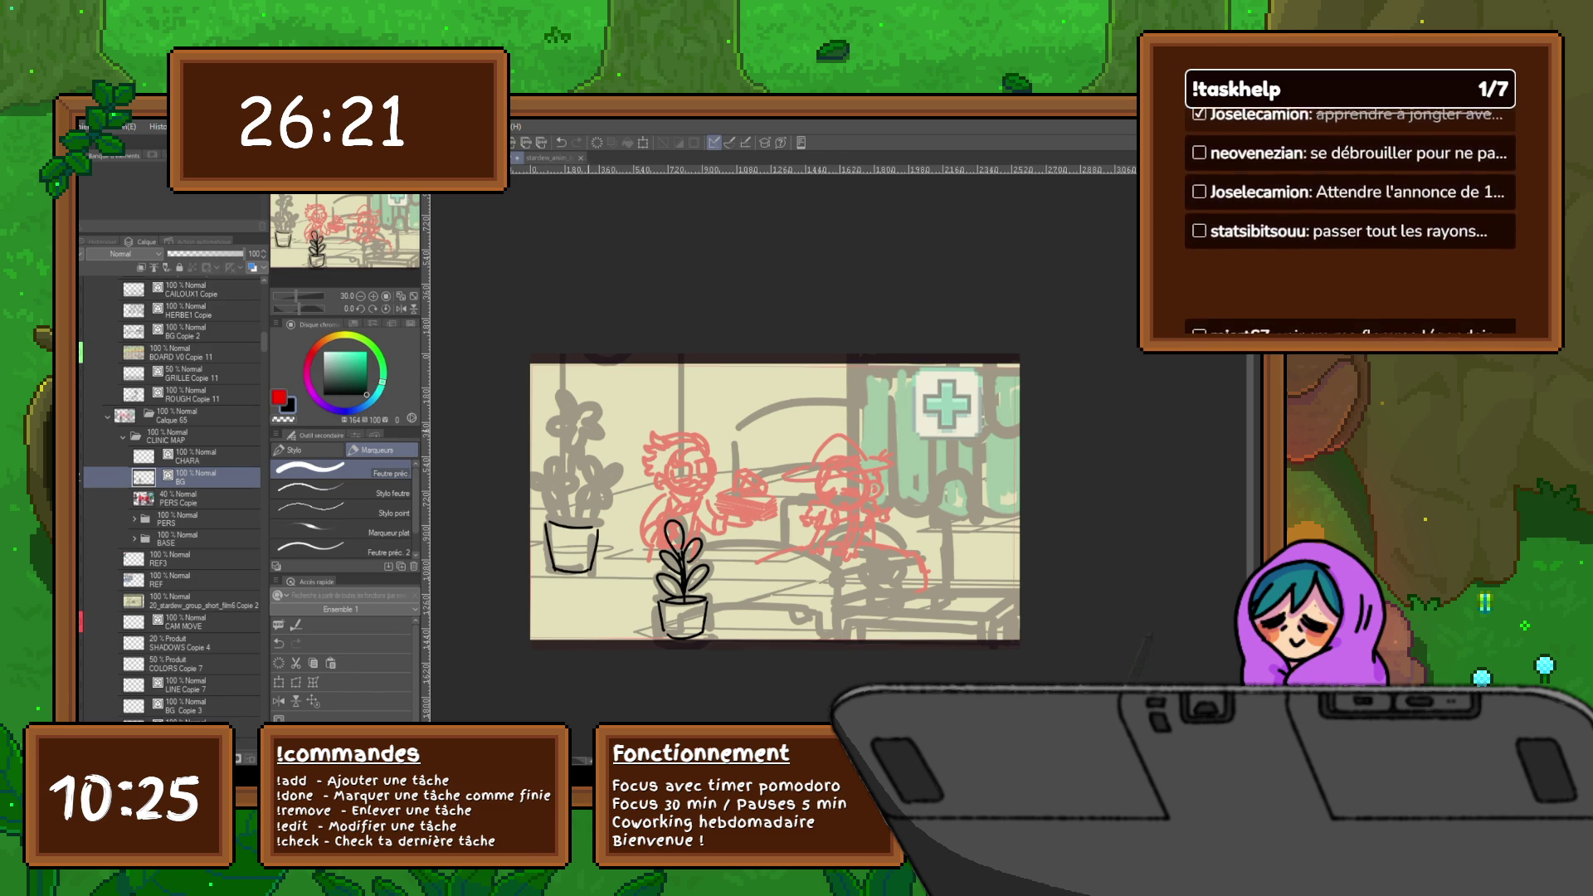
{"action": "mouse_move", "coordinate": [600, 462]}
{"action": "left_mouse_down"}
{"action": "mouse_move", "coordinate": [579, 503]}
{"action": "mouse_move", "coordinate": [614, 506]}
{"action": "mouse_move", "coordinate": [599, 485]}
{"action": "mouse_move", "coordinate": [614, 474]}
{"action": "mouse_move", "coordinate": [555, 475]}
{"action": "left_mouse_up"}
{"action": "left_click_drag", "start_coordinate": [557, 456], "coordinate": [541, 483]}
{"action": "left_click_drag", "start_coordinate": [542, 459], "coordinate": [539, 499]}
- Add flower petals, a teardrop leaf and stem strokes to the tall left plant
{"action": "left_click_drag", "start_coordinate": [549, 485], "coordinate": [569, 514]}
{"action": "left_click_drag", "start_coordinate": [568, 513], "coordinate": [561, 493]}
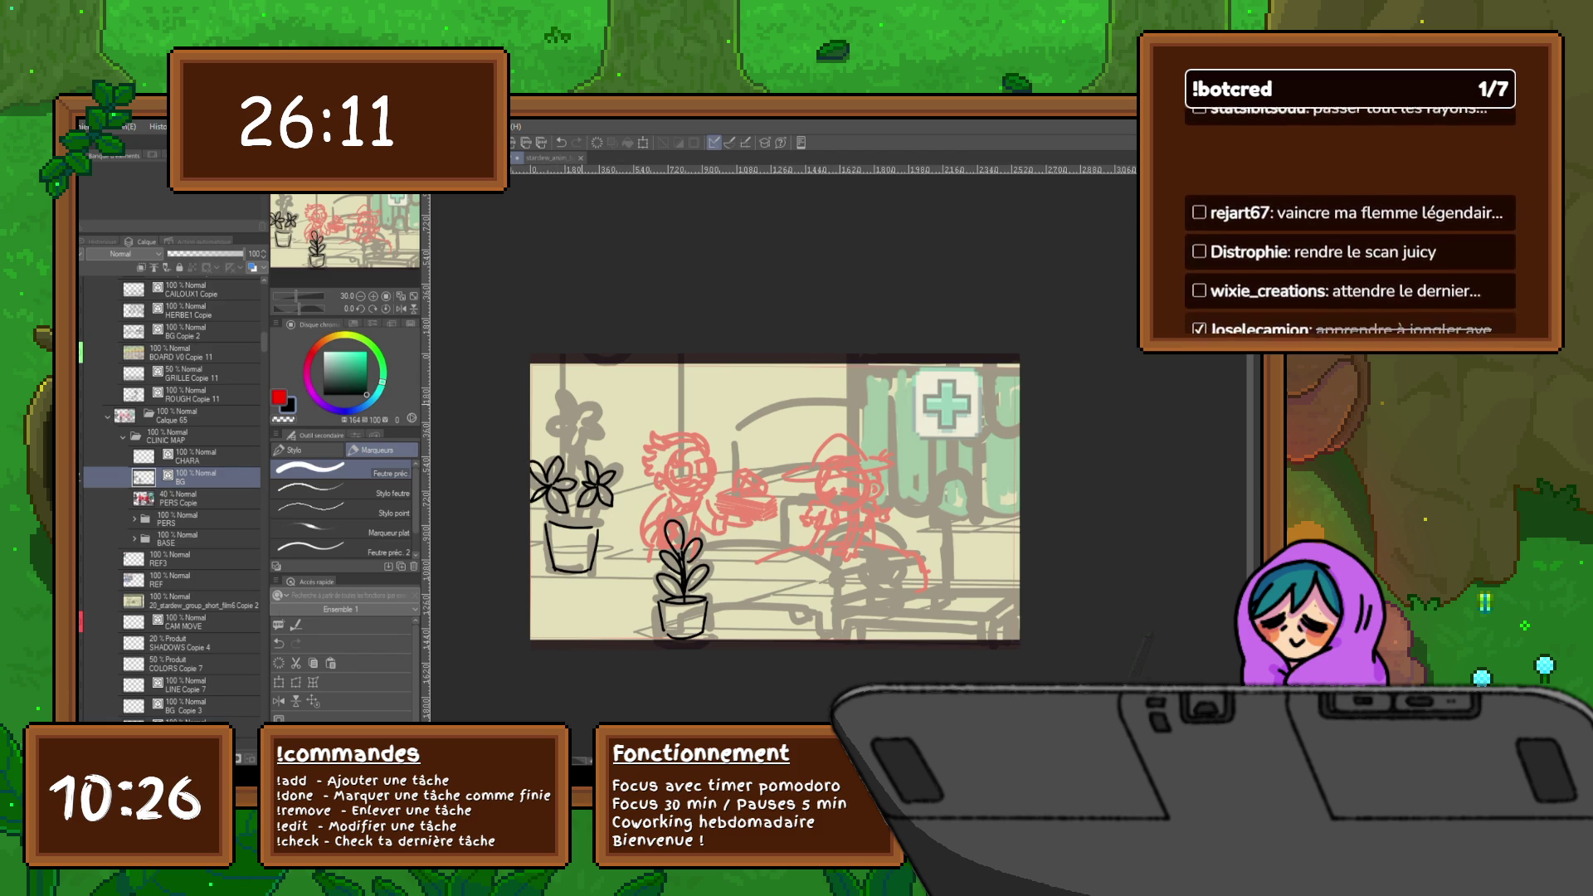
{"action": "mouse_move", "coordinate": [568, 392]}
{"action": "left_mouse_down"}
{"action": "mouse_move", "coordinate": [572, 422]}
{"action": "mouse_move", "coordinate": [546, 433]}
{"action": "mouse_move", "coordinate": [564, 436]}
{"action": "left_mouse_up"}
{"action": "left_click_drag", "start_coordinate": [561, 421], "coordinate": [584, 452]}
{"action": "left_click_drag", "start_coordinate": [576, 424], "coordinate": [605, 434]}
{"action": "mouse_move", "coordinate": [605, 431]}
{"action": "left_mouse_down"}
{"action": "mouse_move", "coordinate": [581, 420]}
{"action": "mouse_move", "coordinate": [599, 417]}
{"action": "mouse_move", "coordinate": [567, 530]}
{"action": "mouse_move", "coordinate": [555, 526]}
{"action": "mouse_move", "coordinate": [586, 524]}
{"action": "left_mouse_up"}
{"action": "left_click_drag", "start_coordinate": [598, 501], "coordinate": [575, 527]}
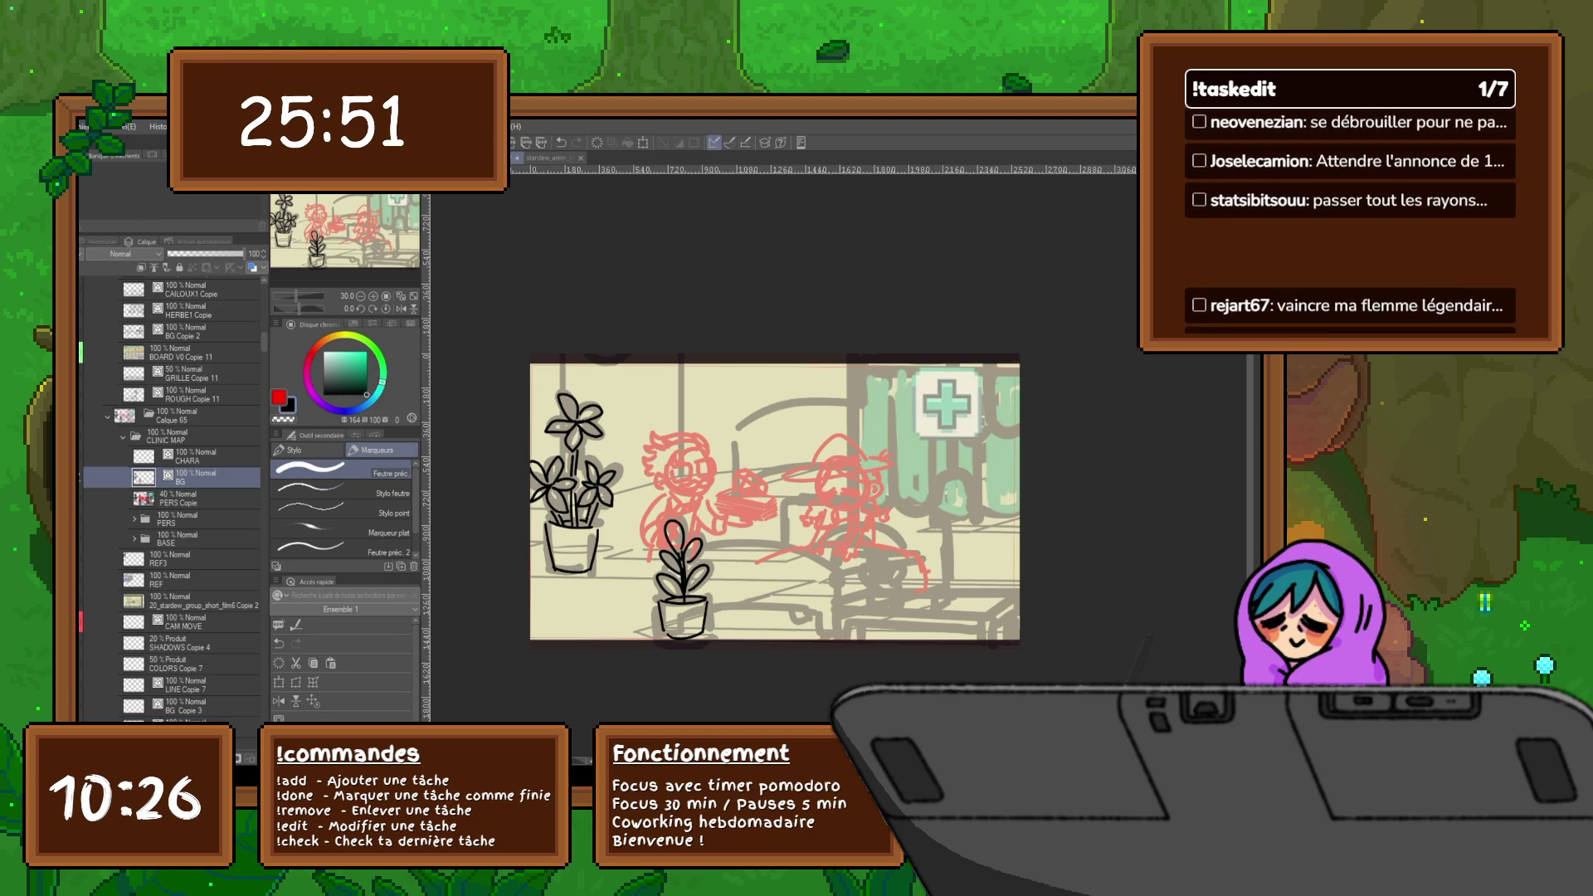
{"action": "left_click_drag", "start_coordinate": [775, 498], "coordinate": [750, 482]}
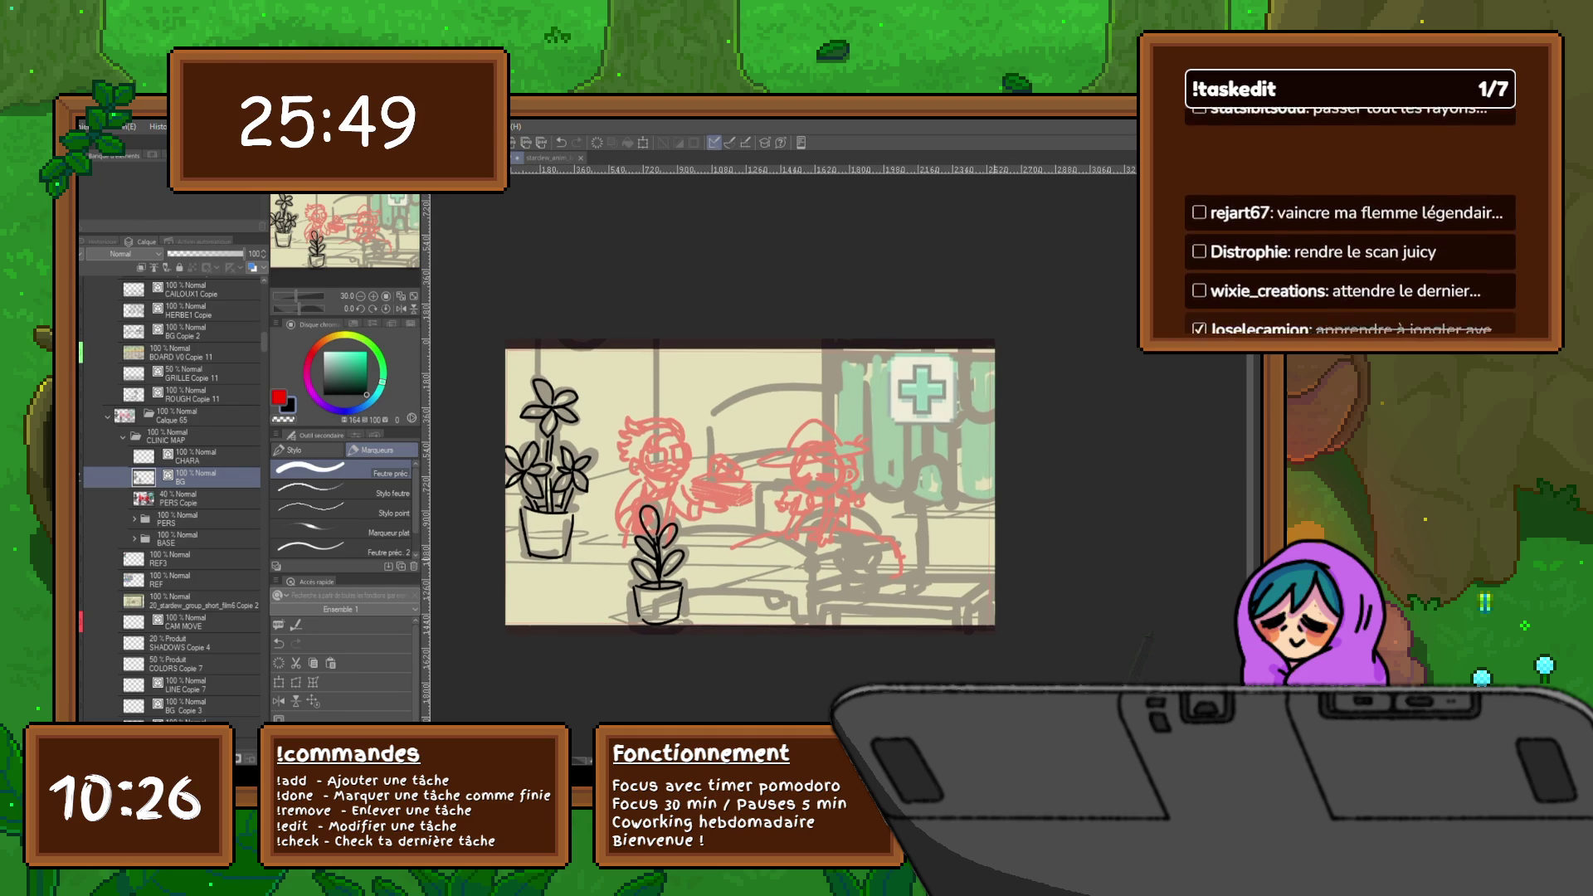
{"action": "key", "text": "ctrl+shift+n"}
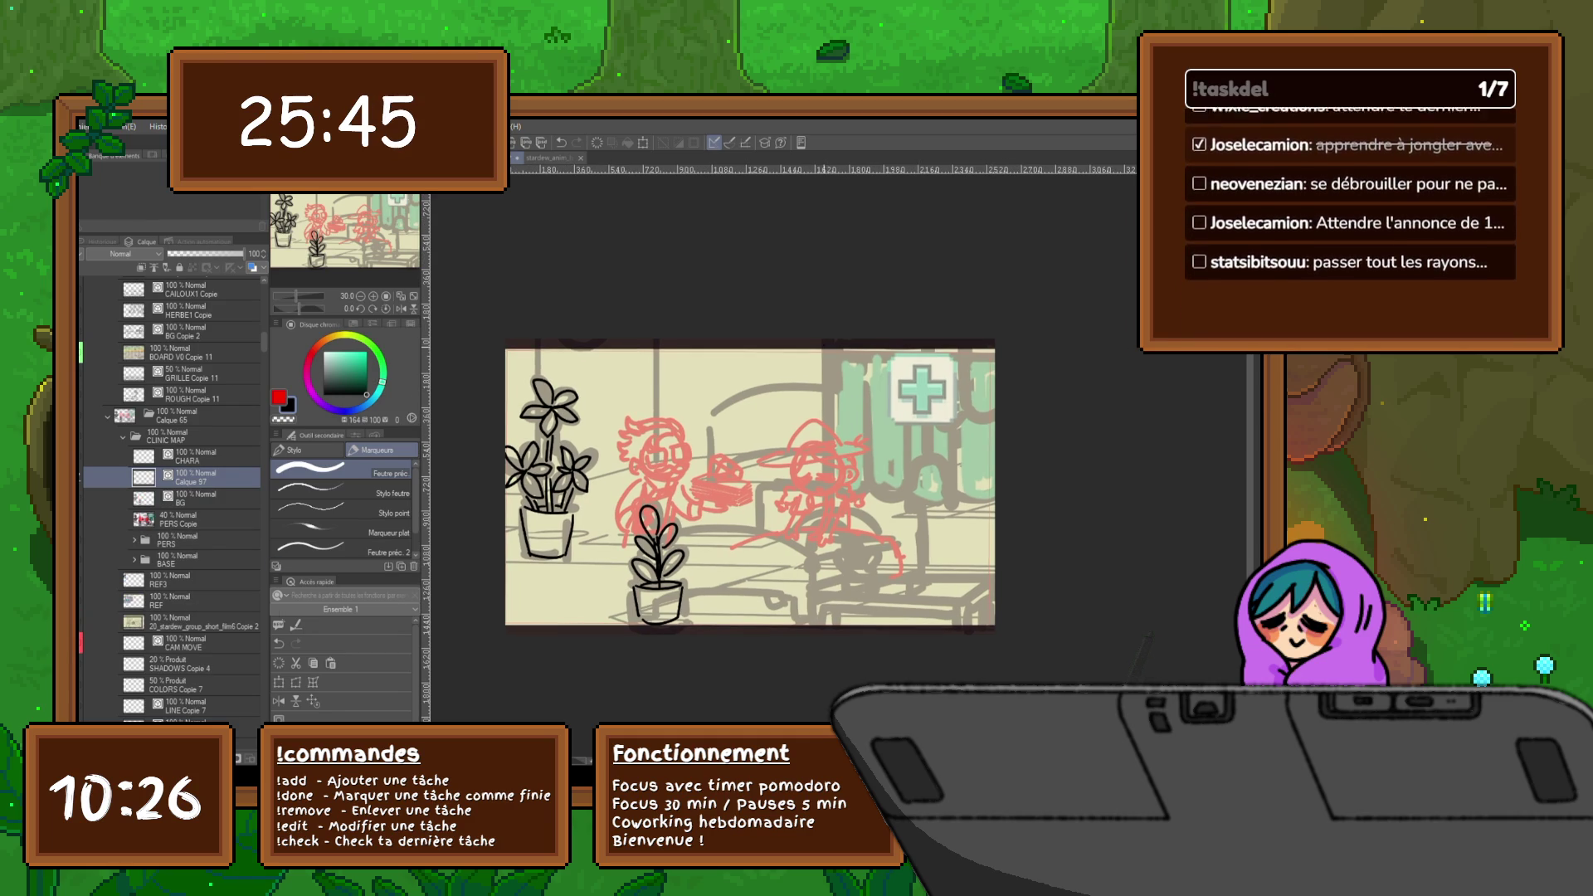
- Ink a trial hanging line, a stethoscope earpiece and several curtain fold lines on the right
{"action": "left_click_drag", "start_coordinate": [824, 344], "coordinate": [812, 564]}
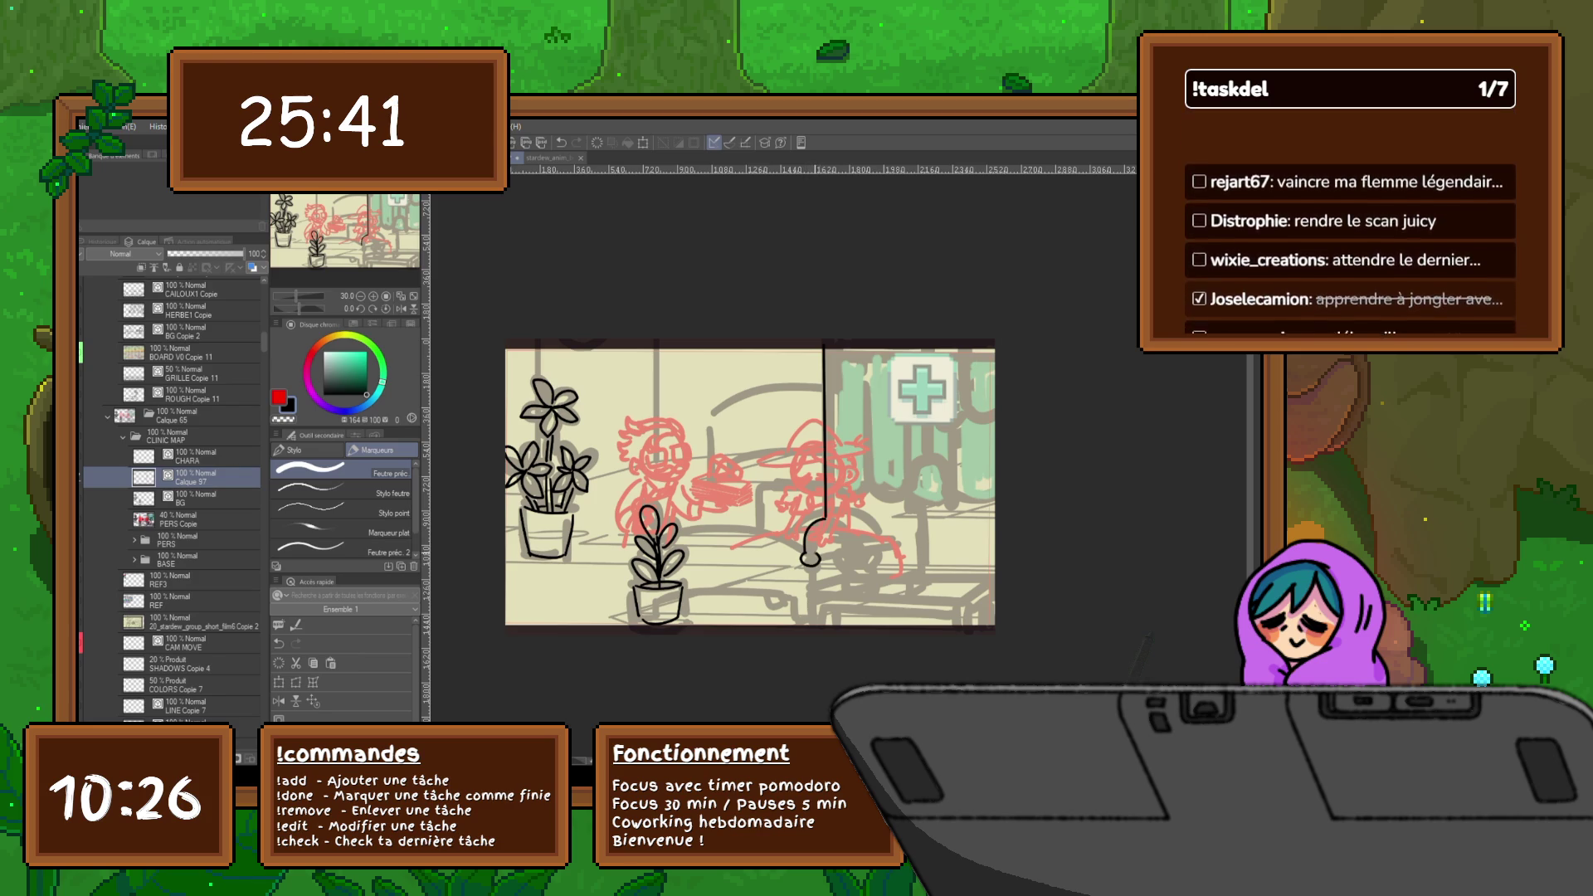
{"action": "mouse_move", "coordinate": [845, 536]}
{"action": "left_mouse_down"}
{"action": "mouse_move", "coordinate": [859, 568]}
{"action": "mouse_move", "coordinate": [835, 351]}
{"action": "left_mouse_up"}
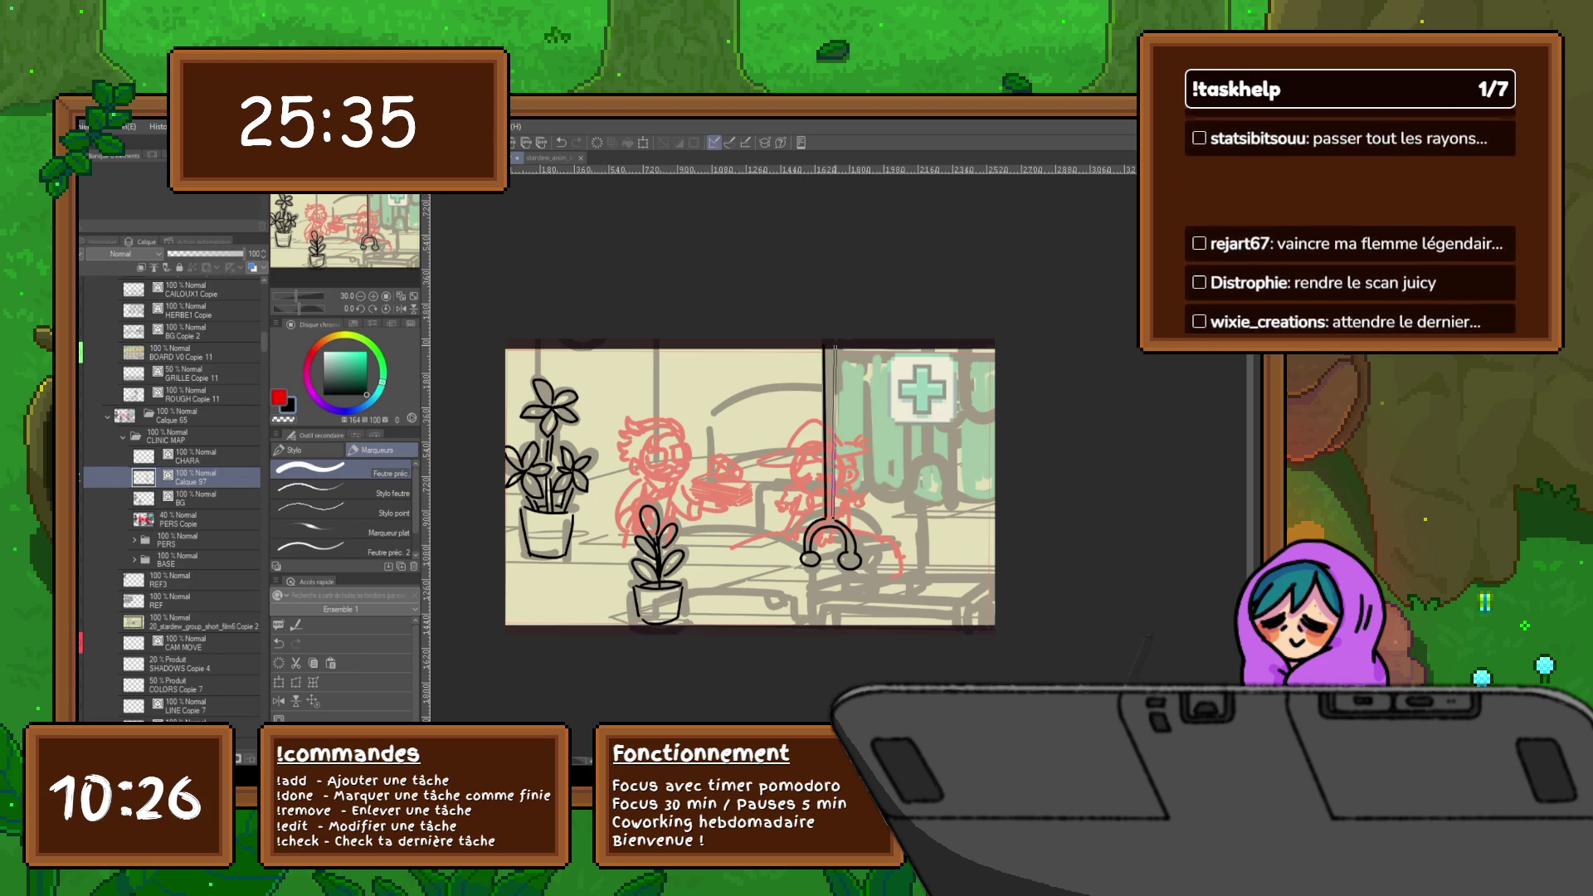
{"action": "key", "text": "ctrl+z"}
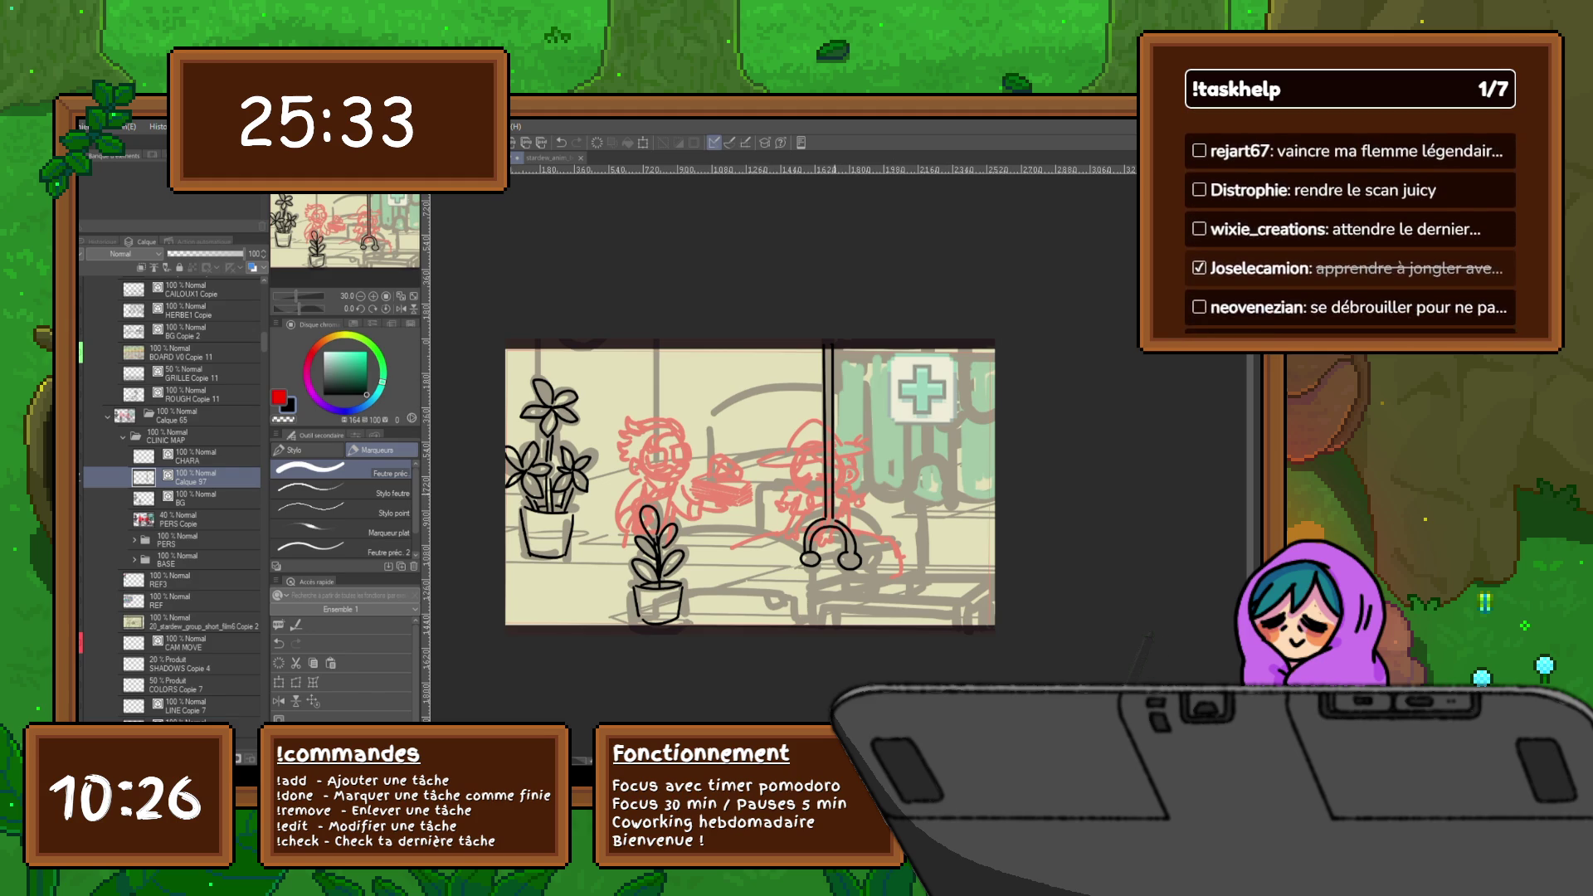
{"action": "left_click_drag", "start_coordinate": [834, 491], "coordinate": [861, 496]}
{"action": "mouse_move", "coordinate": [864, 357]}
{"action": "left_mouse_down"}
{"action": "mouse_move", "coordinate": [872, 488]}
{"action": "mouse_move", "coordinate": [991, 503]}
{"action": "left_mouse_up"}
{"action": "left_click_drag", "start_coordinate": [907, 356], "coordinate": [910, 485]}
{"action": "left_click_drag", "start_coordinate": [907, 400], "coordinate": [907, 481]}
{"action": "left_click_drag", "start_coordinate": [950, 357], "coordinate": [958, 495]}
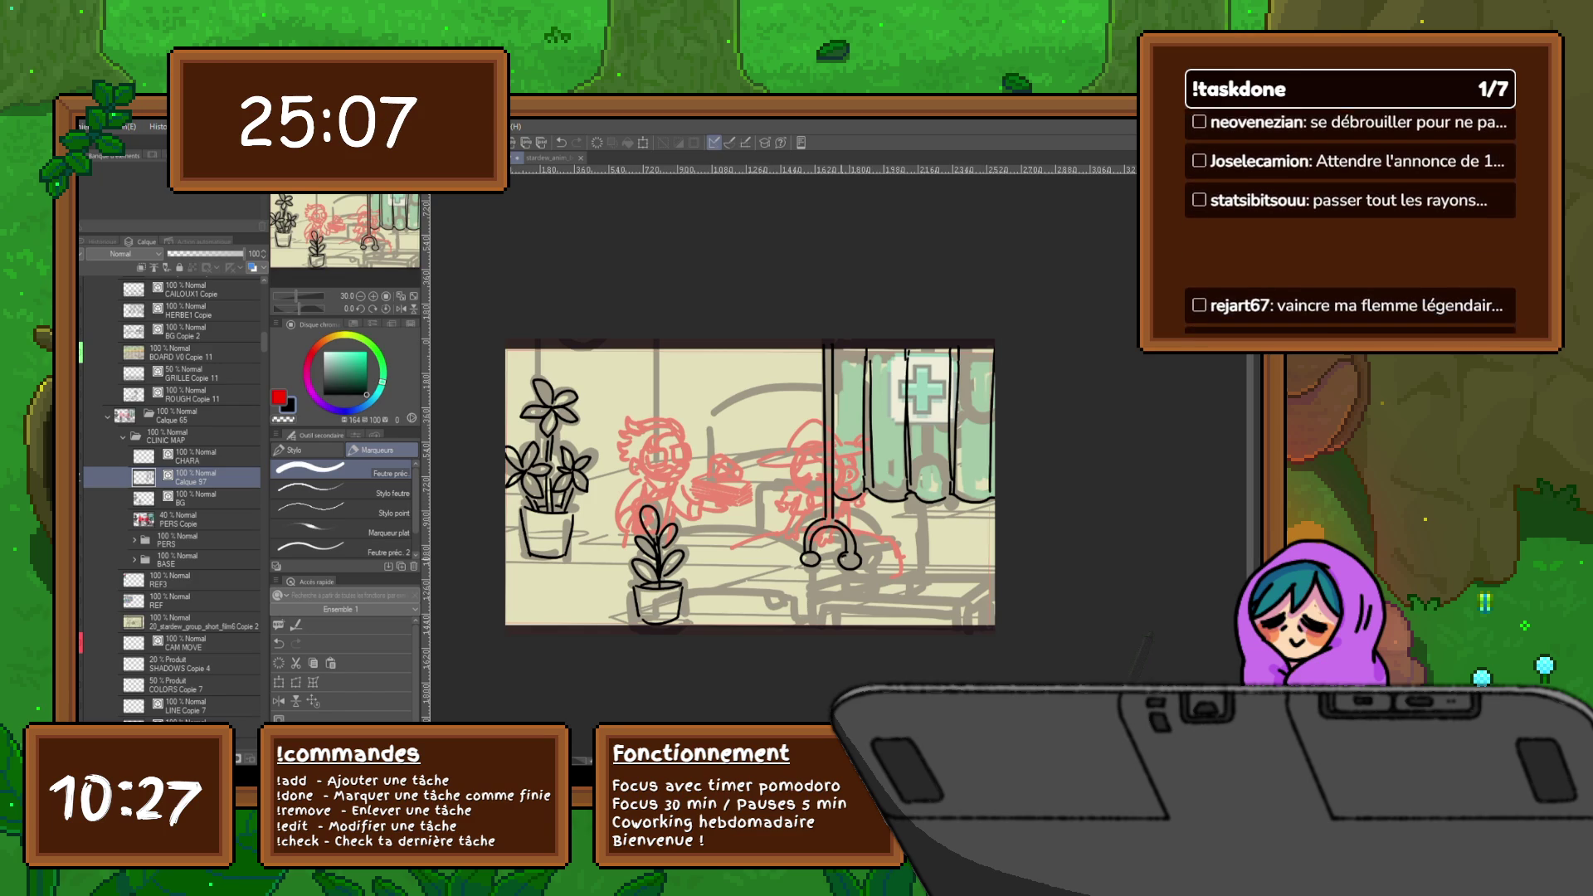
- Undo the curtain and stethoscope lines, add another layer, and return to Calque 97
{"action": "key", "text": "ctrl+z"}
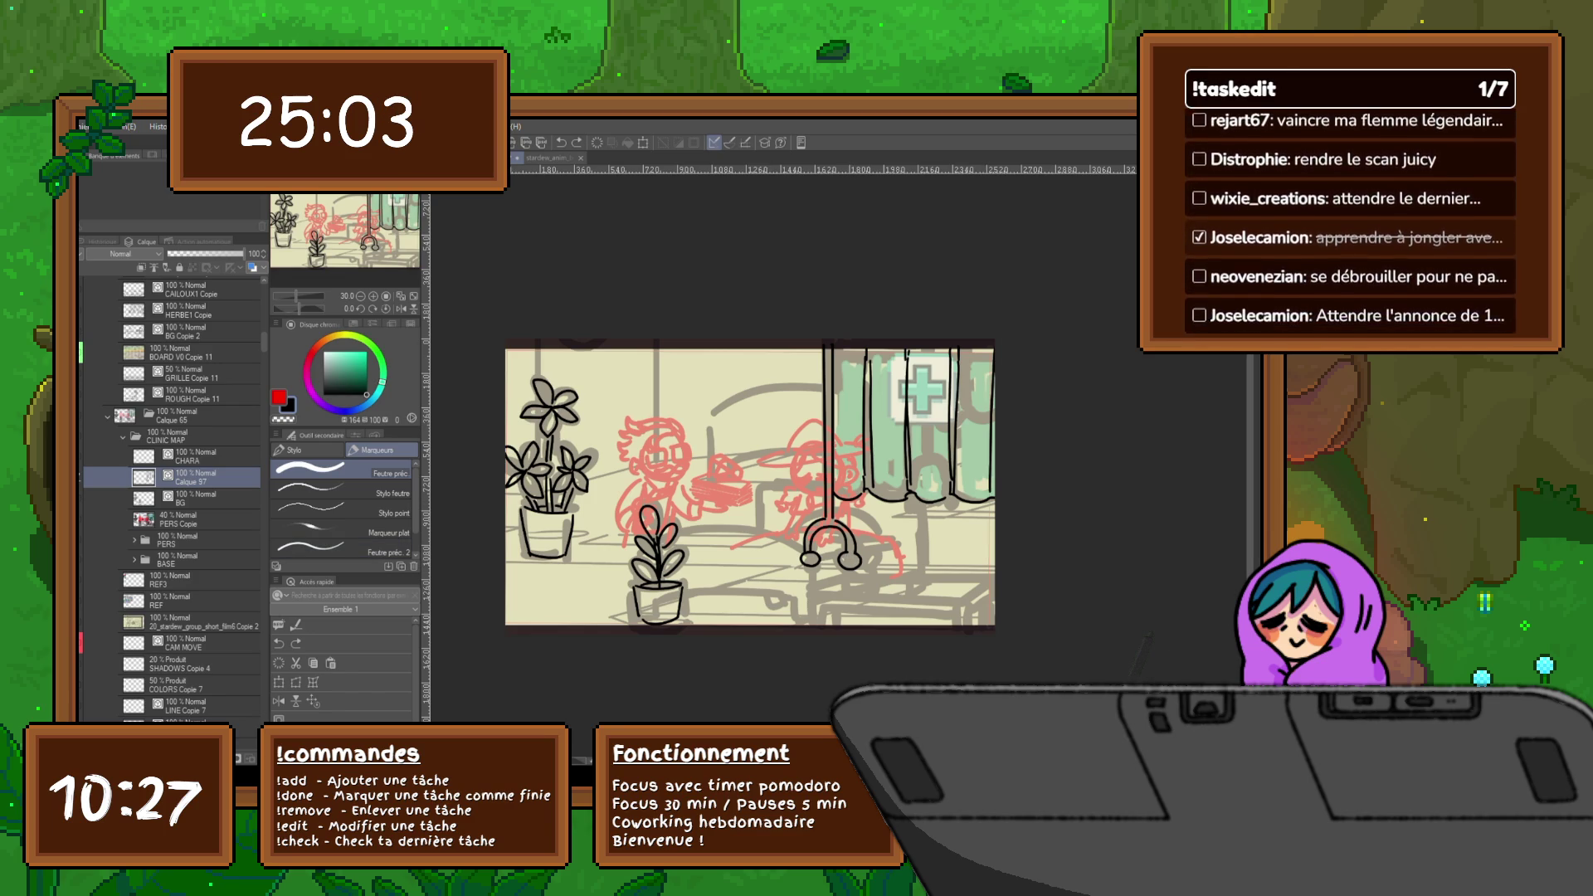
{"action": "key", "text": "ctrl+z"}
{"action": "key", "text": "ctrl+y"}
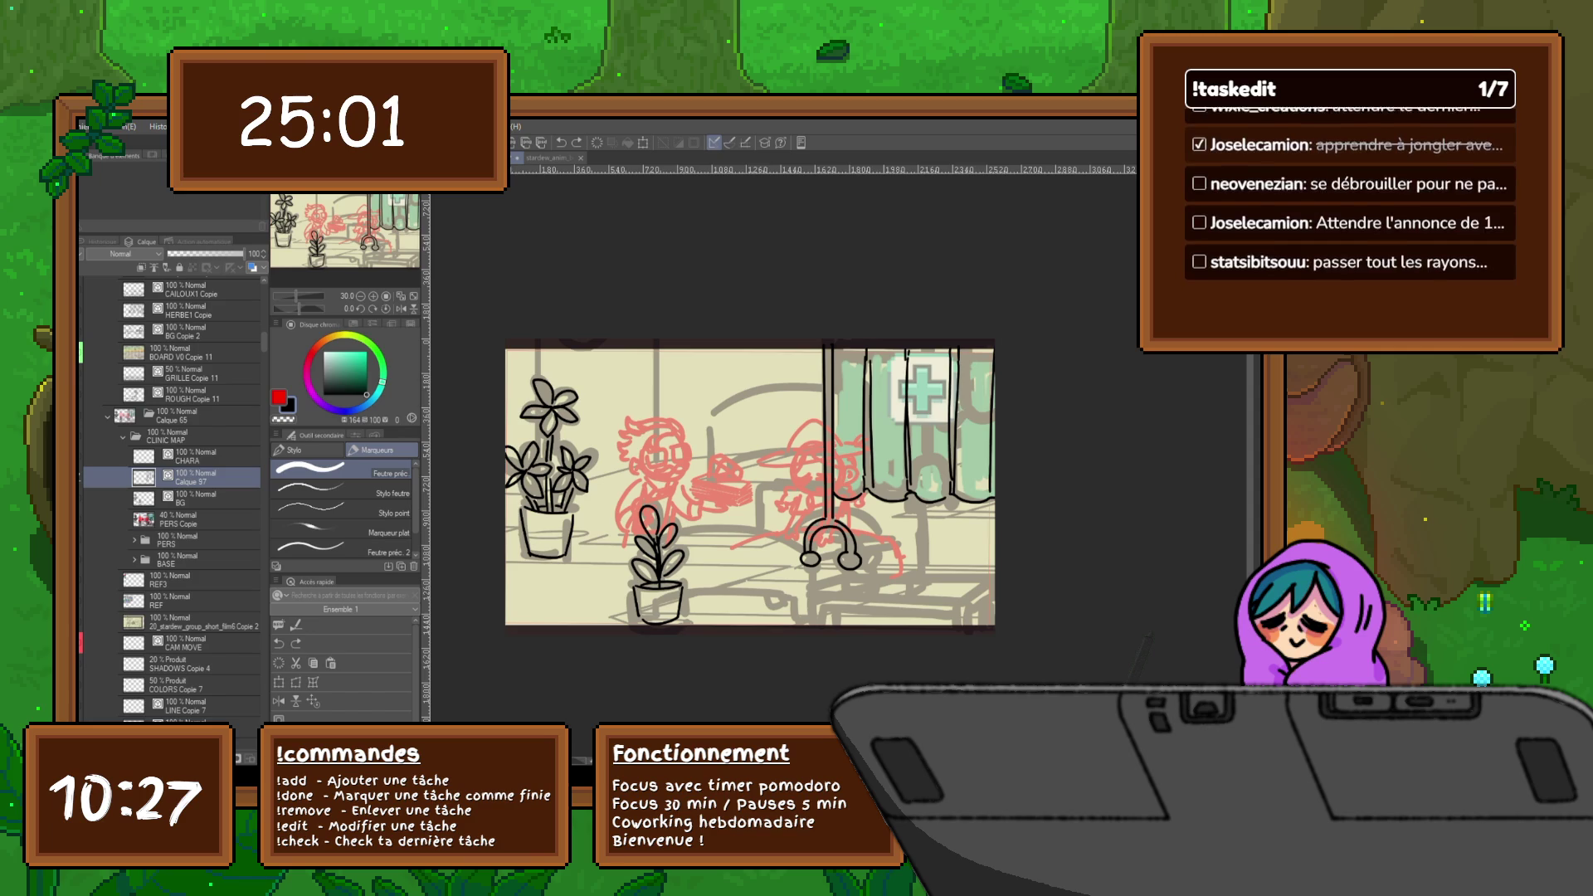
{"action": "key", "text": "ctrl+z"}
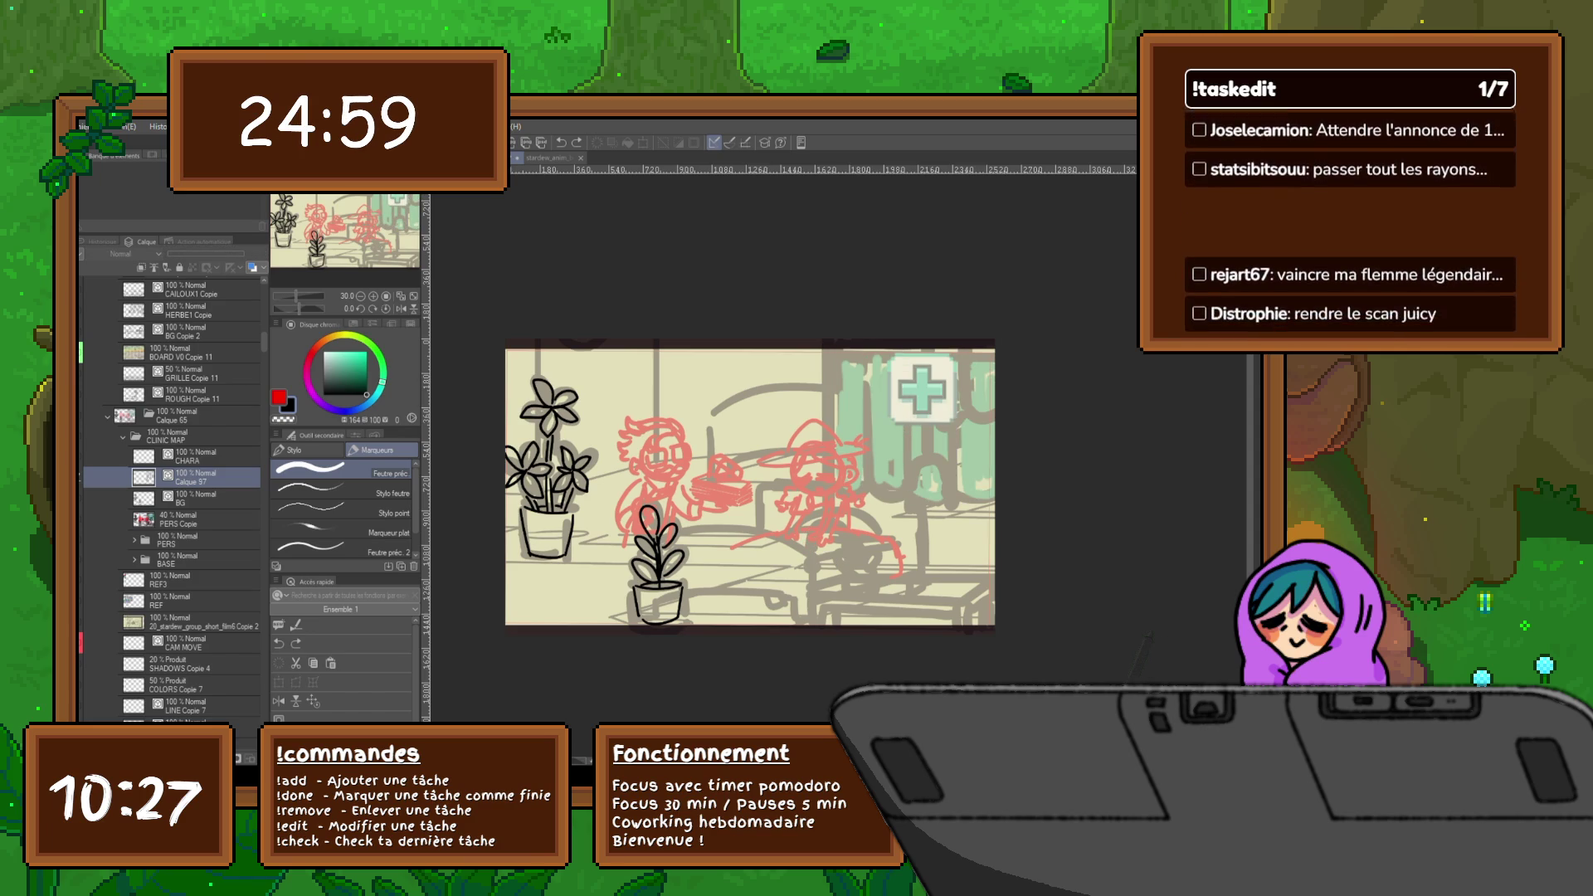
{"action": "key", "text": "ctrl+shift+n"}
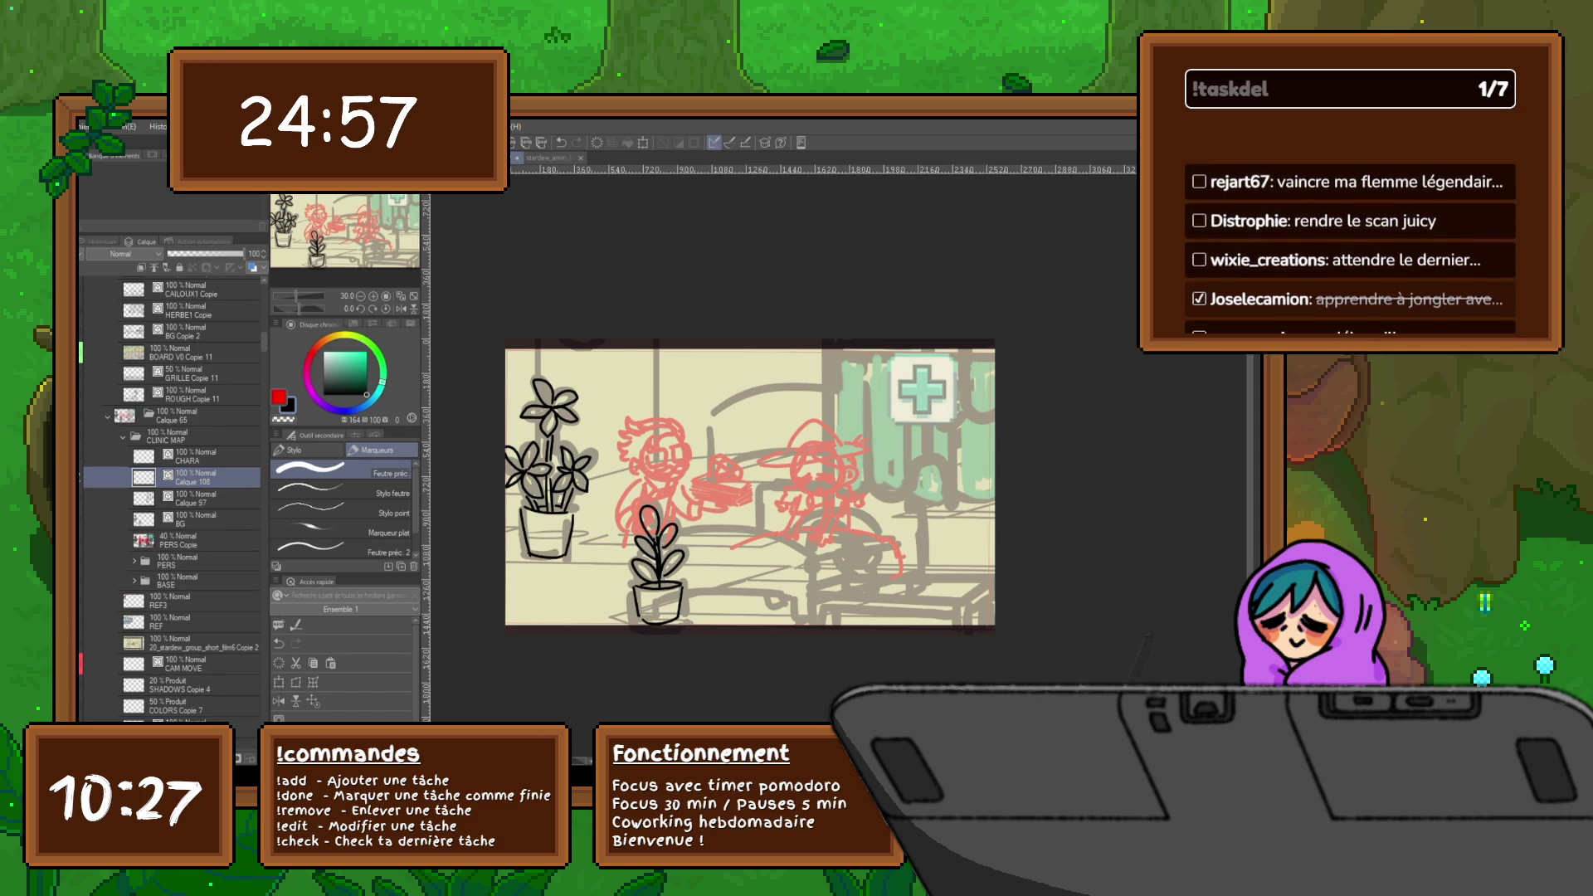
{"action": "key", "text": "ctrl+z"}
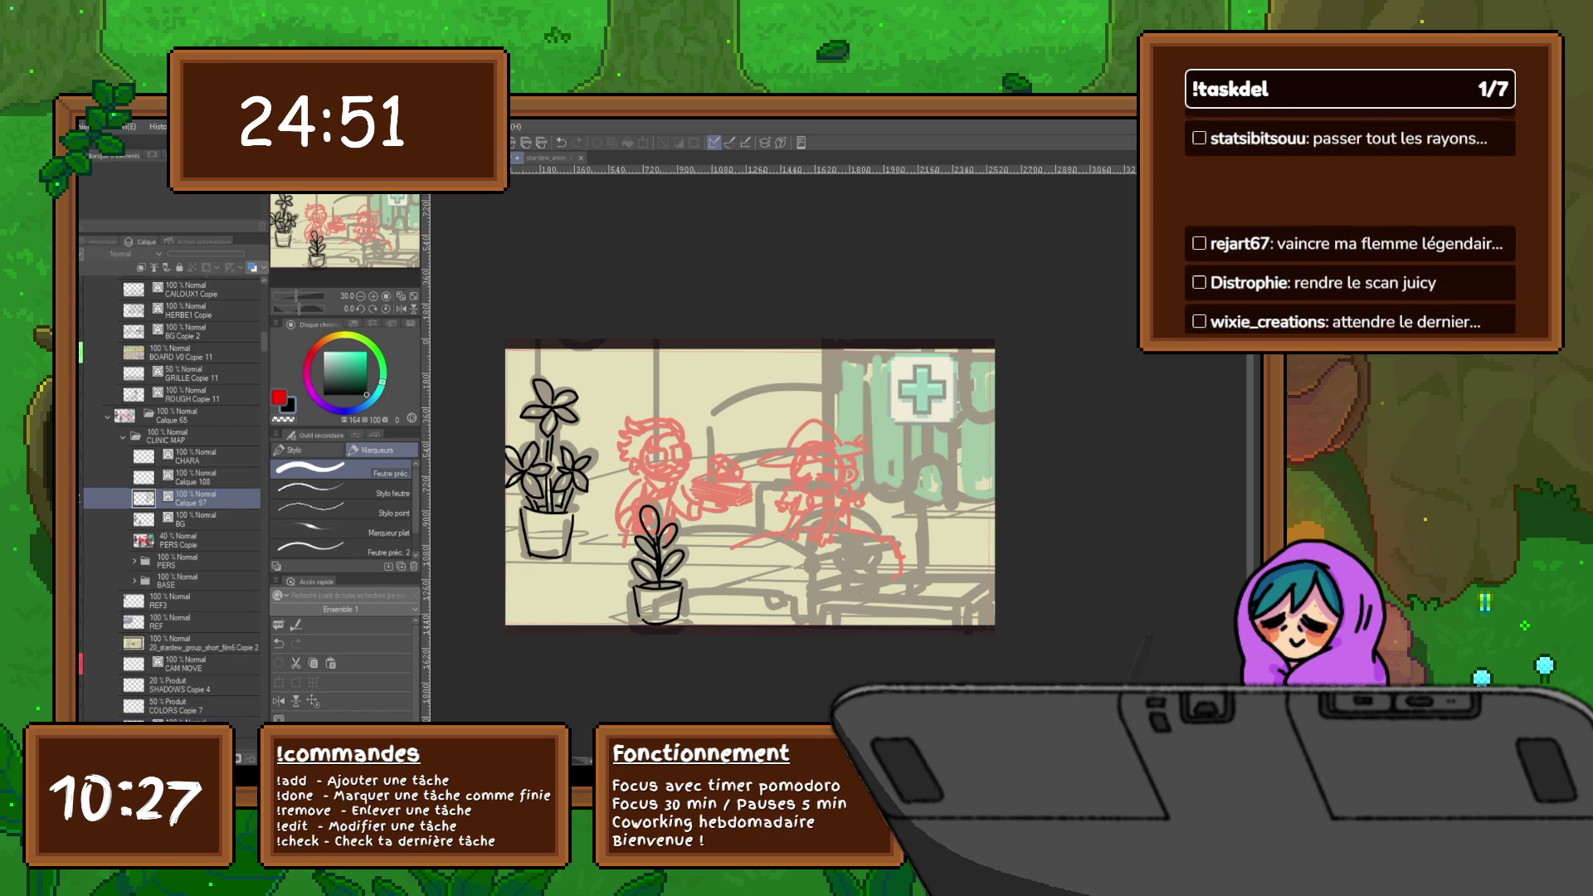
- Name the layer RID, switch to the BED layer, and ink the bed's vertical posts
{"action": "type", "text": "RID"}
{"action": "key", "text": "Return"}
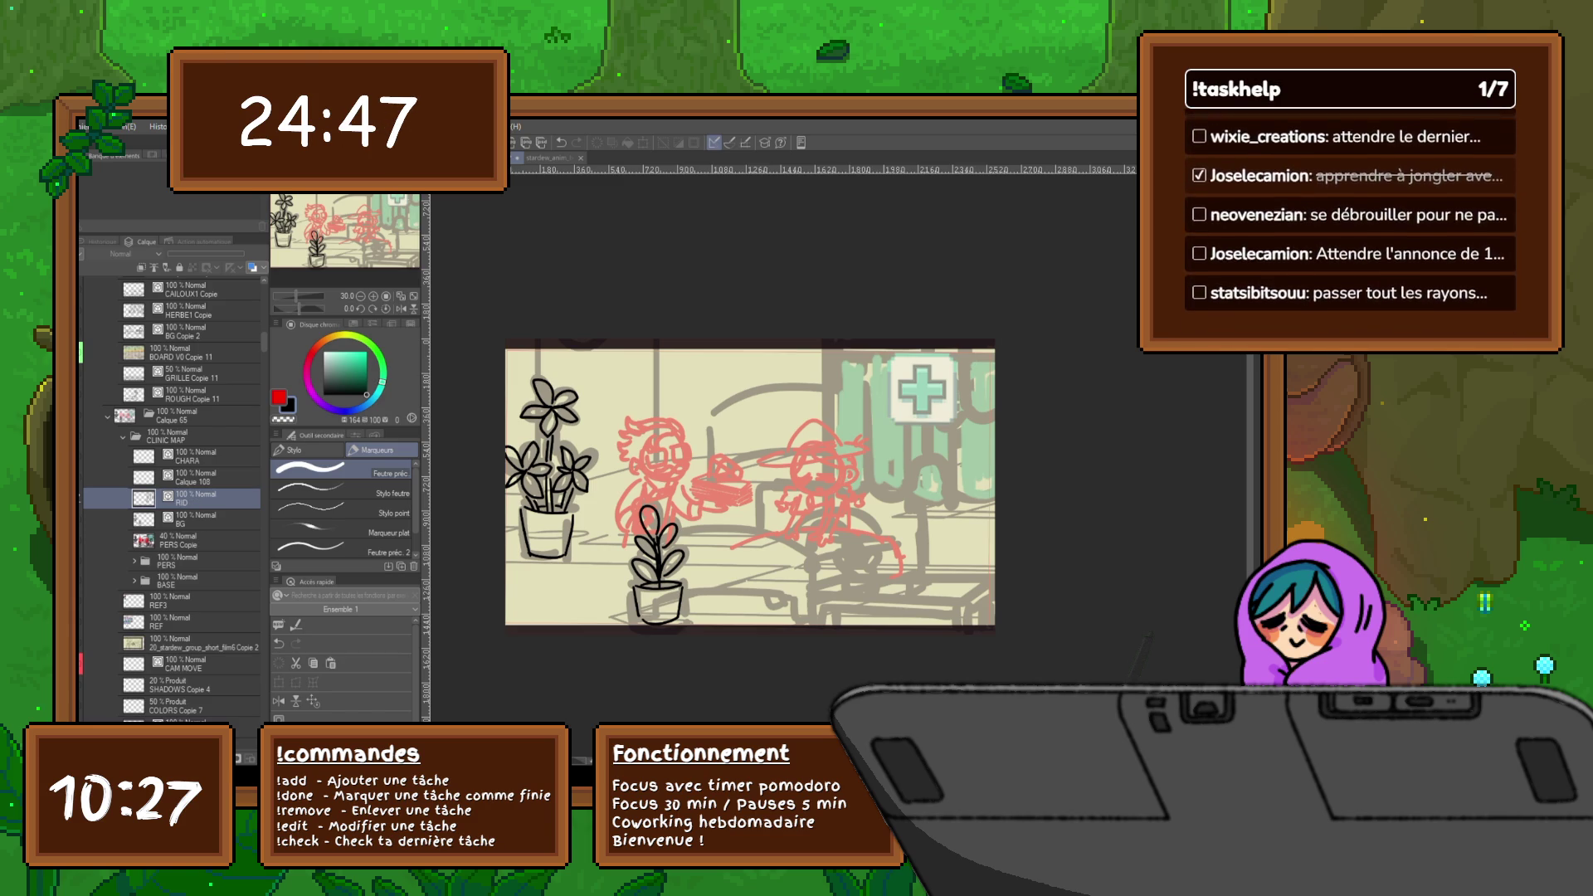
{"action": "left_click", "coordinate": [199, 478]}
{"action": "left_click", "coordinate": [344, 533]}
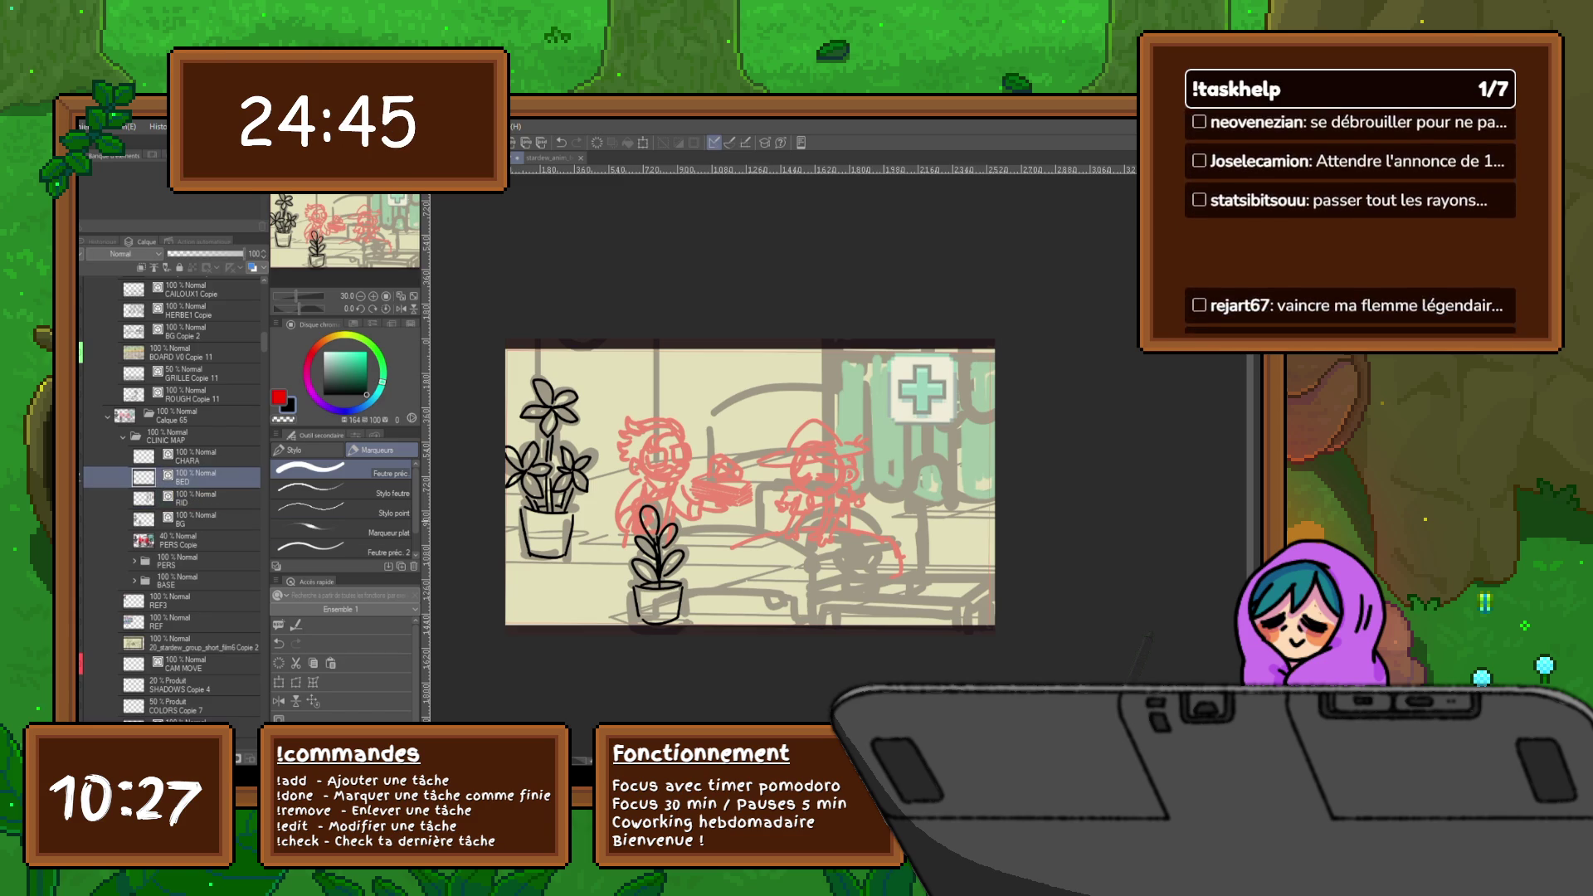
{"action": "mouse_move", "coordinate": [758, 485]}
{"action": "left_mouse_down"}
{"action": "mouse_move", "coordinate": [760, 527]}
{"action": "mouse_move", "coordinate": [917, 489]}
{"action": "mouse_move", "coordinate": [920, 585]}
{"action": "left_mouse_up"}
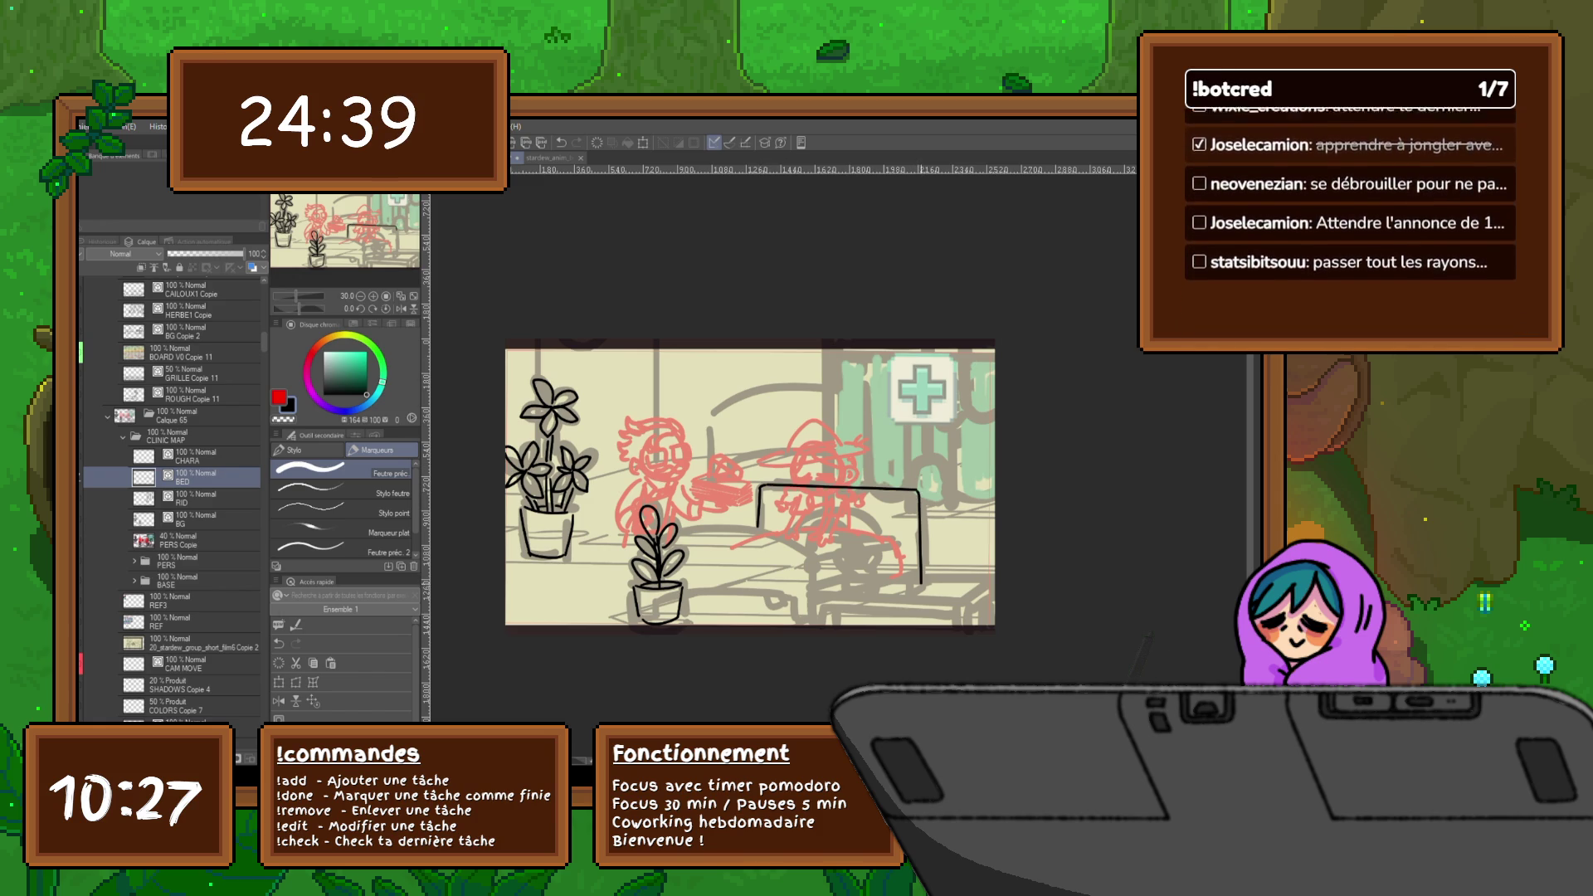
{"action": "left_click_drag", "start_coordinate": [924, 495], "coordinate": [926, 583]}
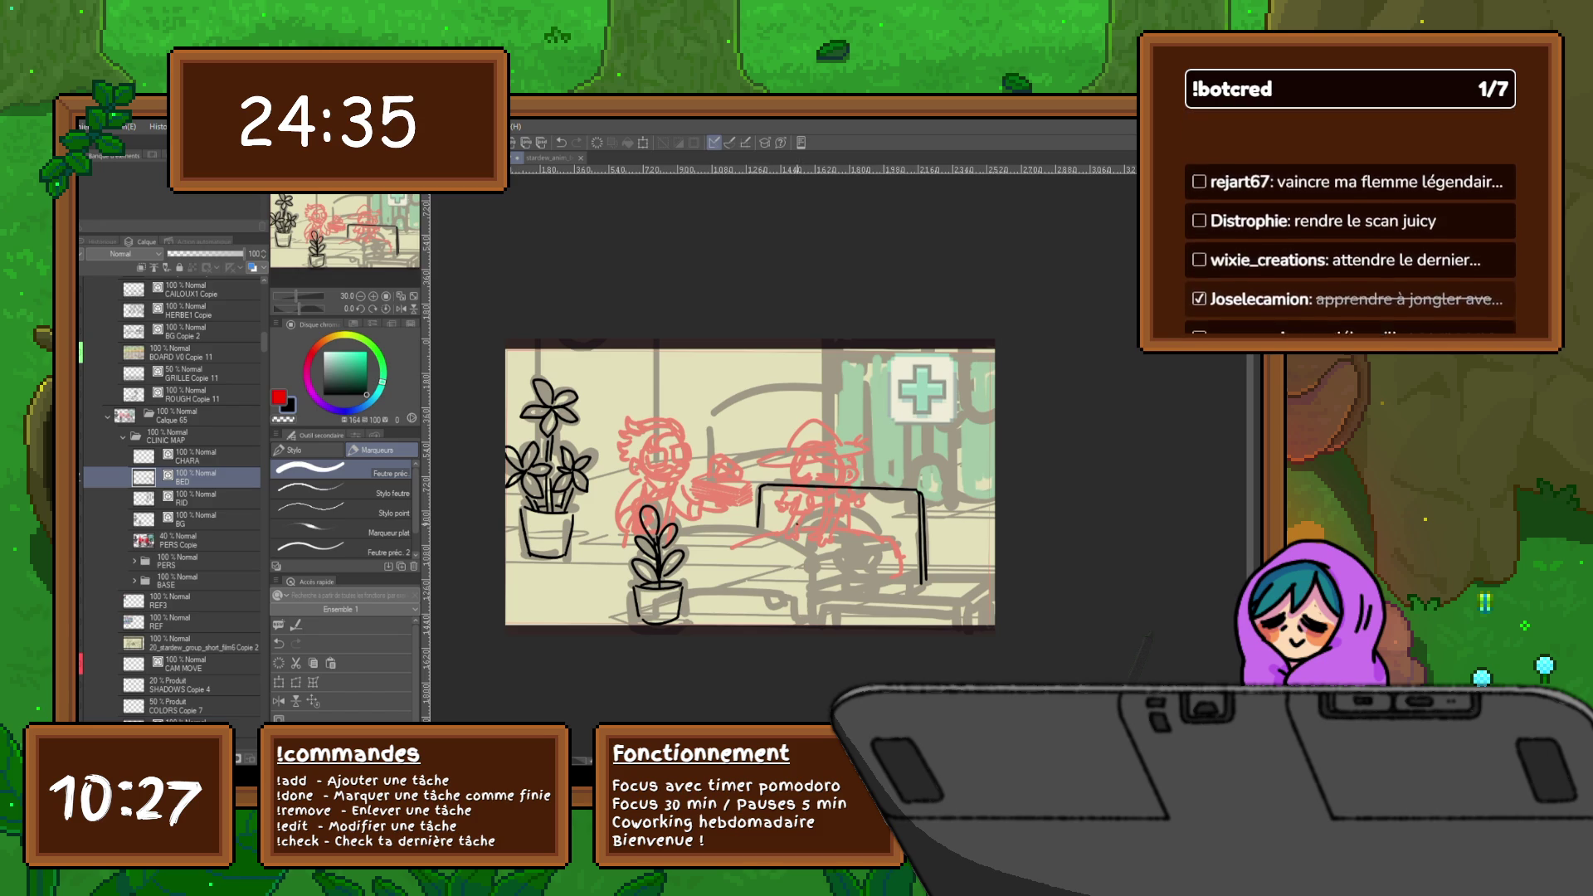
- Ink the curved bed frame, its lower edge, lower-left leg and bottom edge
{"action": "left_click_drag", "start_coordinate": [793, 525], "coordinate": [880, 531]}
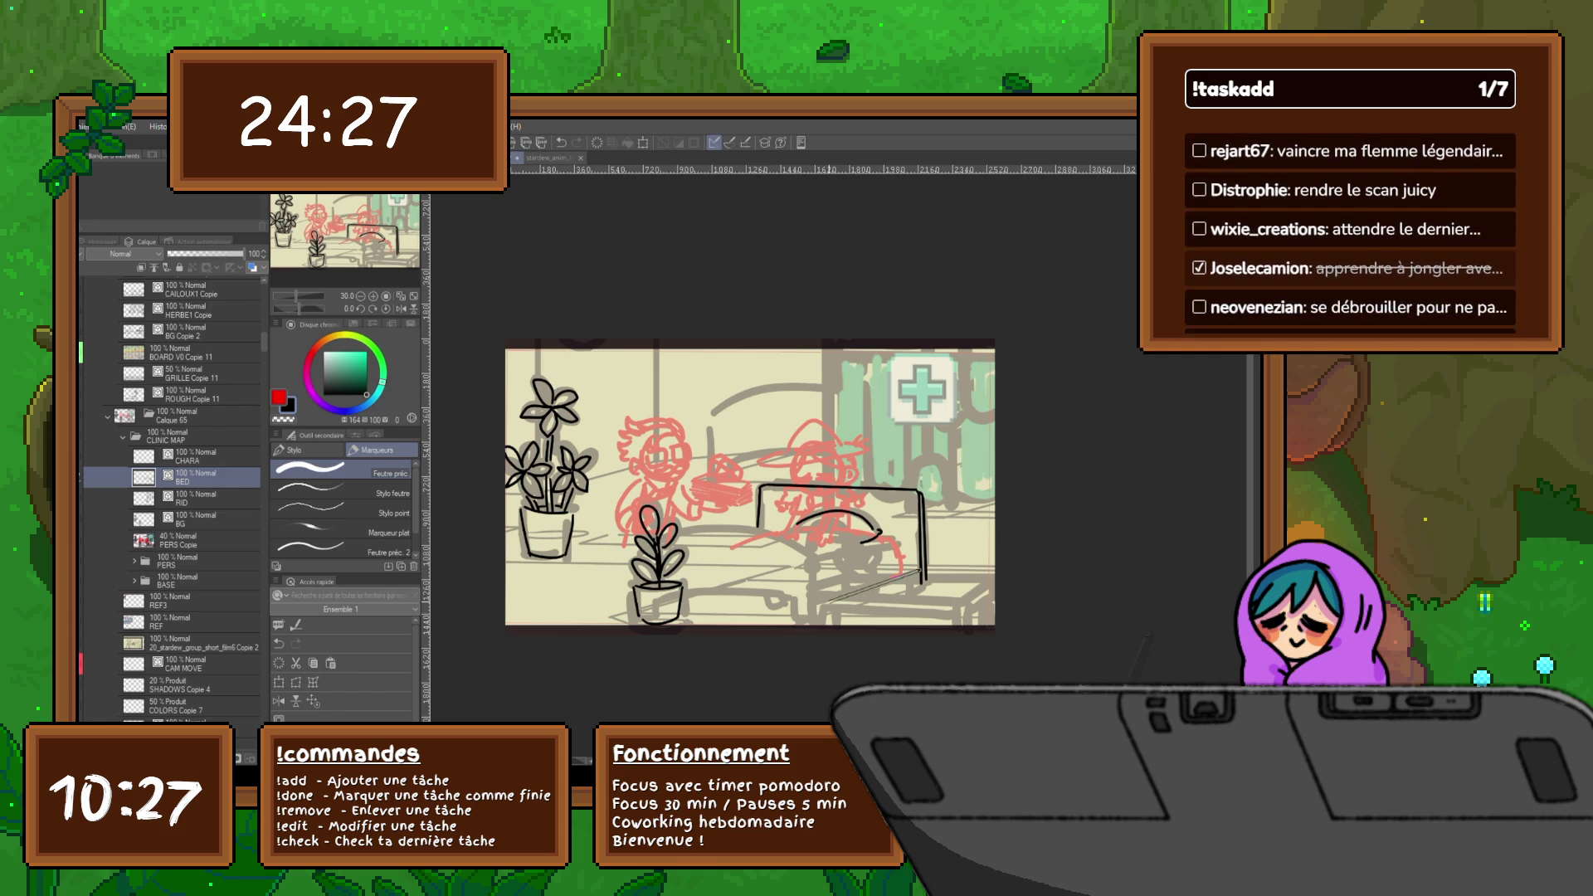
{"action": "left_click_drag", "start_coordinate": [921, 572], "coordinate": [818, 599]}
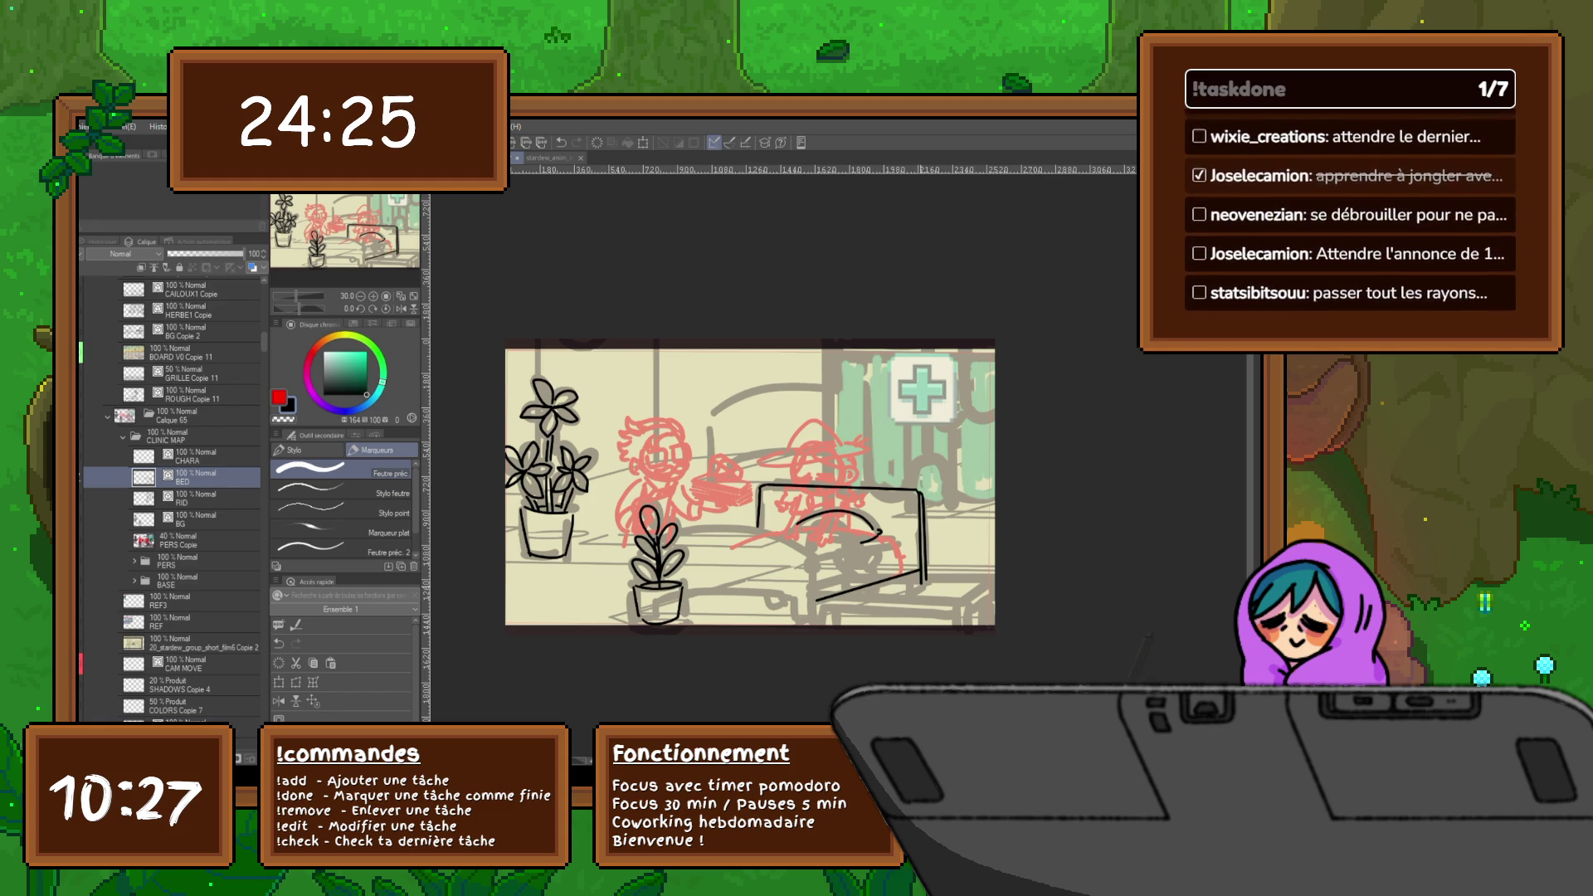
{"action": "key", "text": "ctrl+z"}
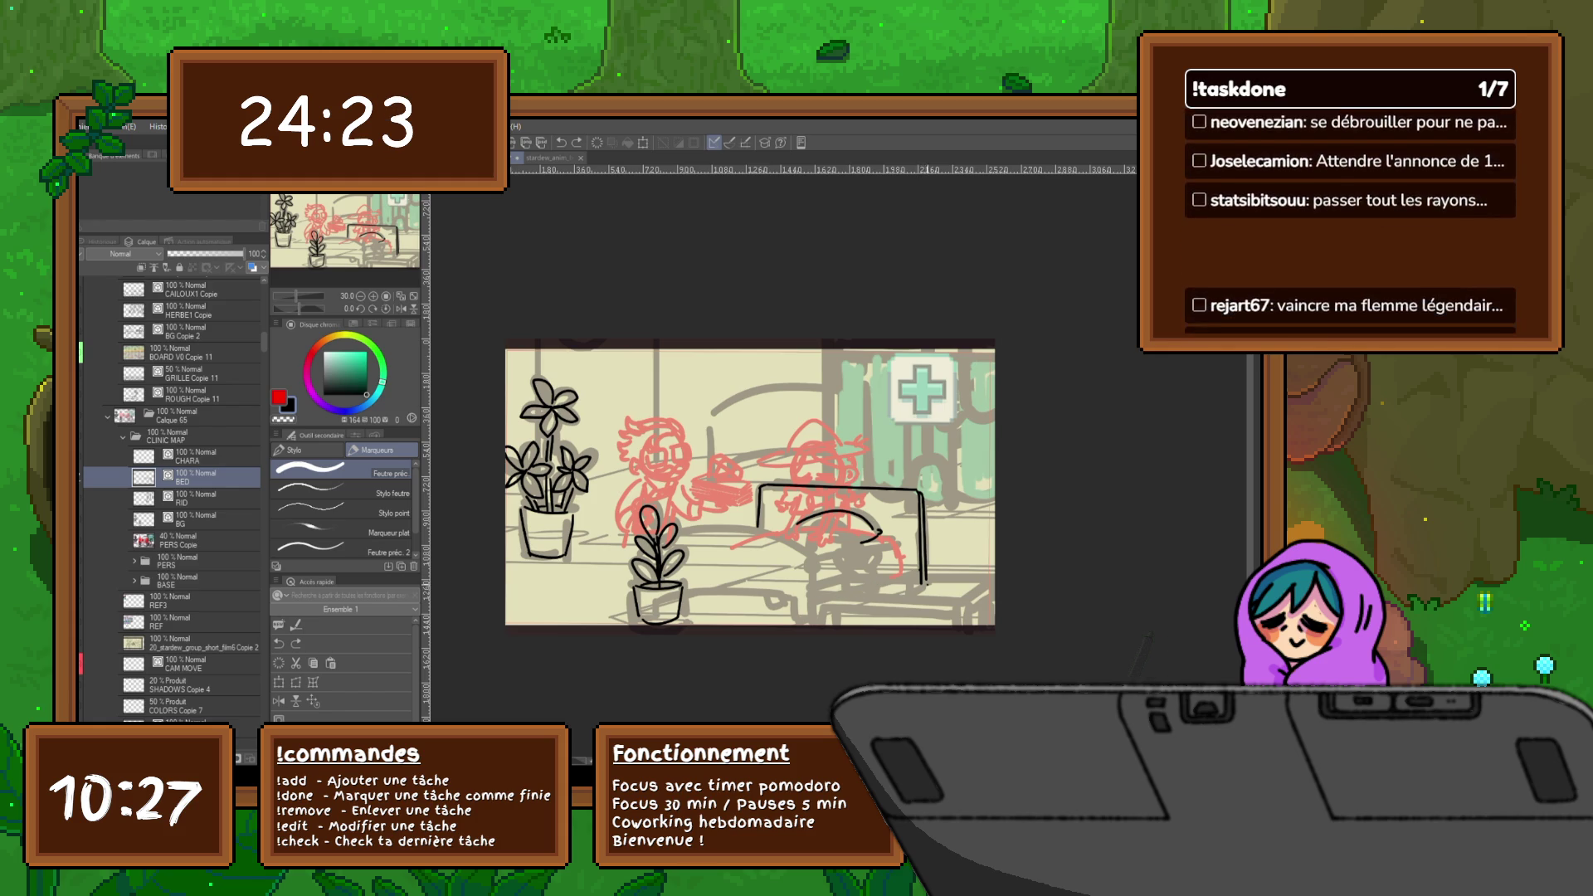
{"action": "key", "text": "ctrl+y"}
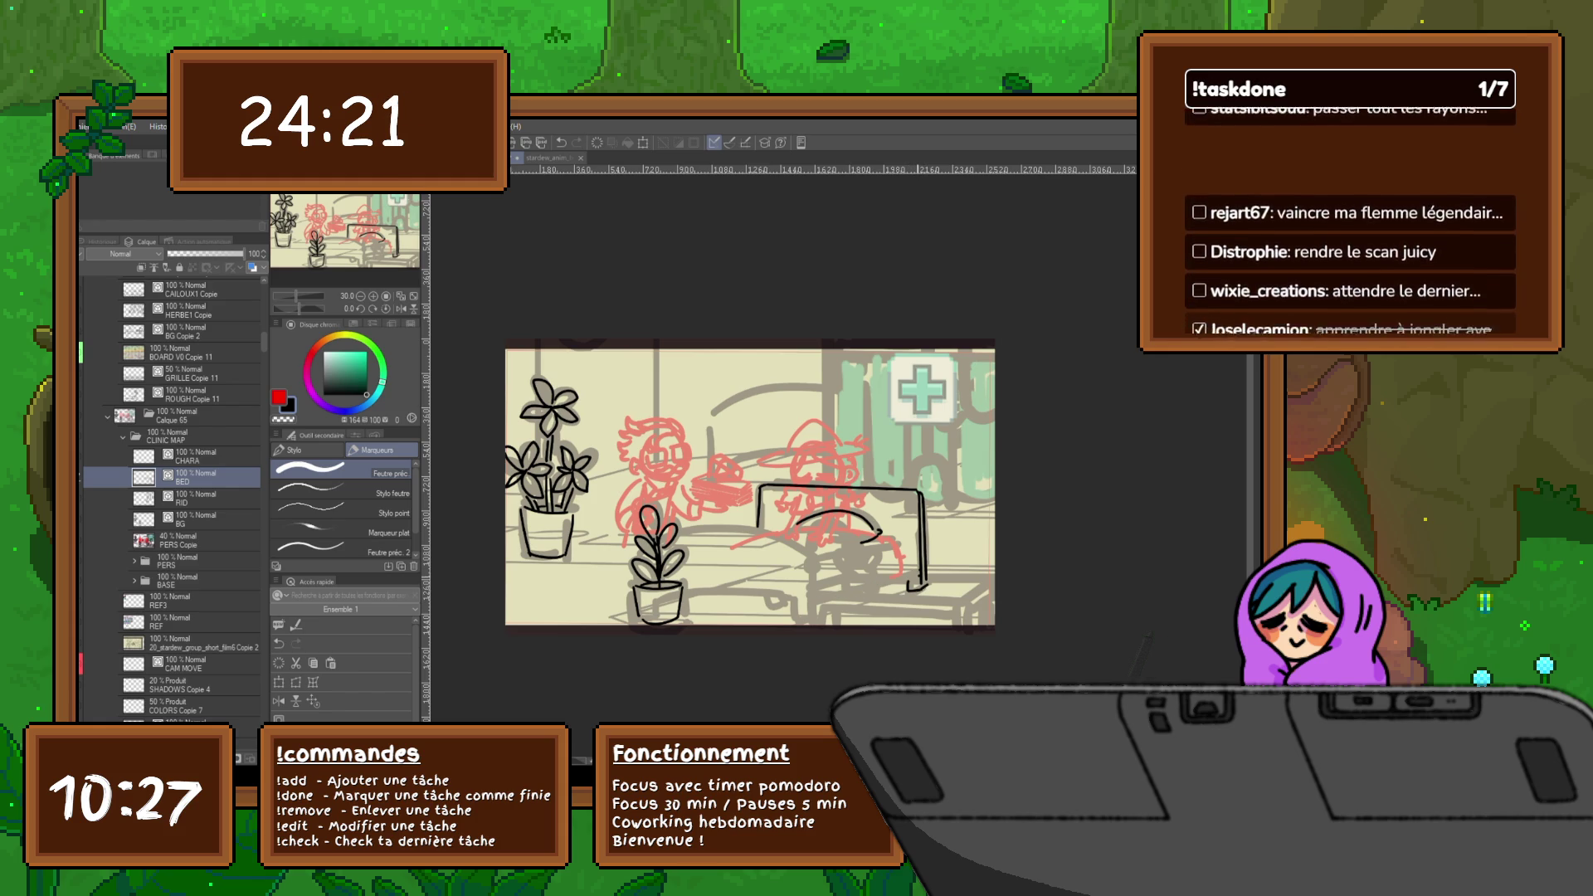
{"action": "left_click_drag", "start_coordinate": [818, 607], "coordinate": [917, 581]}
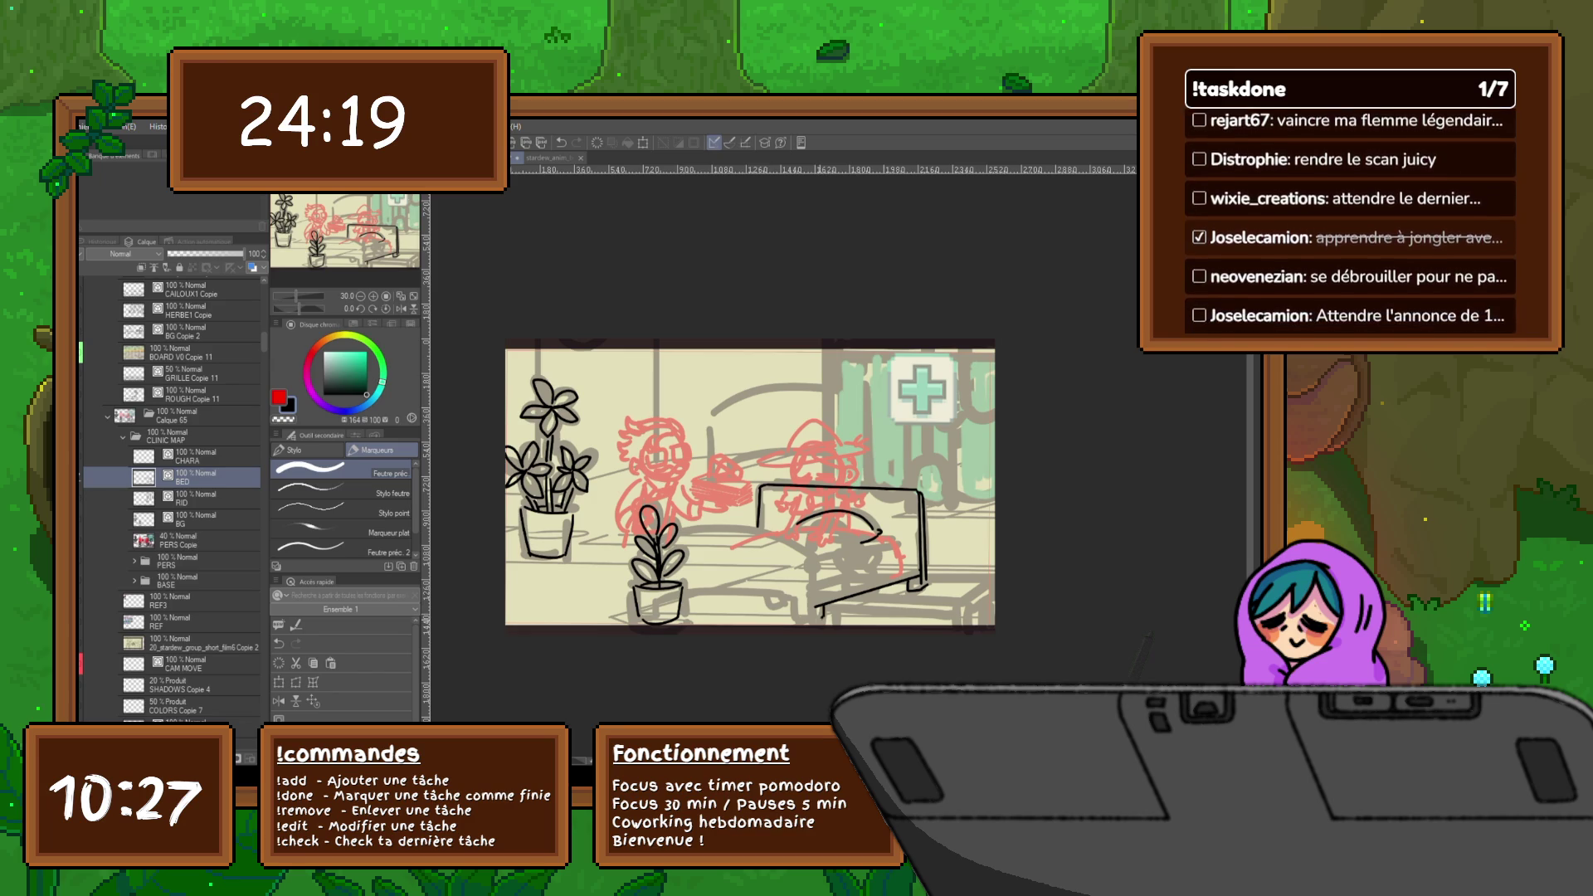
{"action": "left_click_drag", "start_coordinate": [795, 626], "coordinate": [814, 621]}
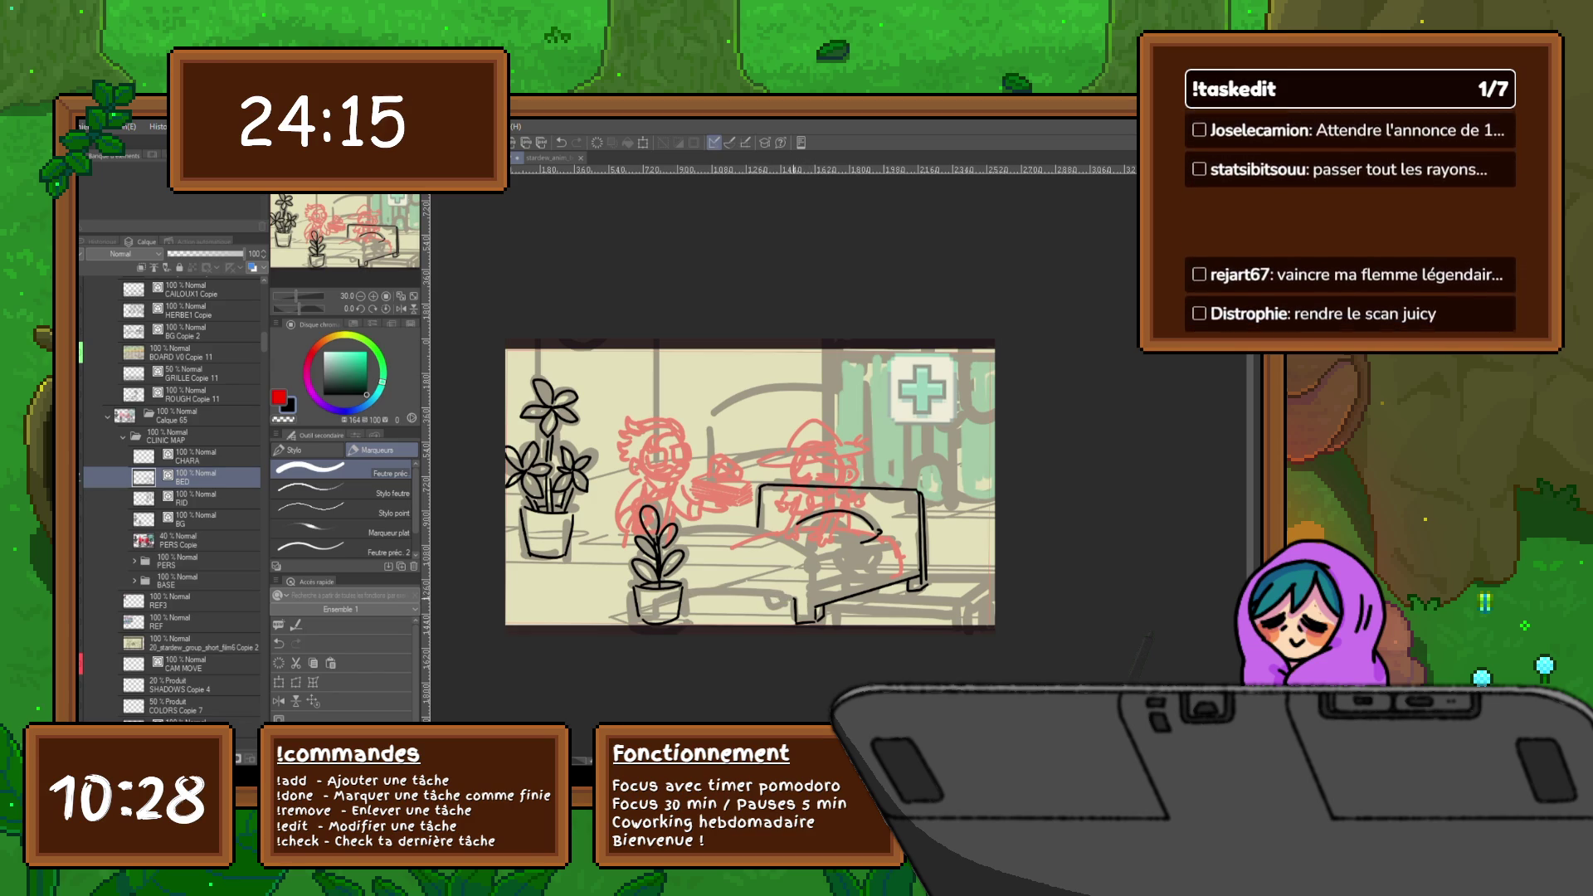
{"action": "left_click_drag", "start_coordinate": [687, 599], "coordinate": [795, 596]}
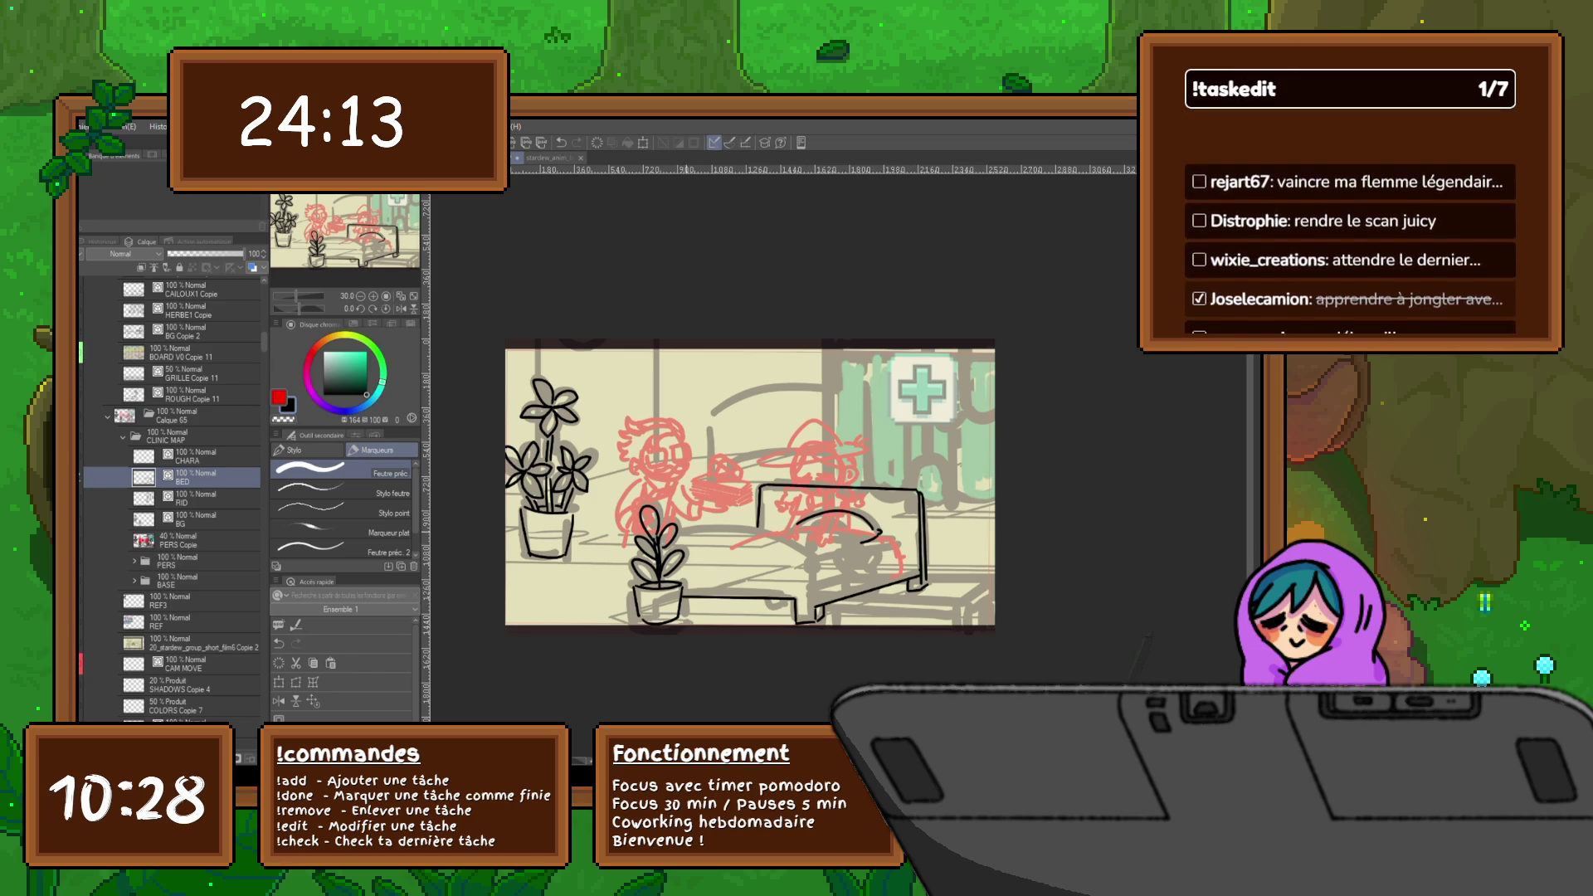
- Redraw the line across the bed, then ink its lower right and top edges
{"action": "left_click_drag", "start_coordinate": [684, 531], "coordinate": [805, 554]}
{"action": "key", "text": "ctrl+z"}
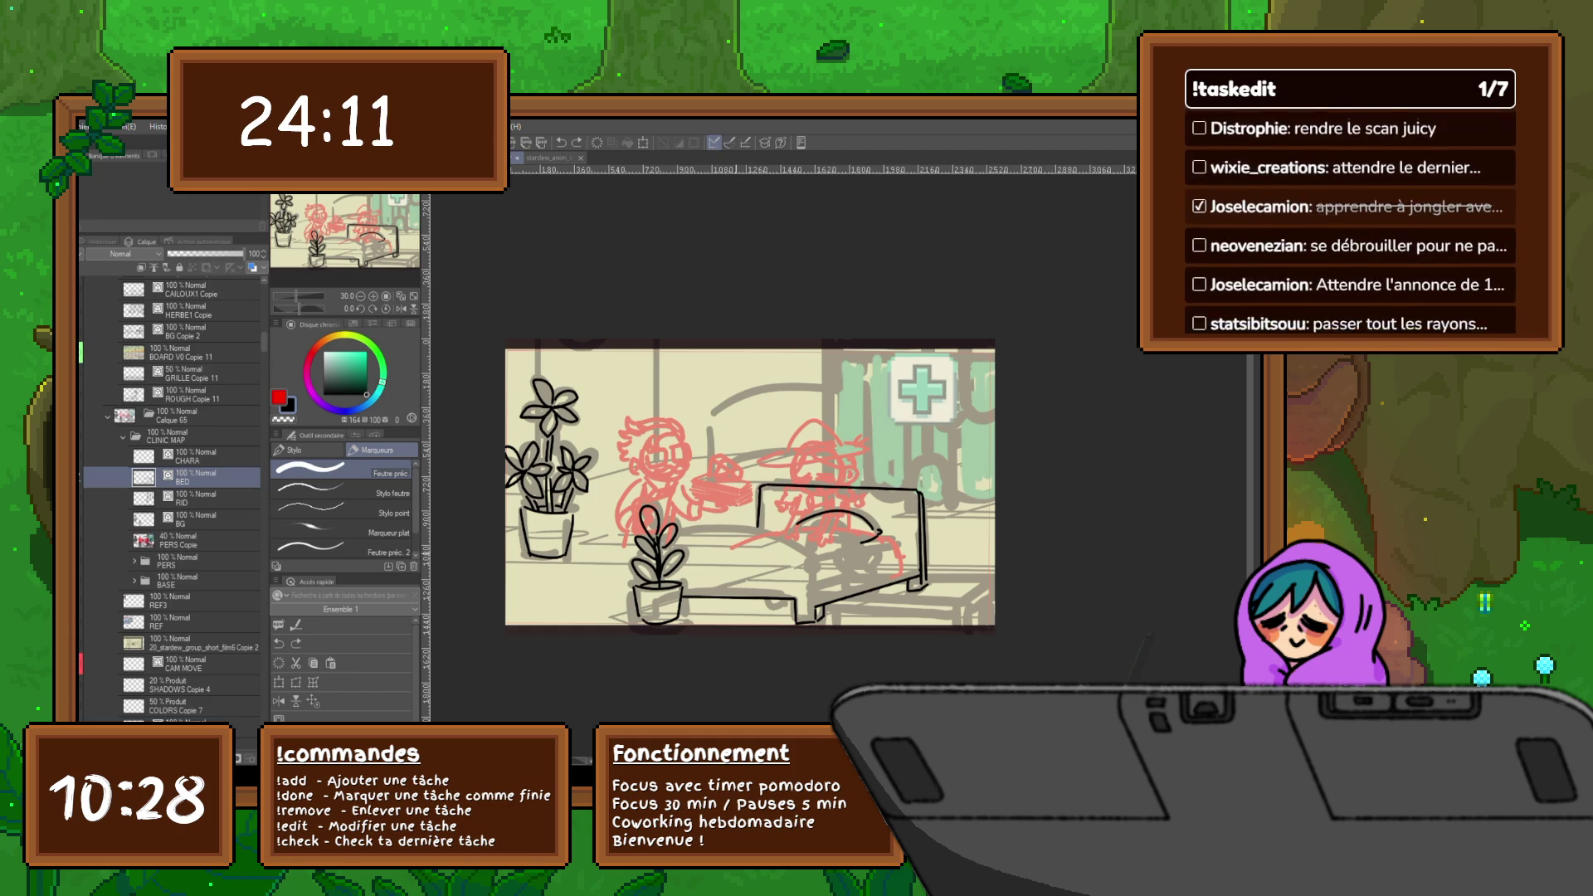
{"action": "left_click_drag", "start_coordinate": [676, 539], "coordinate": [809, 564]}
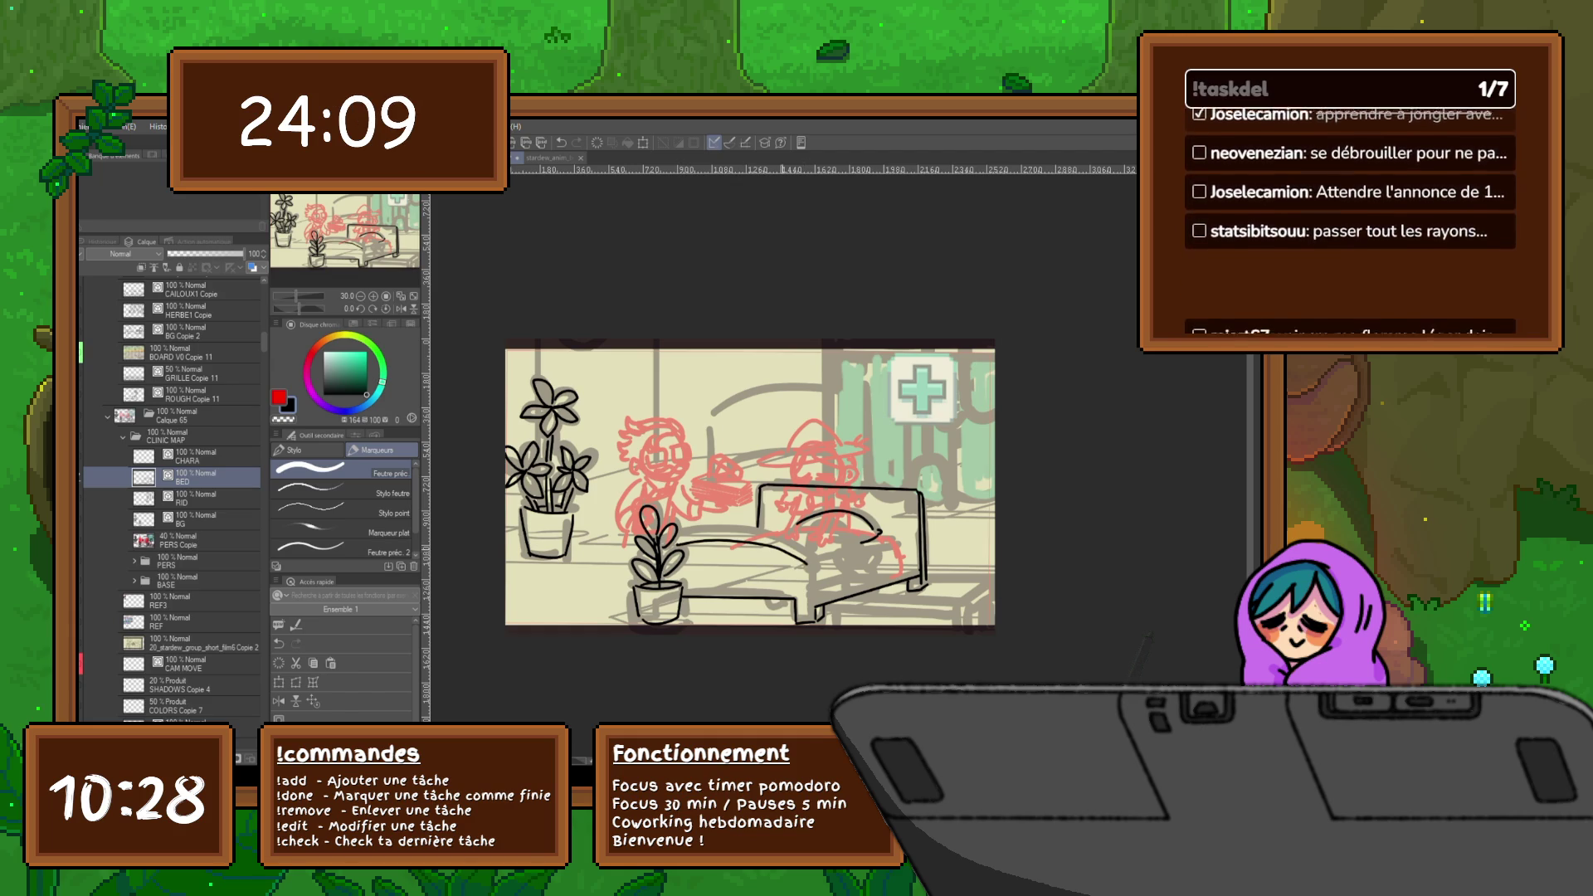
{"action": "key", "text": "ctrl+z"}
{"action": "mouse_move", "coordinate": [685, 537]}
{"action": "left_mouse_down"}
{"action": "mouse_move", "coordinate": [809, 564]}
{"action": "mouse_move", "coordinate": [814, 605]}
{"action": "mouse_move", "coordinate": [914, 561]}
{"action": "left_mouse_up"}
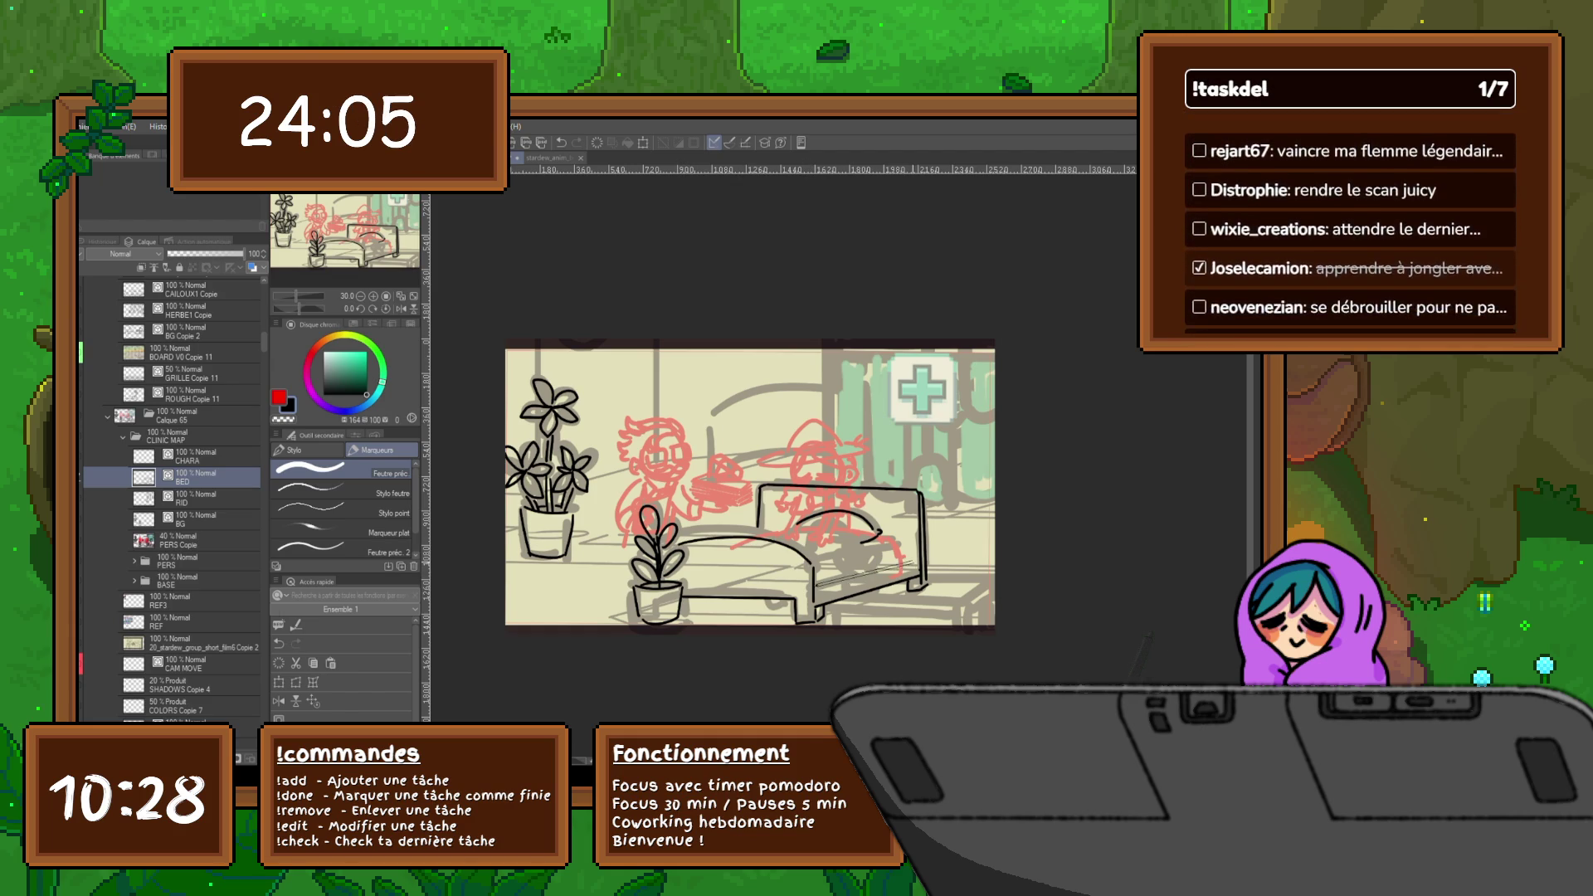
{"action": "left_click_drag", "start_coordinate": [814, 586], "coordinate": [917, 559]}
{"action": "mouse_move", "coordinate": [765, 535]}
{"action": "left_mouse_down"}
{"action": "mouse_move", "coordinate": [832, 538]}
{"action": "mouse_move", "coordinate": [896, 574]}
{"action": "left_mouse_up"}
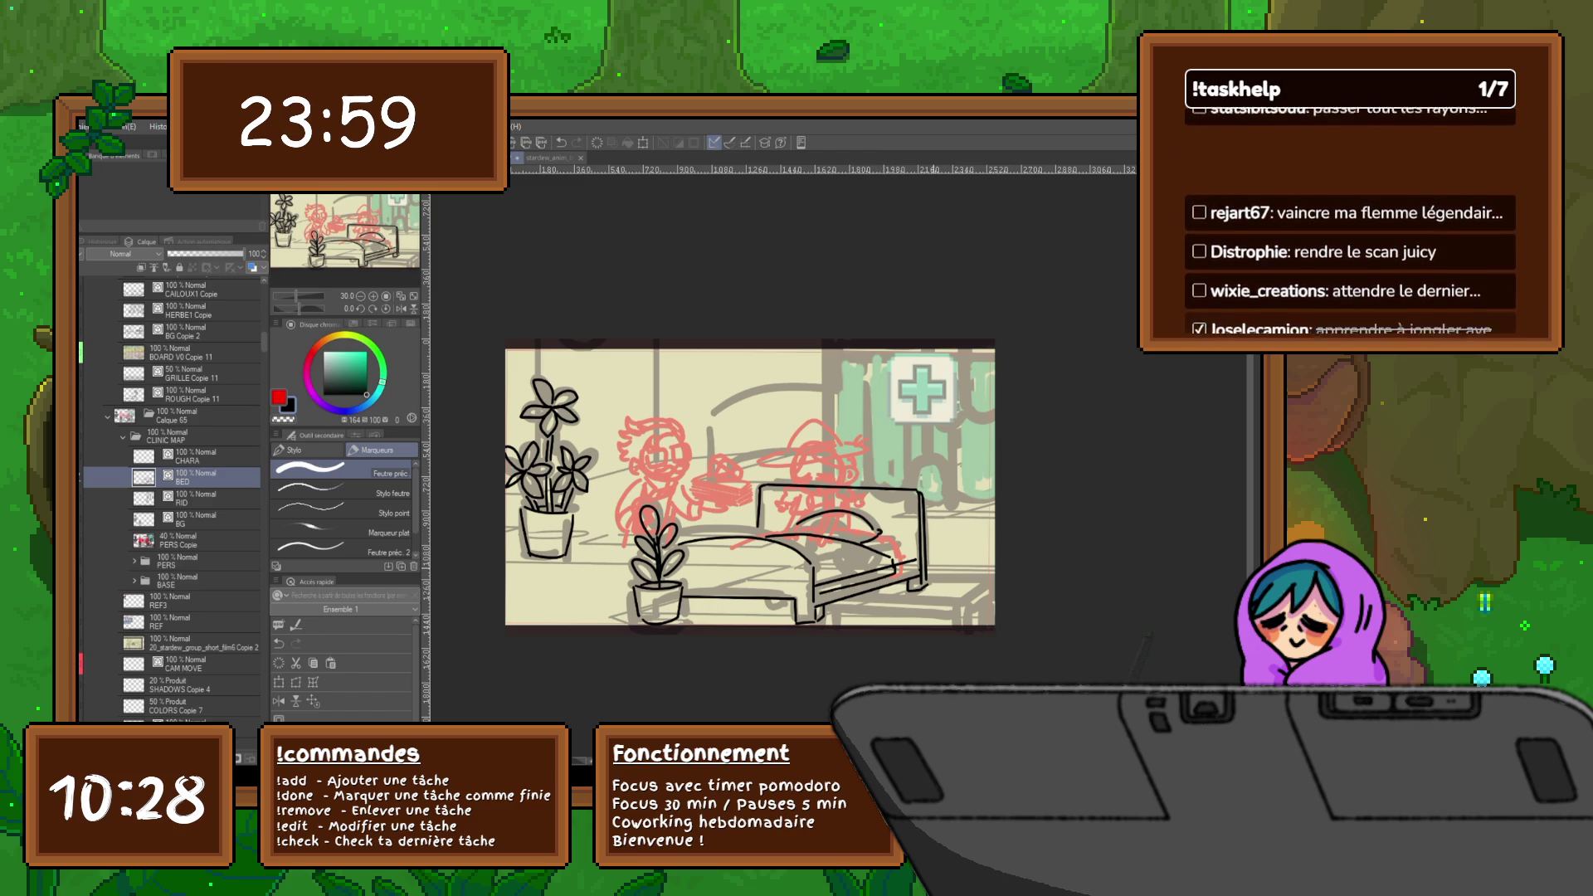
{"action": "left_click_drag", "start_coordinate": [747, 481], "coordinate": [694, 501]}
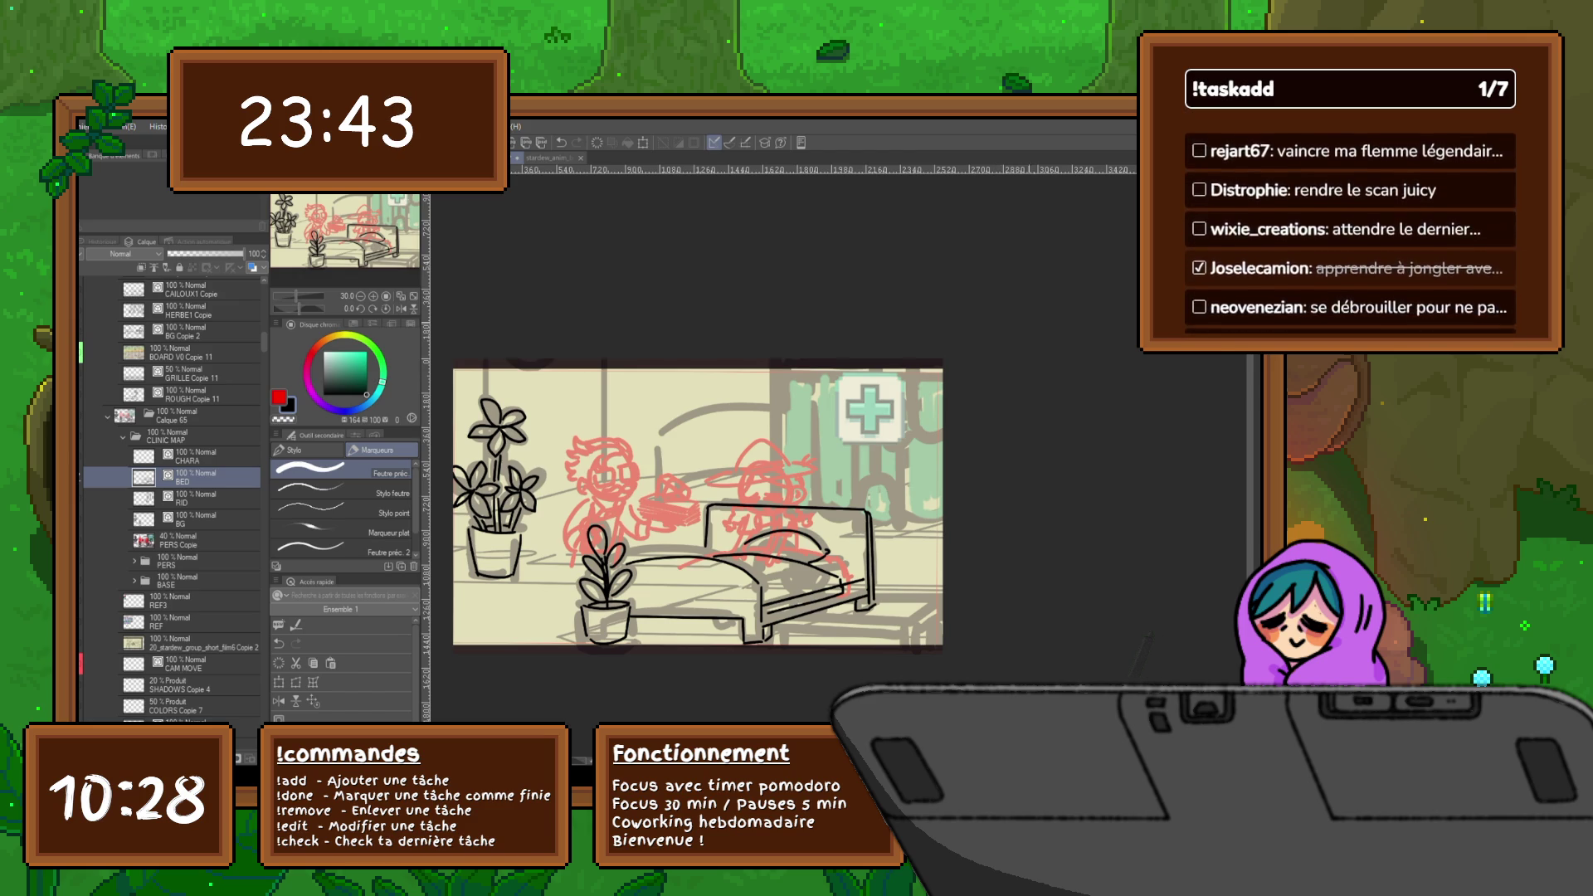
- Shift the layers from CHARA through PERS Copie slightly up and left
{"action": "left_click", "coordinate": [191, 456]}
{"action": "left_click", "coordinate": [178, 540], "text": "shift"}
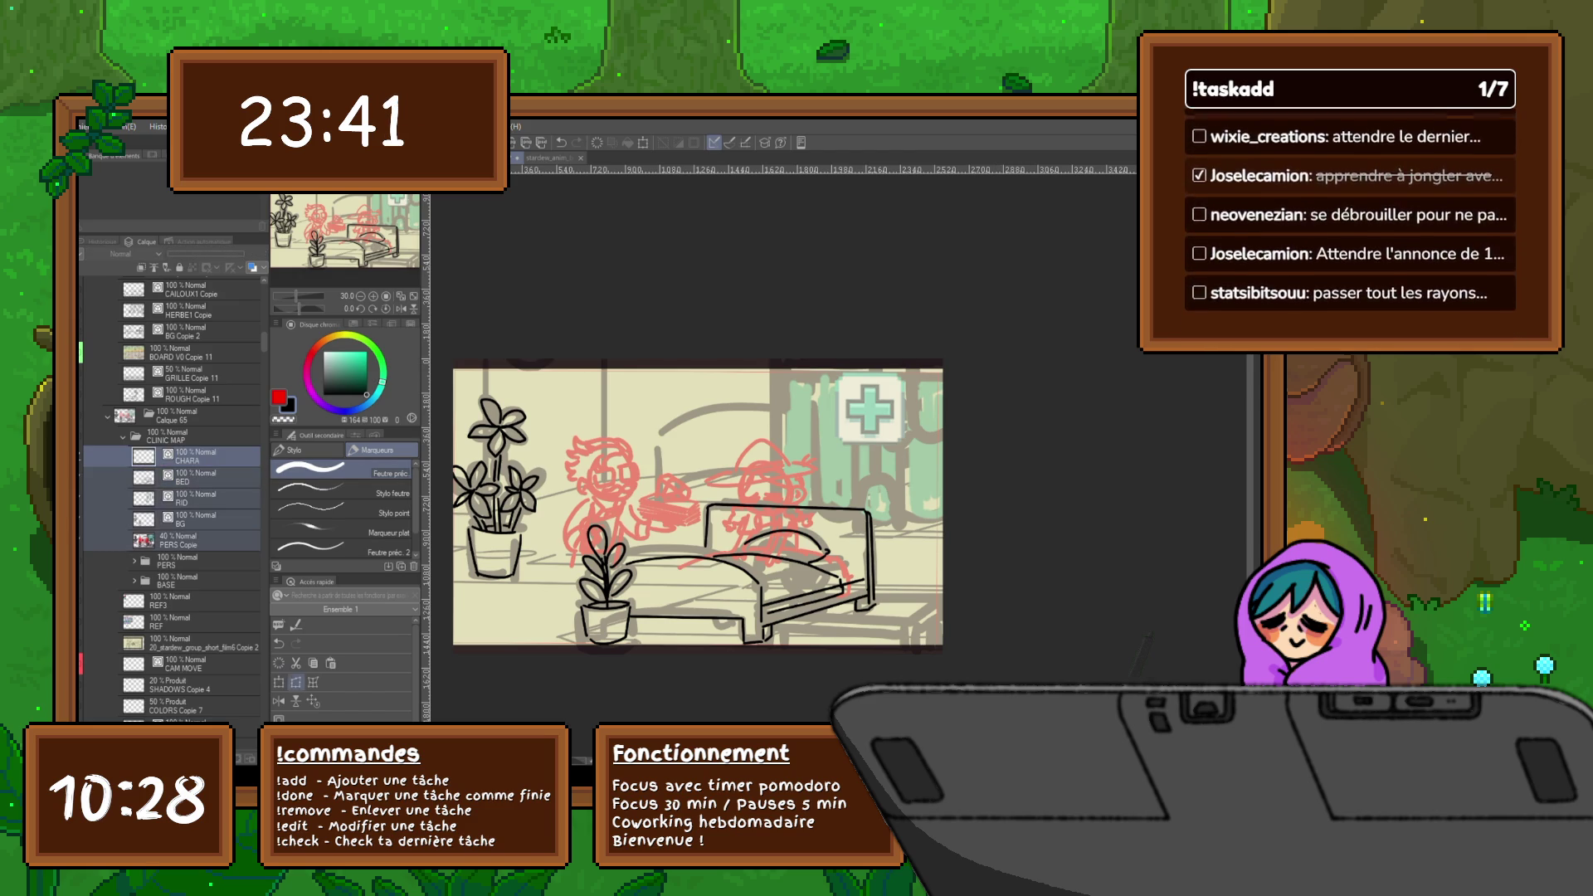
{"action": "key", "text": "ctrl+t"}
{"action": "left_click_drag", "start_coordinate": [755, 452], "coordinate": [733, 442]}
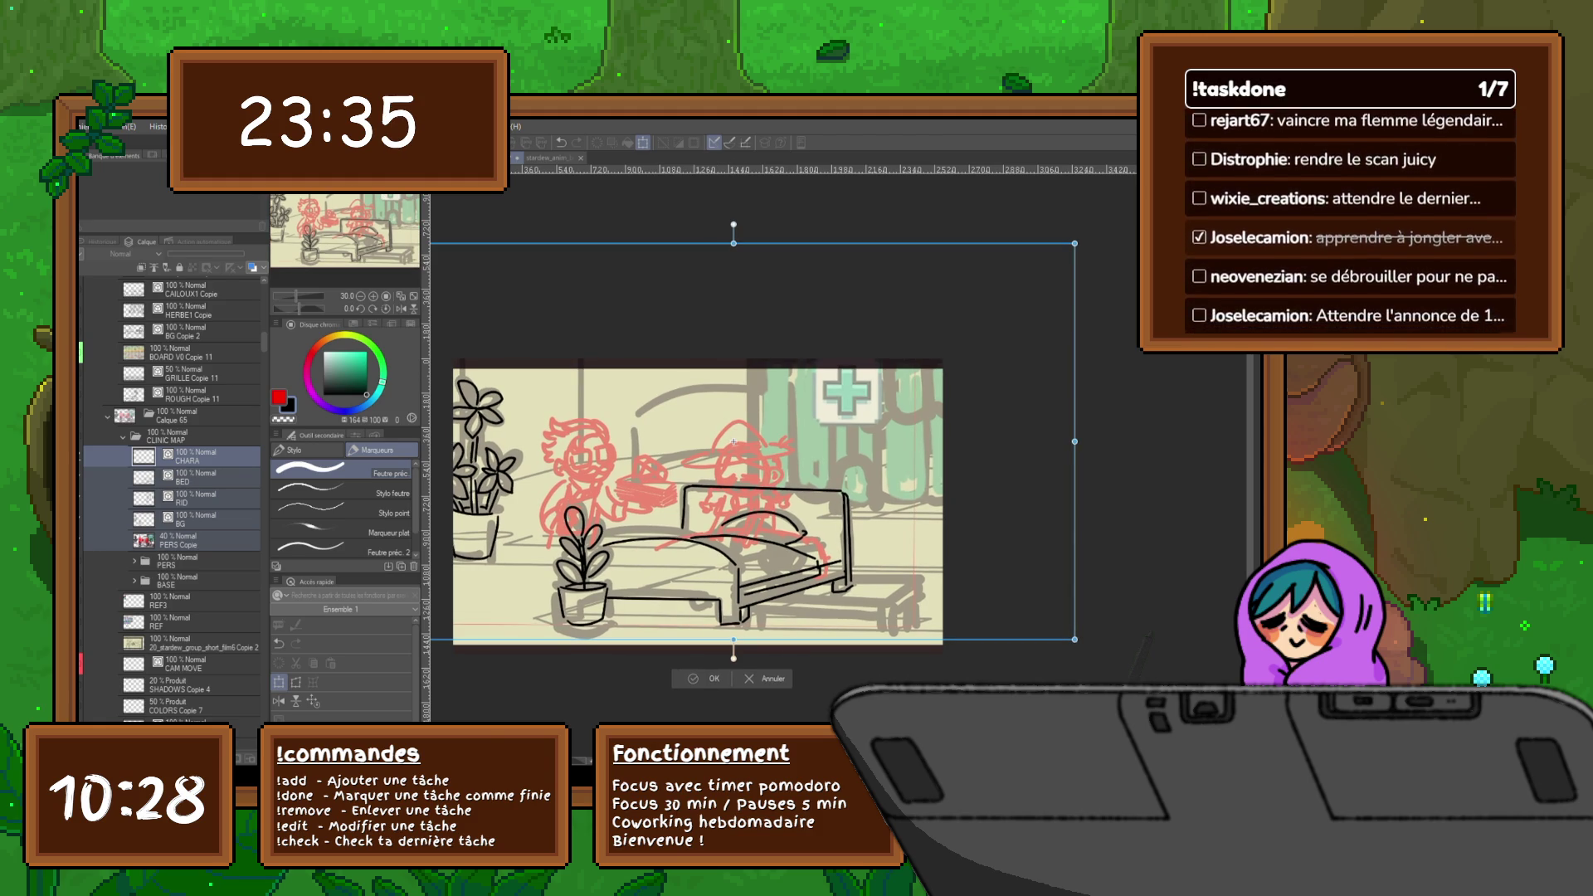
{"action": "key", "text": "Return"}
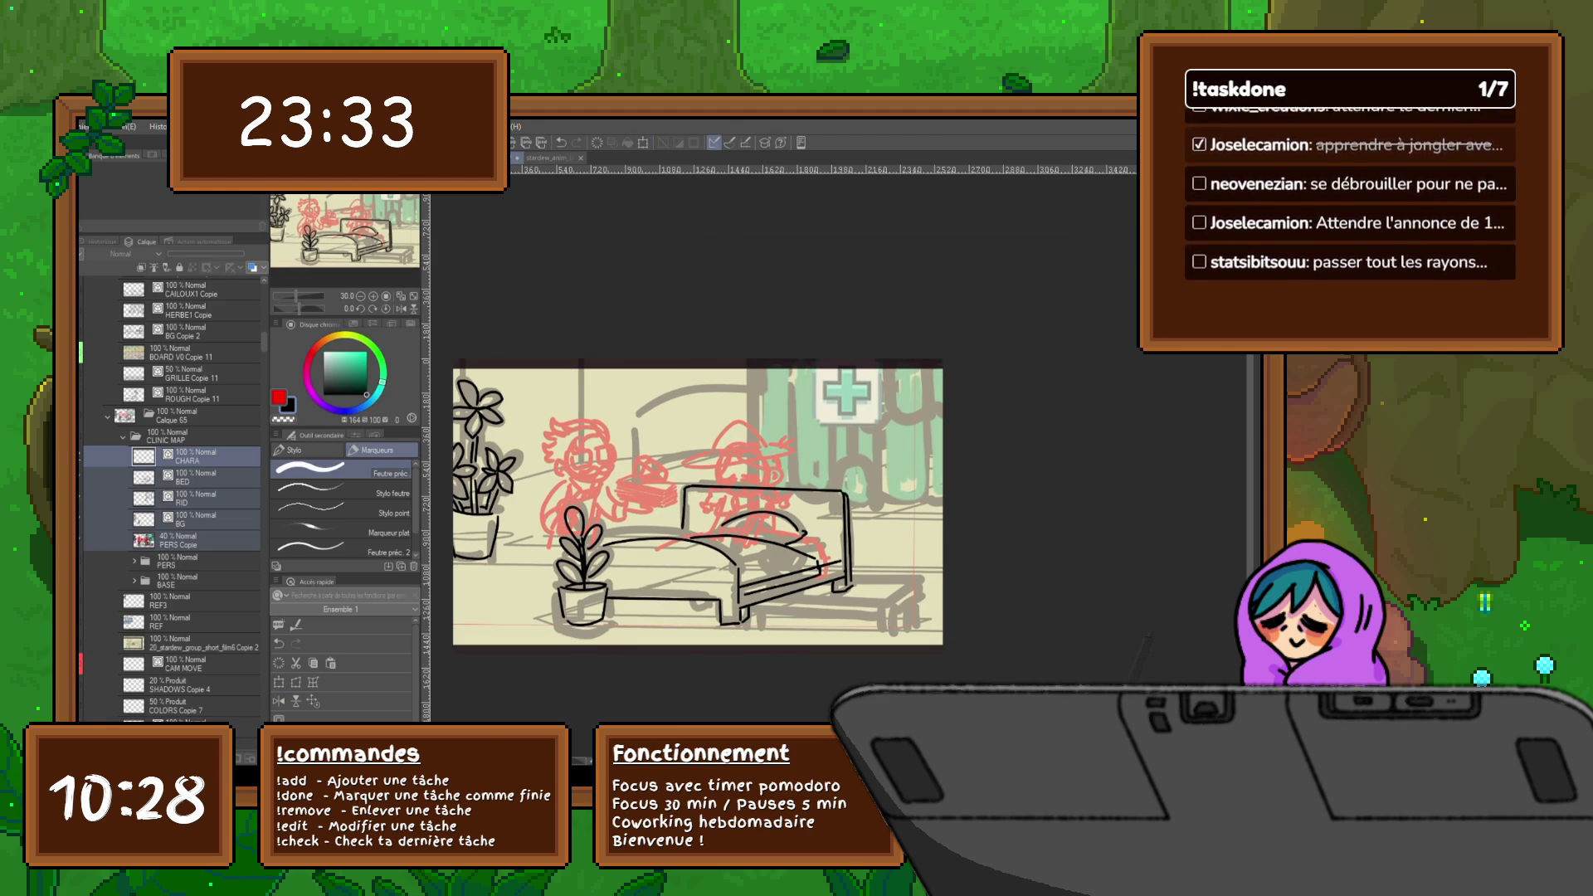
- On the BG layer, enlarge the inked plants and move them down and right
{"action": "left_click", "coordinate": [191, 519]}
{"action": "key", "text": "ctrl+t"}
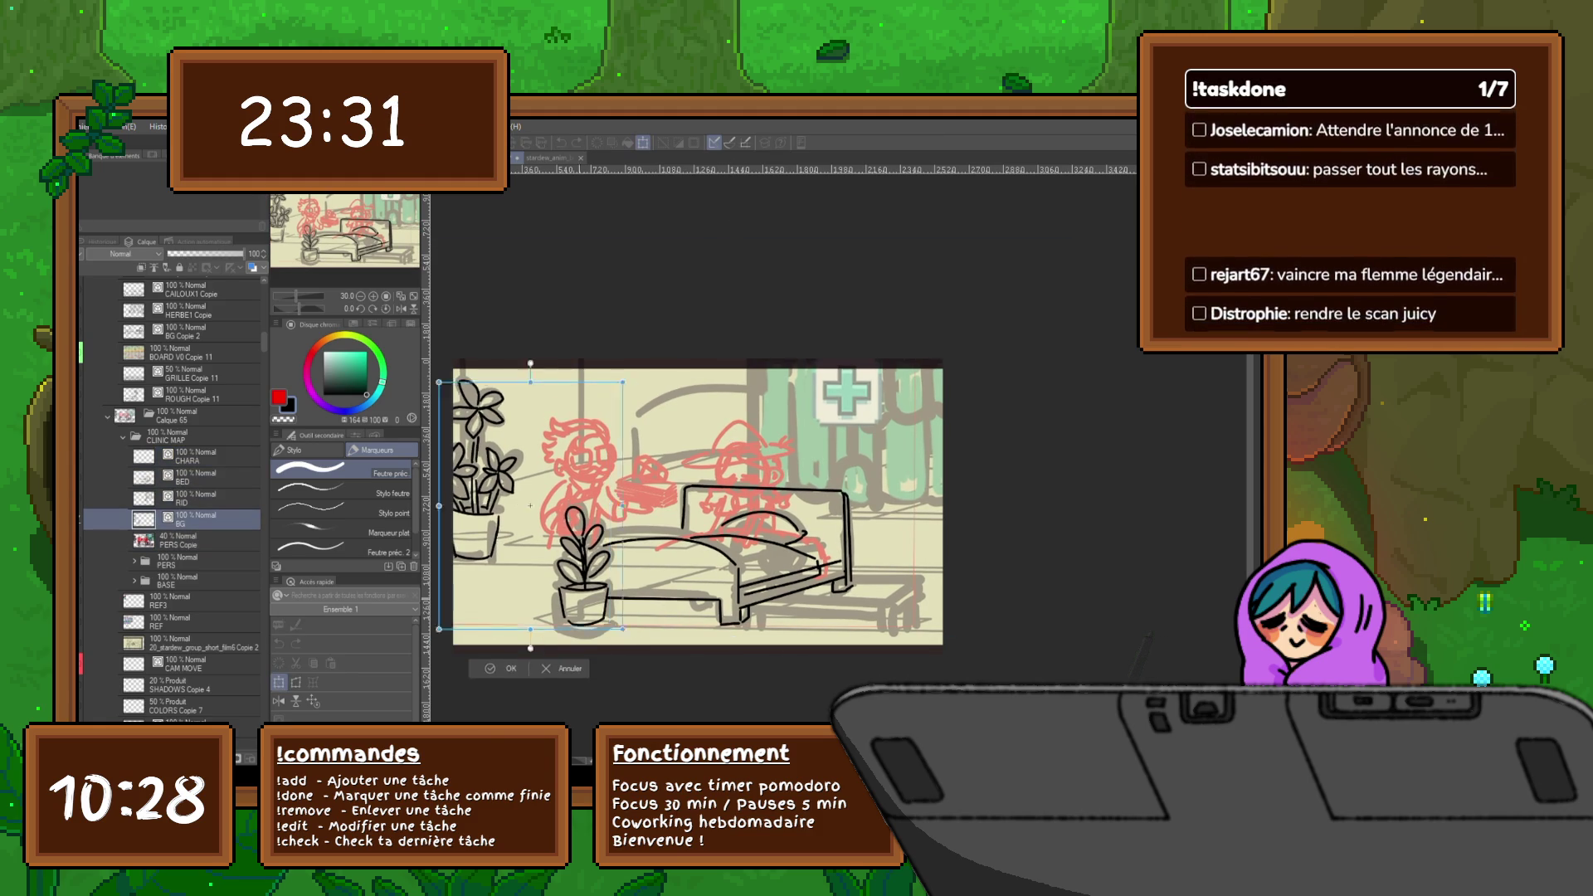
{"action": "left_click_drag", "start_coordinate": [521, 503], "coordinate": [547, 538]}
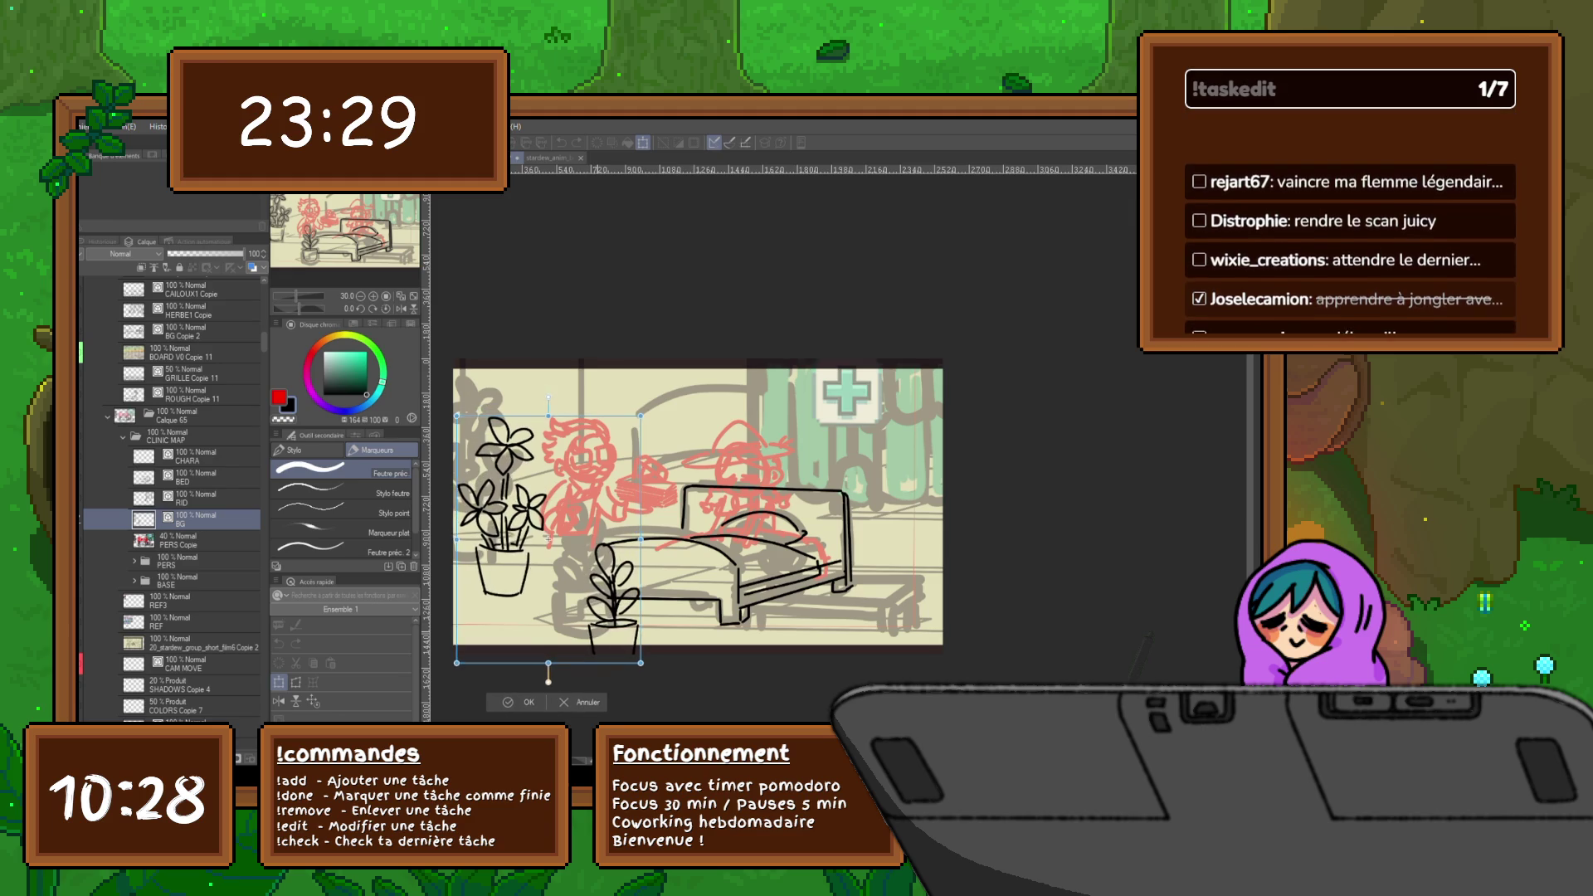
{"action": "key", "text": "Return"}
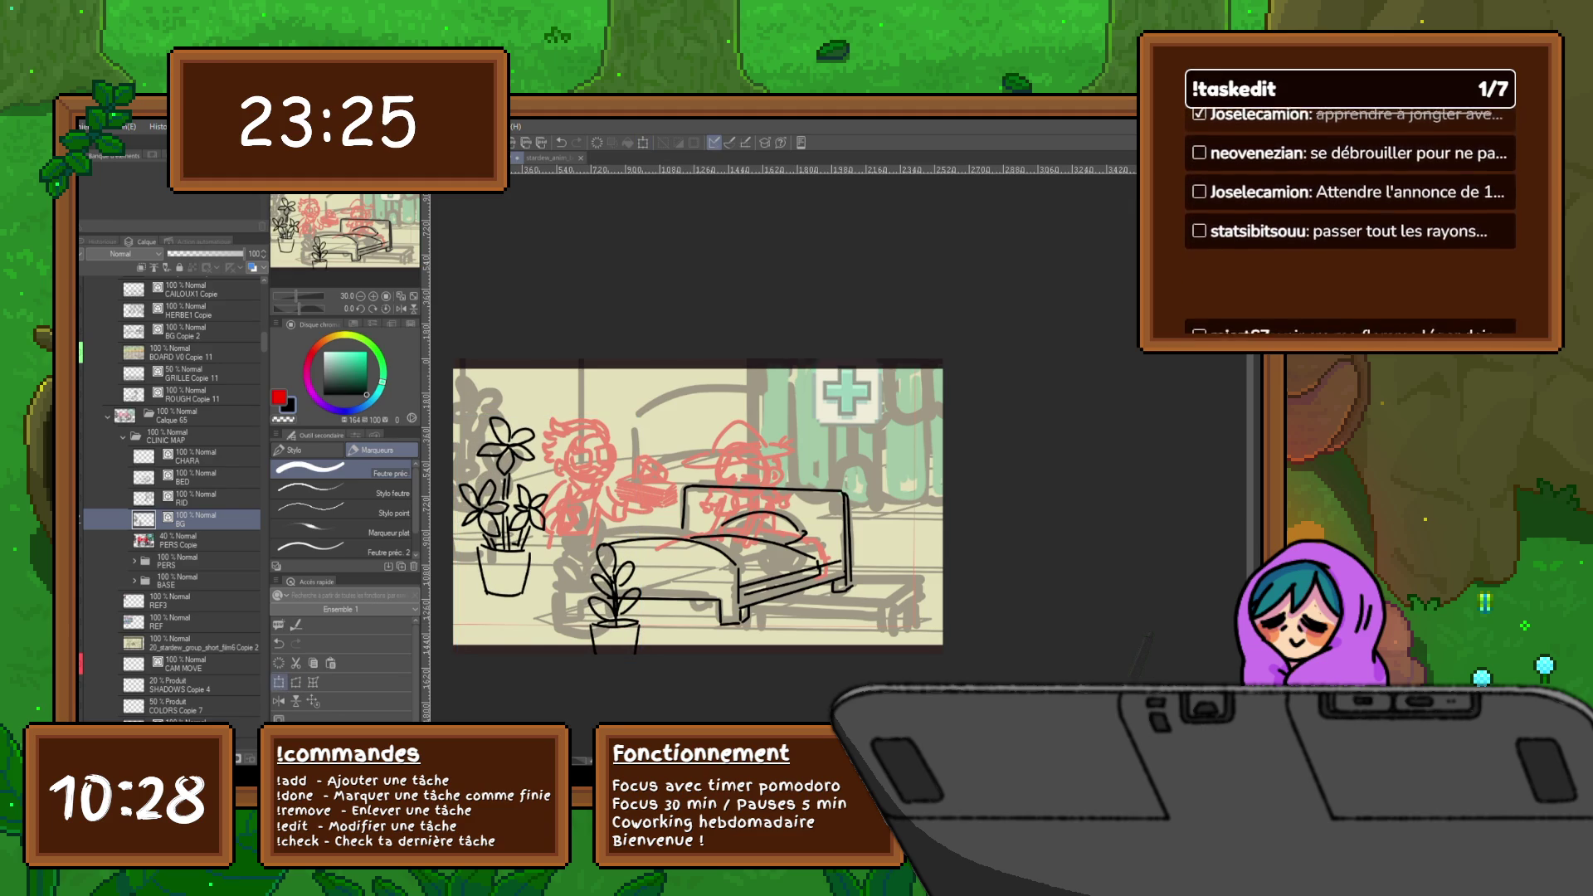
{"action": "key", "text": "ctrl+t"}
{"action": "mouse_move", "coordinate": [515, 498]}
{"action": "left_mouse_down"}
{"action": "mouse_move", "coordinate": [539, 482]}
{"action": "mouse_move", "coordinate": [584, 514]}
{"action": "mouse_move", "coordinate": [628, 502]}
{"action": "mouse_move", "coordinate": [589, 581]}
{"action": "mouse_move", "coordinate": [684, 643]}
{"action": "mouse_move", "coordinate": [701, 543]}
{"action": "left_mouse_up"}
{"action": "key", "text": "Return"}
- Lasso and duplicate the small potted plant, placing the copy beside the bed's right end
{"action": "key", "text": "m"}
{"action": "key", "text": "ctrl+c"}
{"action": "key", "text": "ctrl+v"}
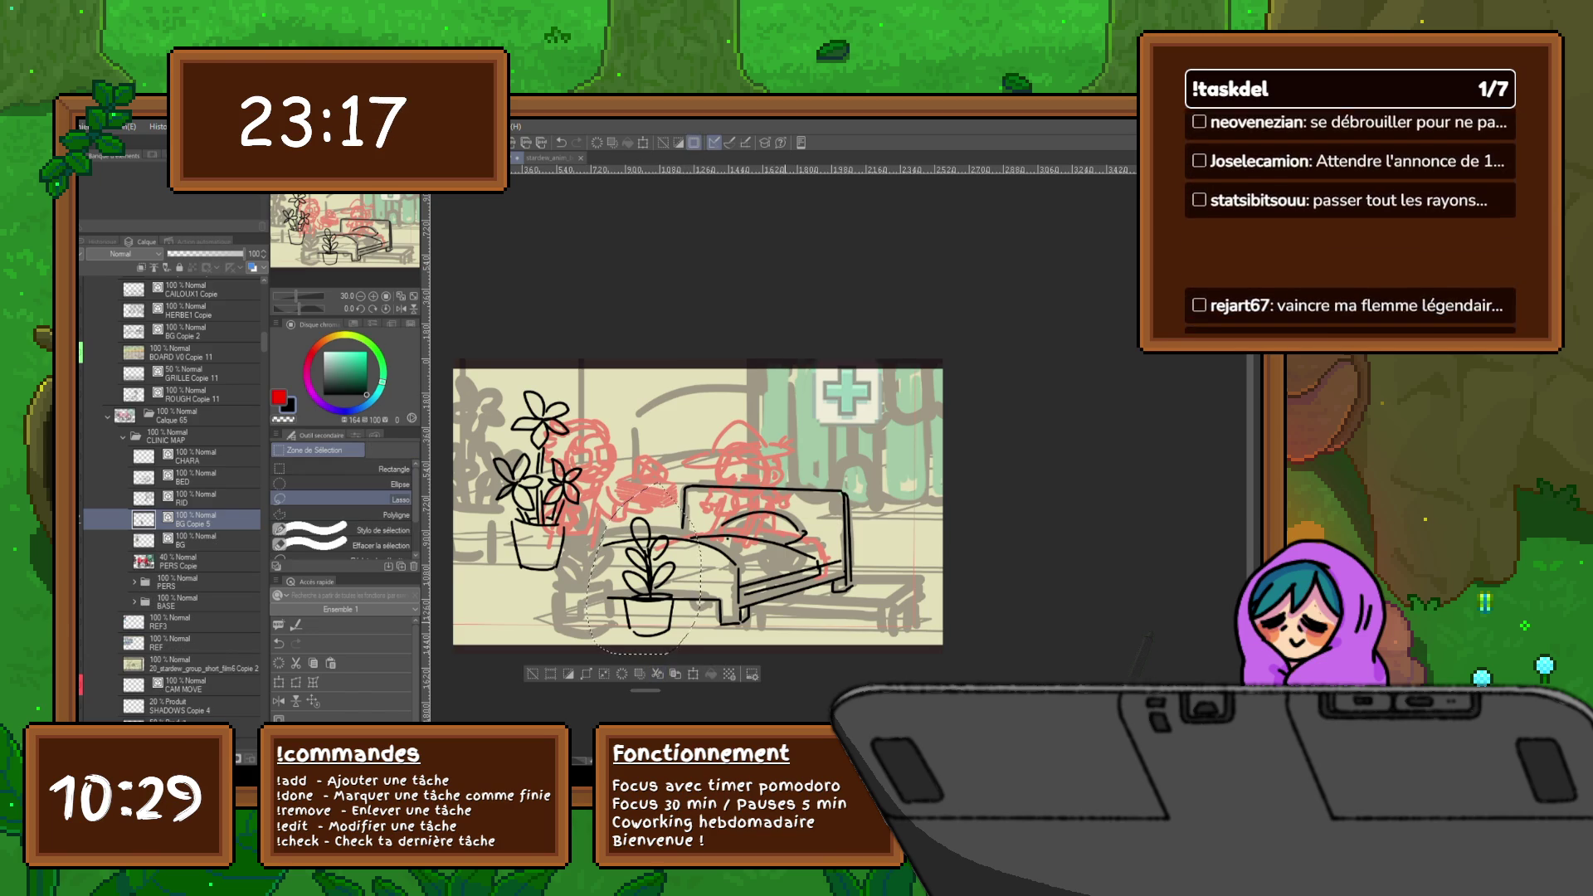
{"action": "key", "text": "ctrl+d"}
{"action": "key", "text": "ctrl+t"}
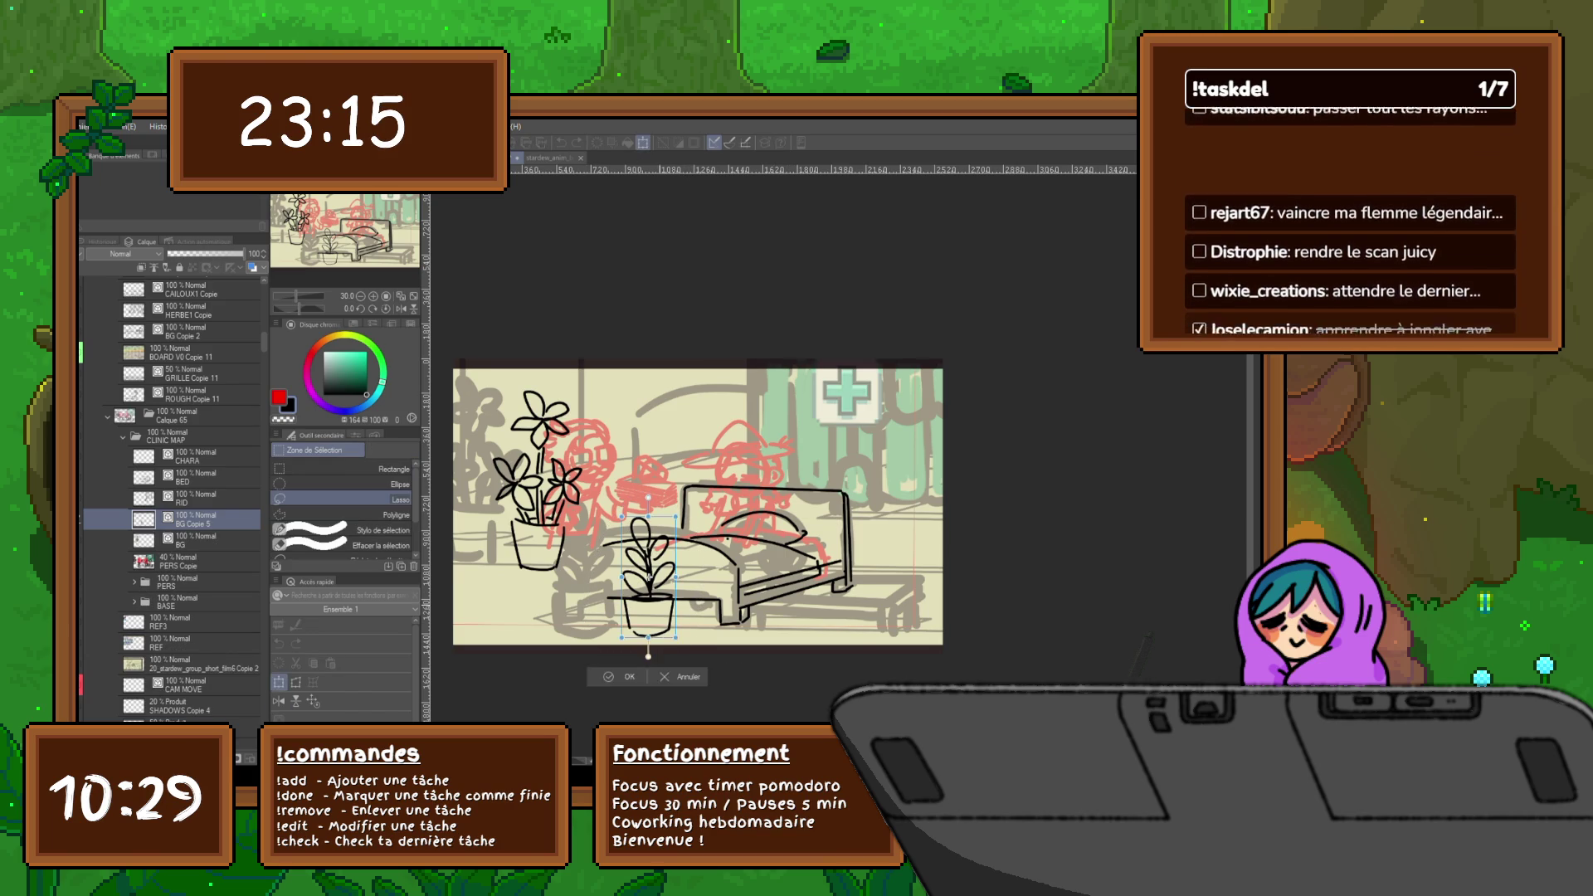
{"action": "left_click_drag", "start_coordinate": [650, 646], "coordinate": [890, 618]}
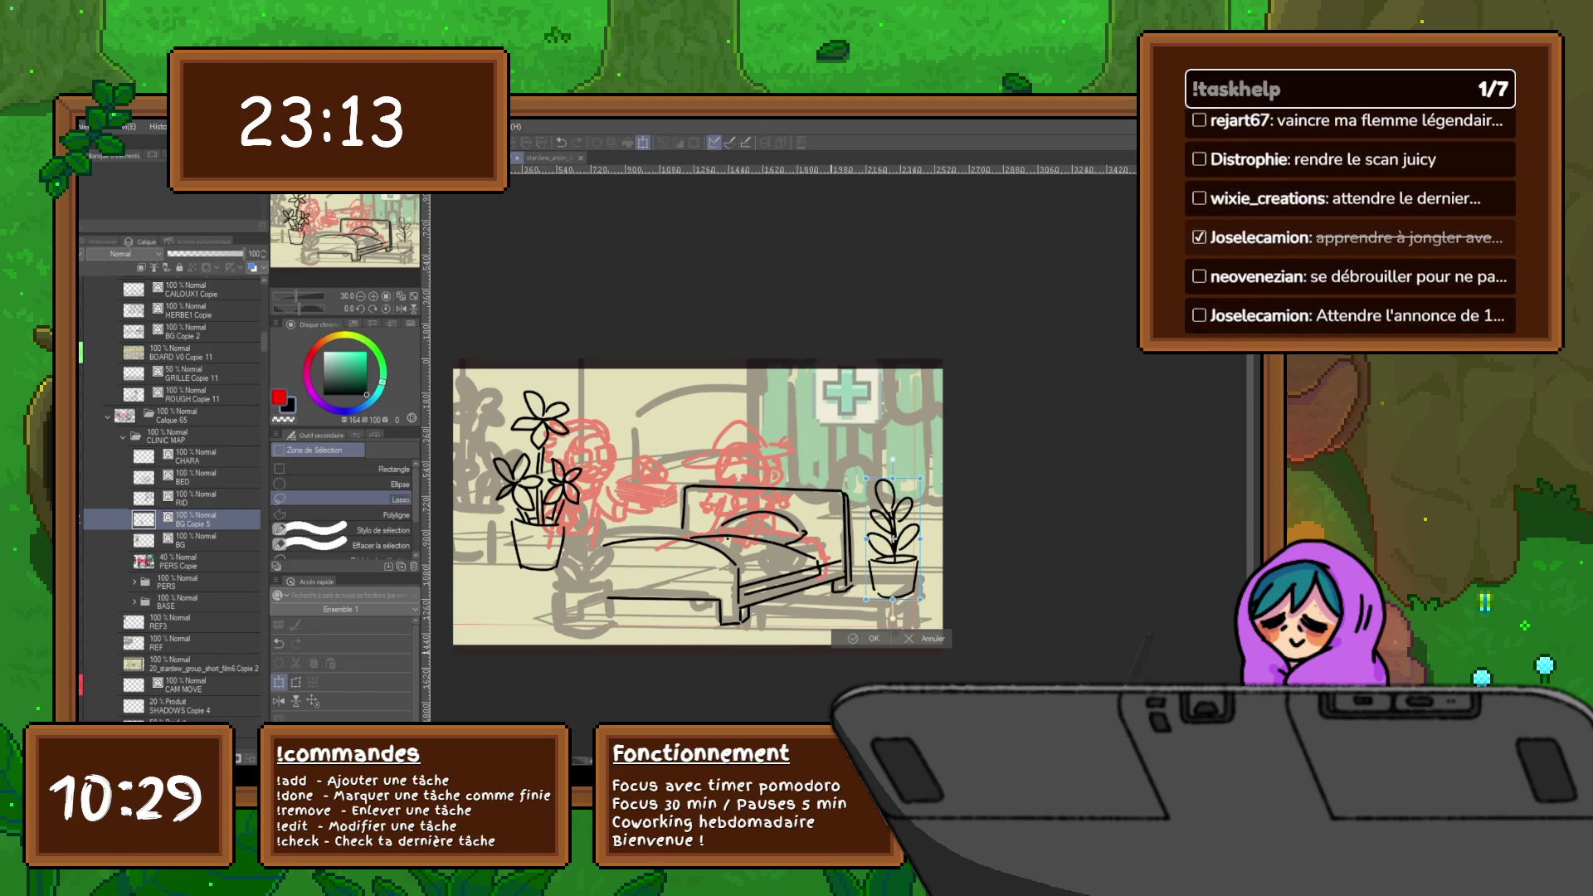
{"action": "key", "text": "Return"}
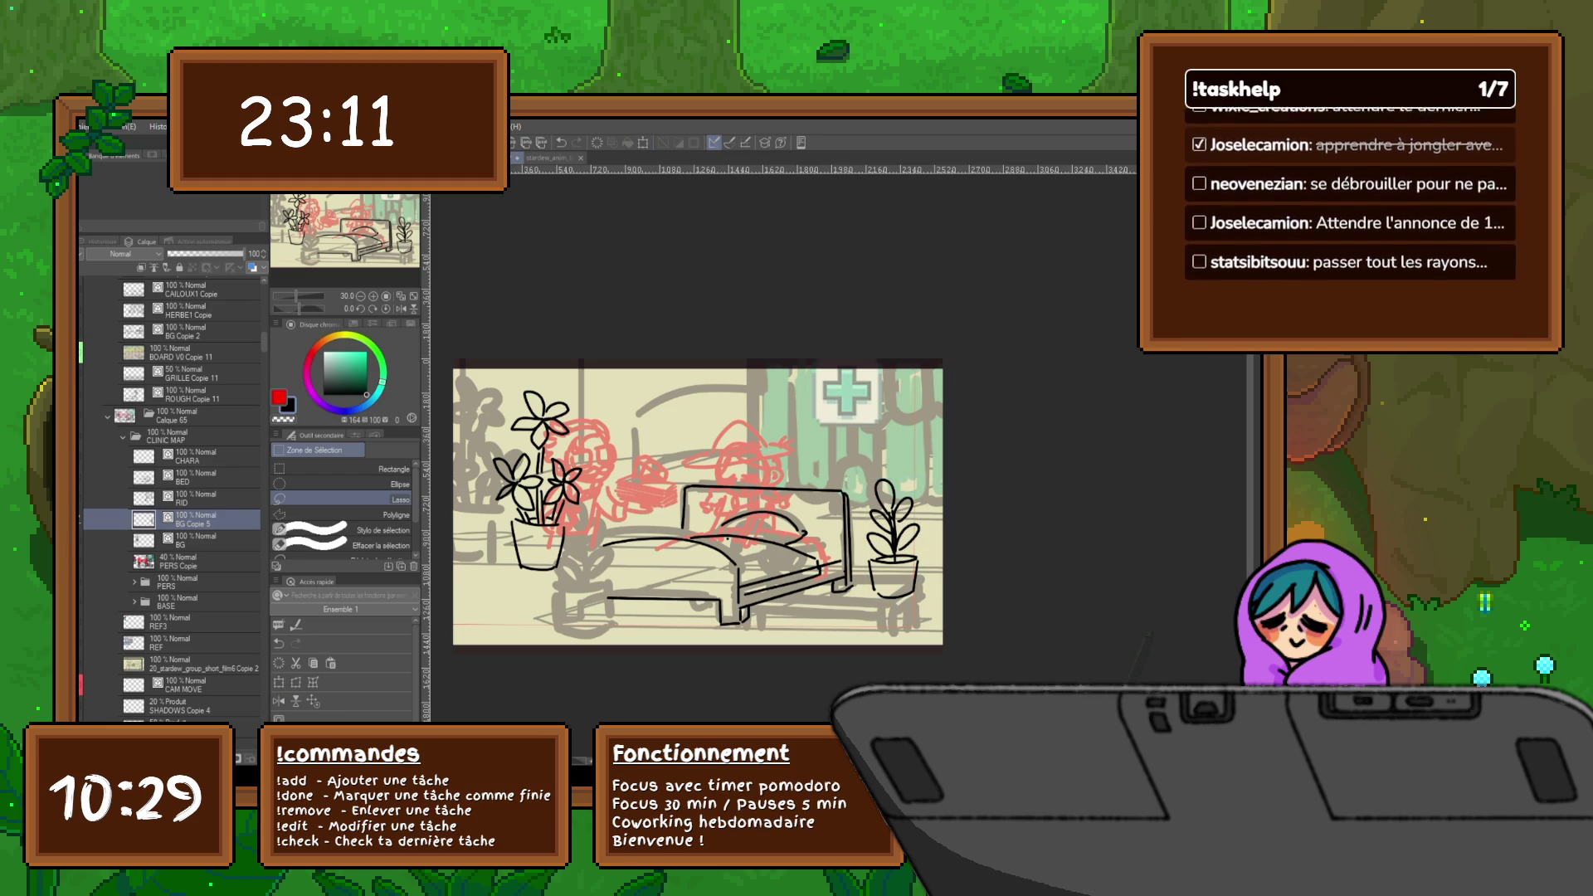
- Move the left plants on the BG layer down and to the left
{"action": "left_click", "coordinate": [200, 539]}
{"action": "key", "text": "ctrl+t"}
{"action": "mouse_move", "coordinate": [610, 479]}
{"action": "left_mouse_down"}
{"action": "mouse_move", "coordinate": [583, 516]}
{"action": "mouse_move", "coordinate": [593, 561]}
{"action": "left_mouse_up"}
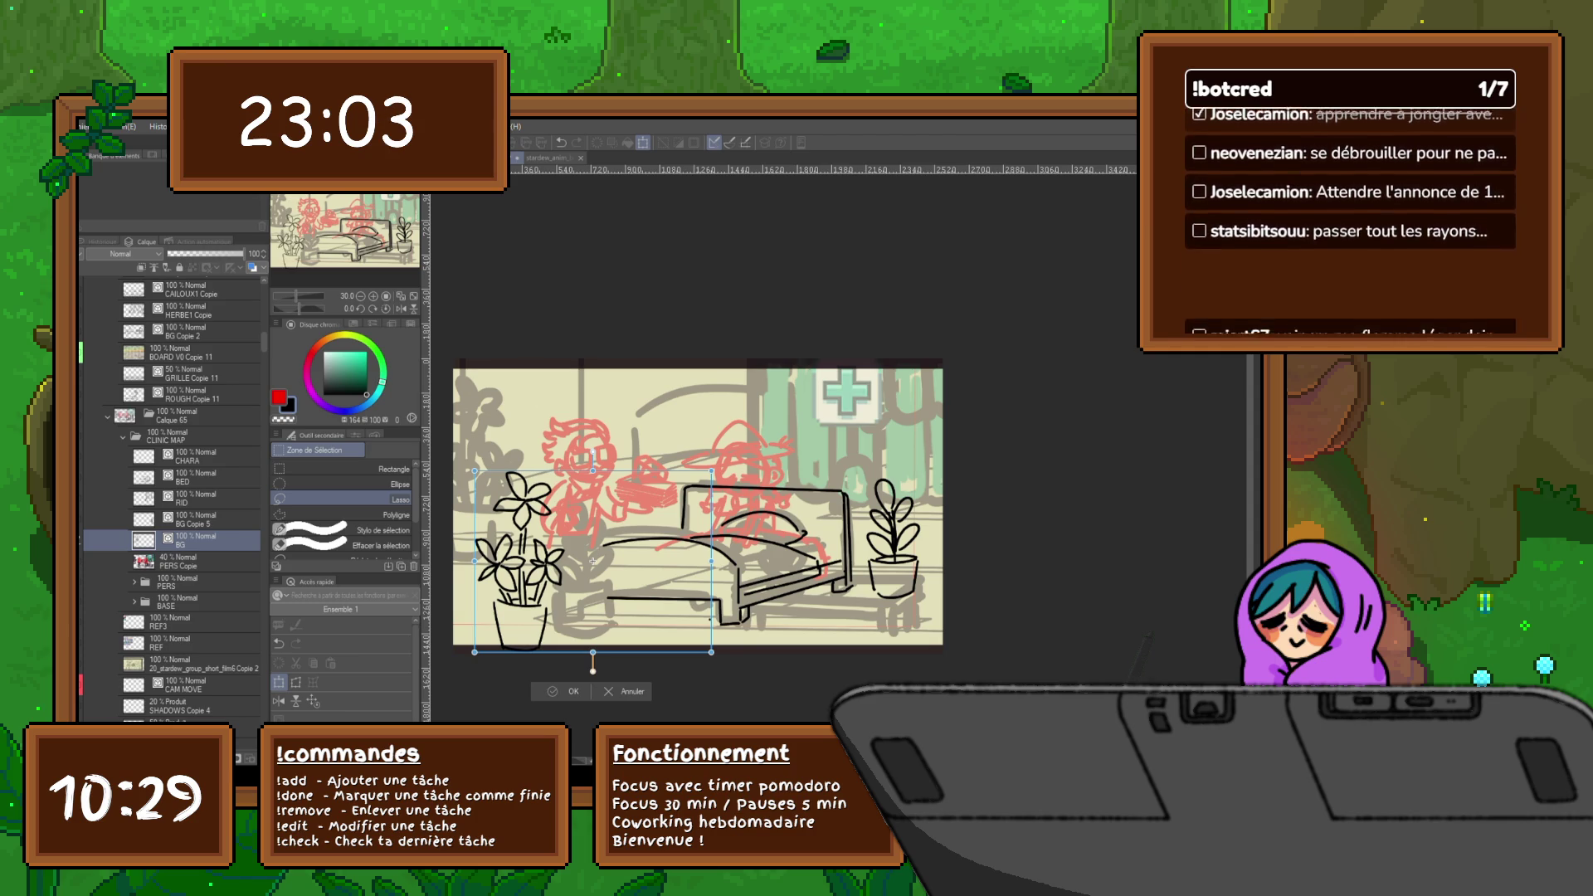
{"action": "key", "text": "Return"}
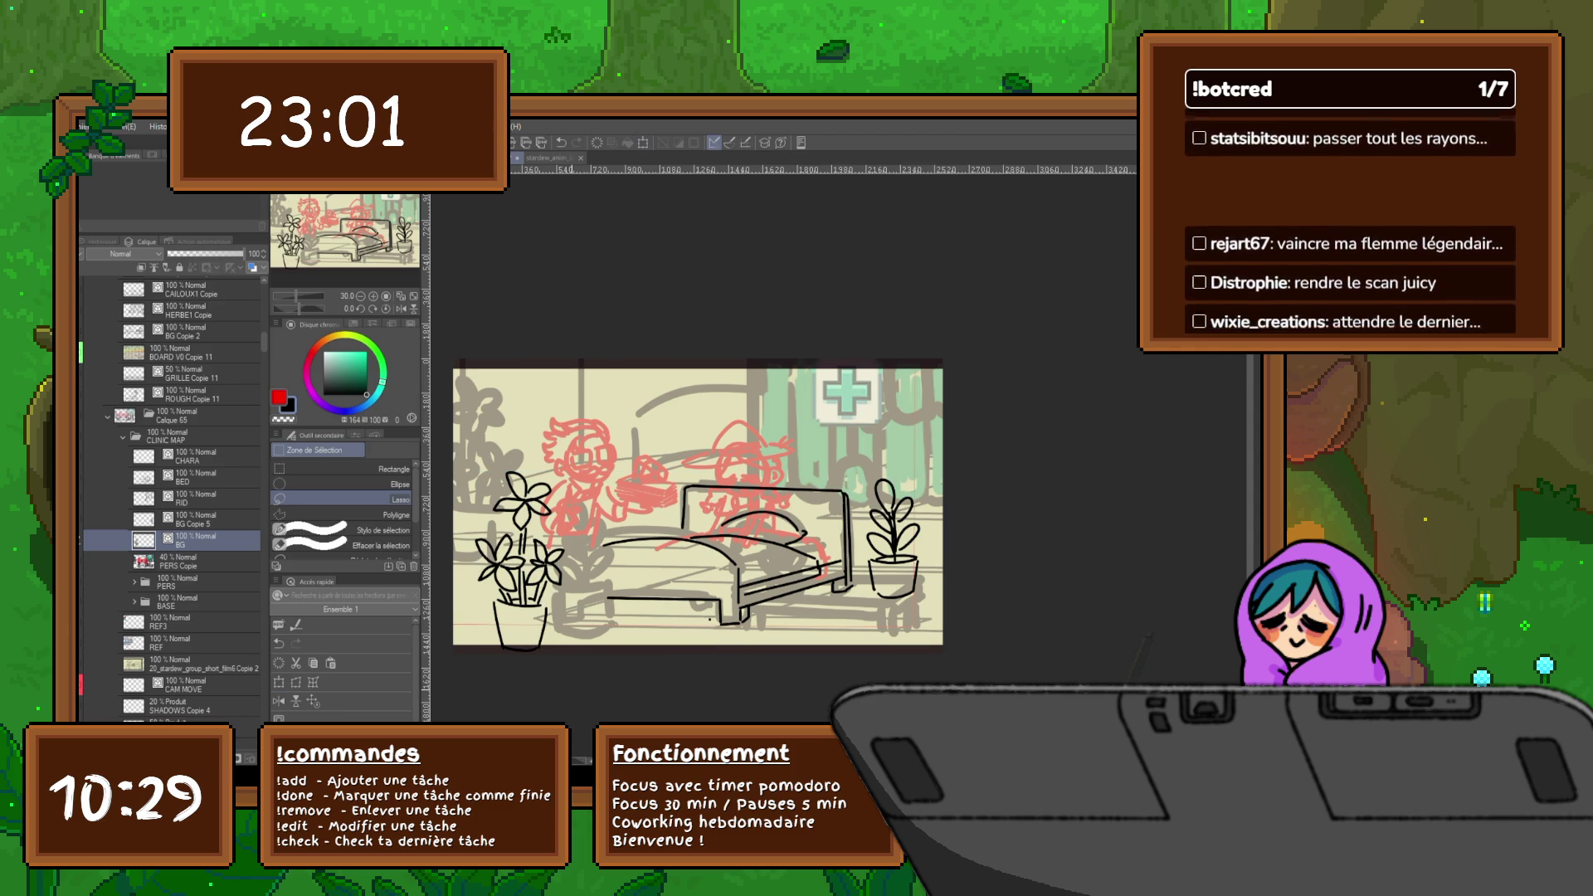
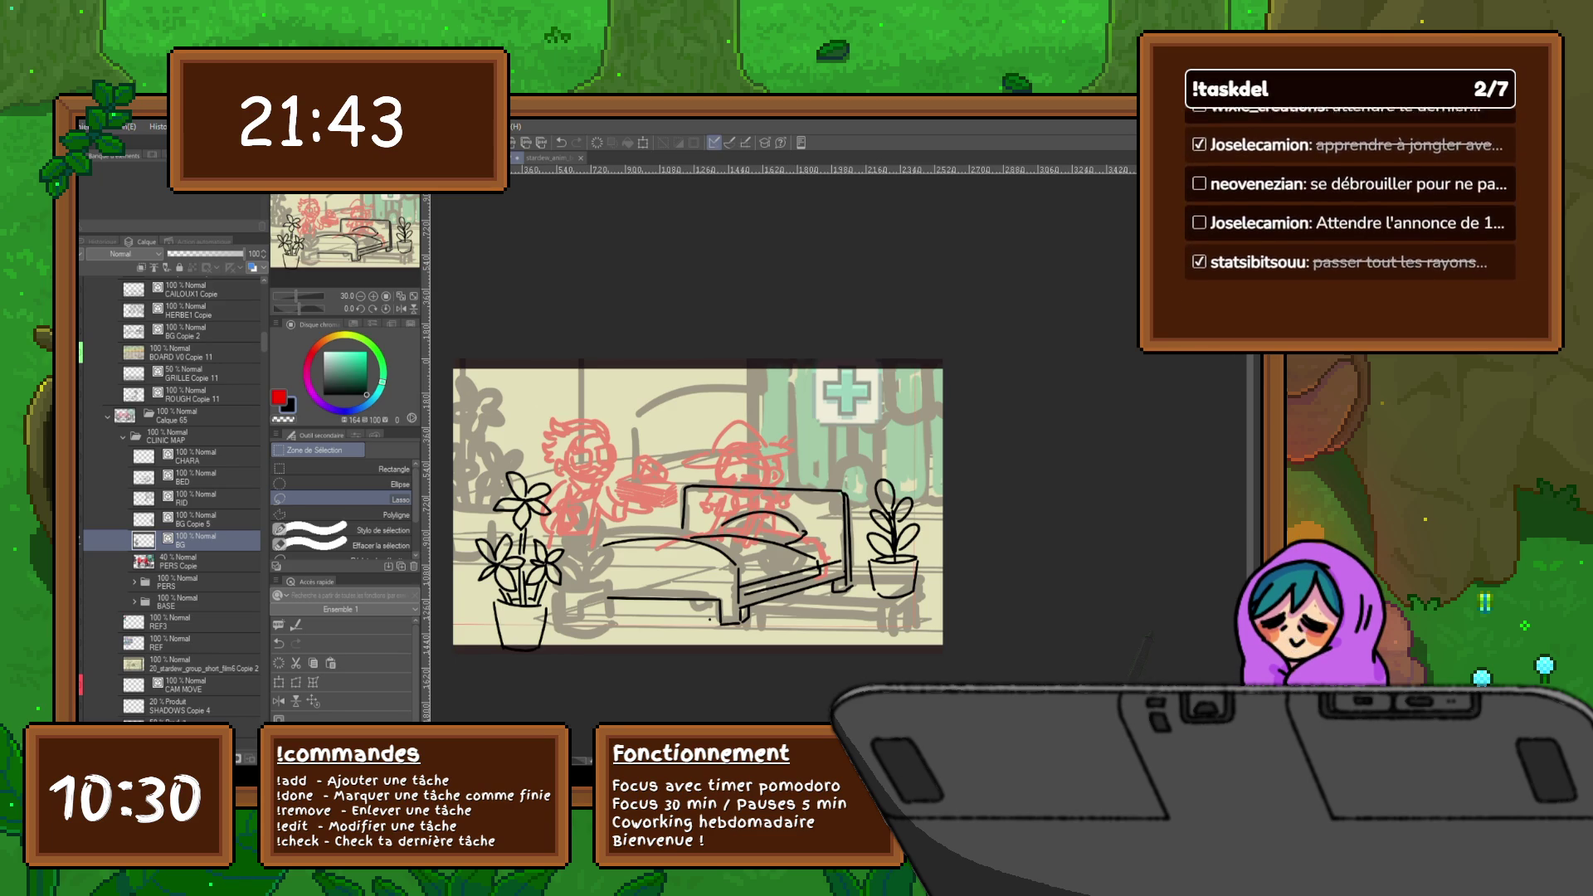
- Zoom in and scroll over to the coloured bus scene with the 0.5 mi road sign
{"action": "scroll", "coordinate": [792, 473], "scroll_direction": "up", "scroll_amount": 3}
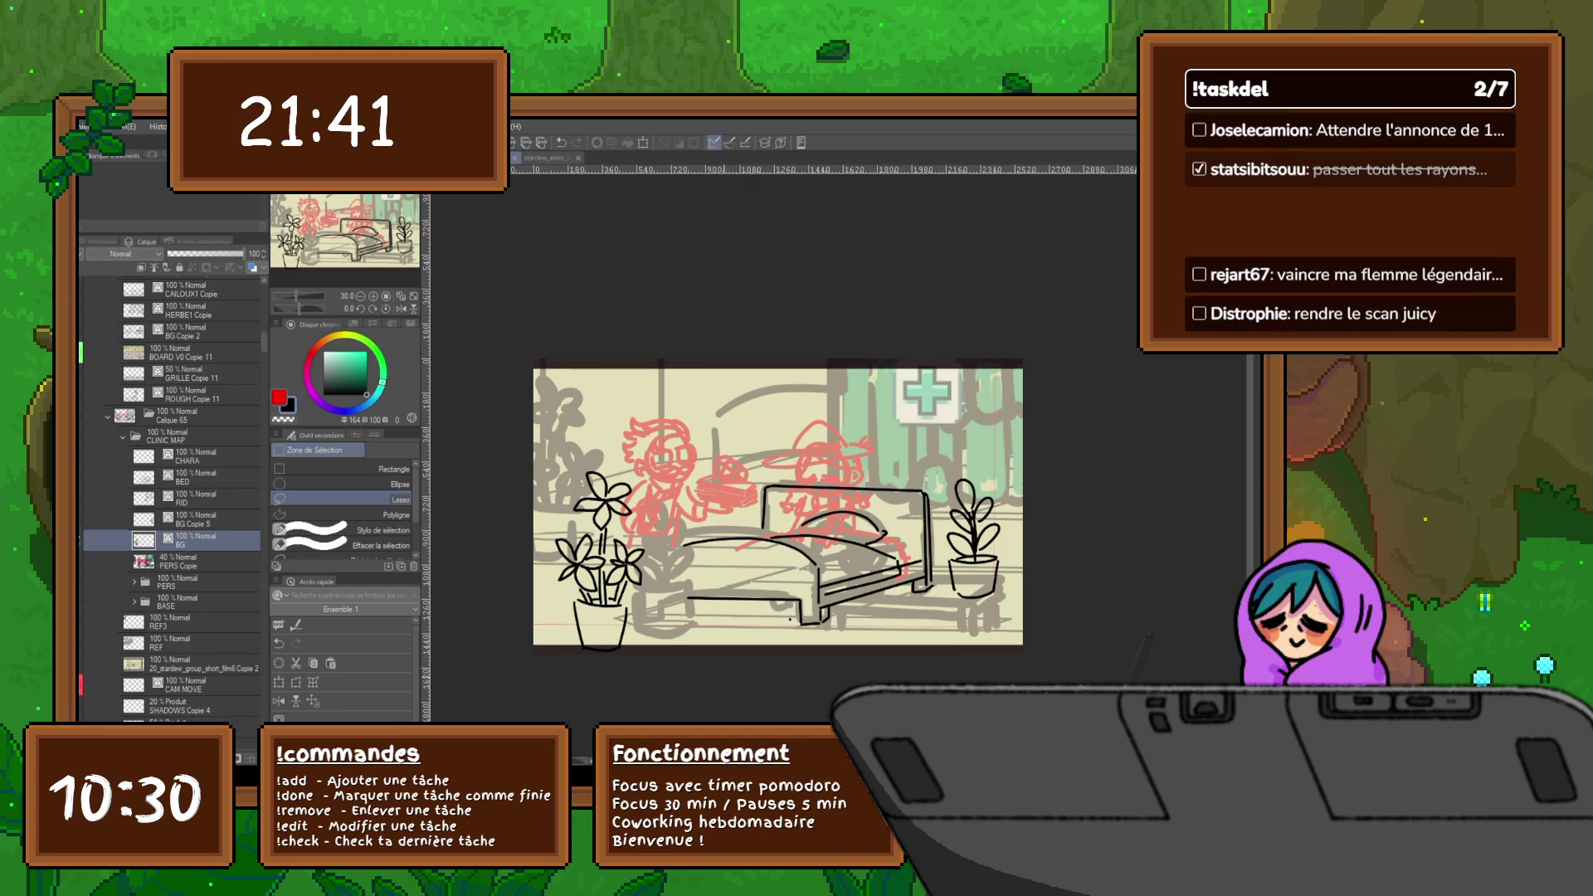
{"action": "scroll", "coordinate": [803, 473], "scroll_direction": "left", "scroll_amount": 1}
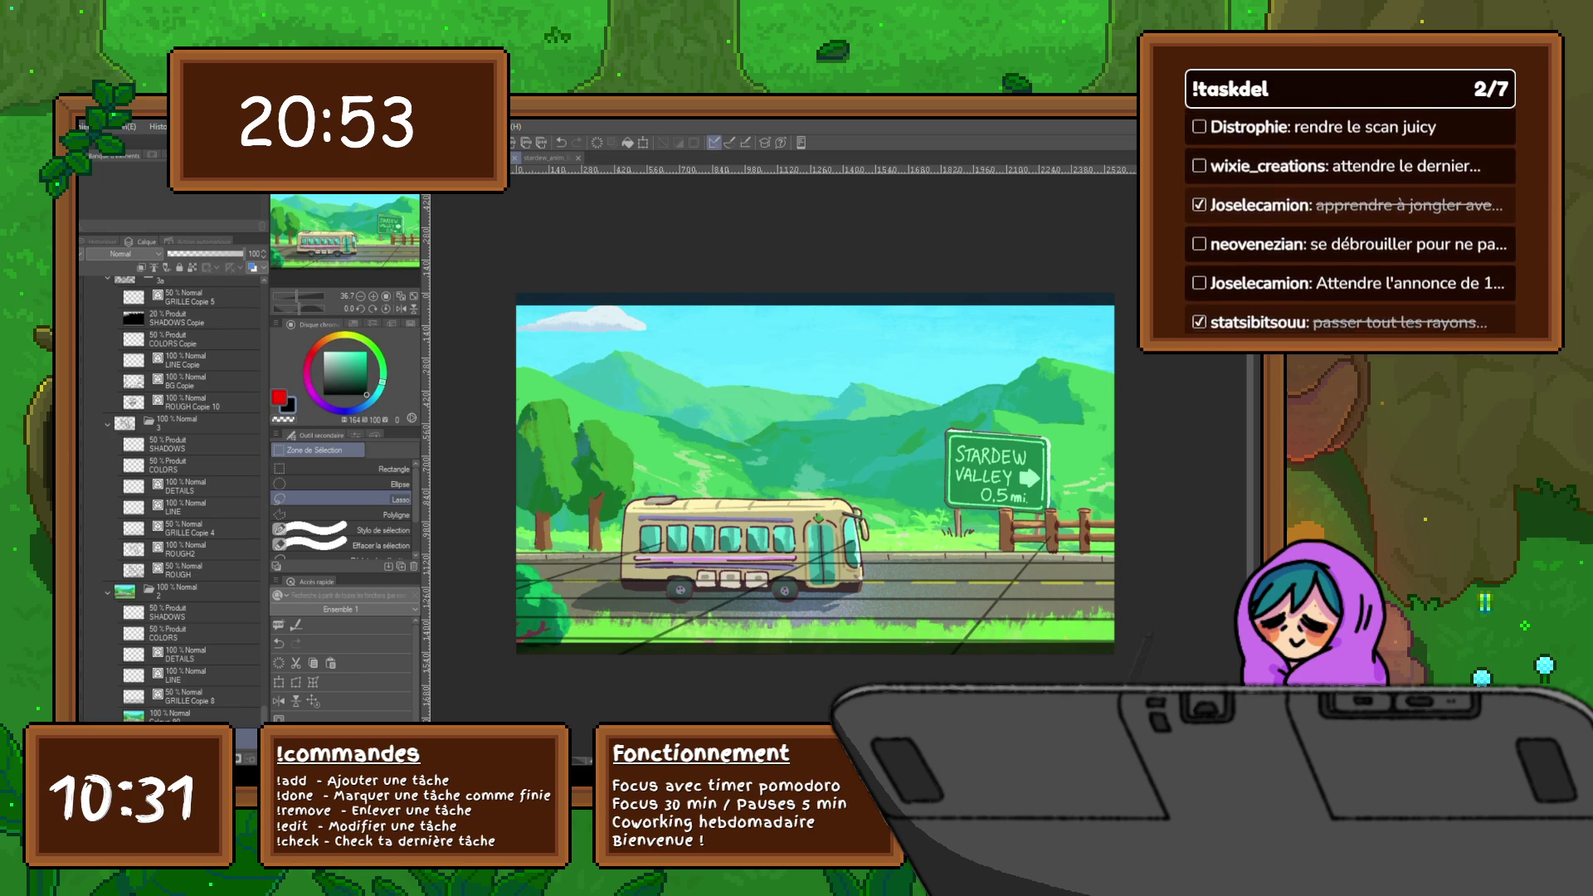
- Flip through the garden, fishing, pier-house, sprout and seed frames back to the watering-can garden panel
{"action": "key", "text": "ctrl+Tab"}
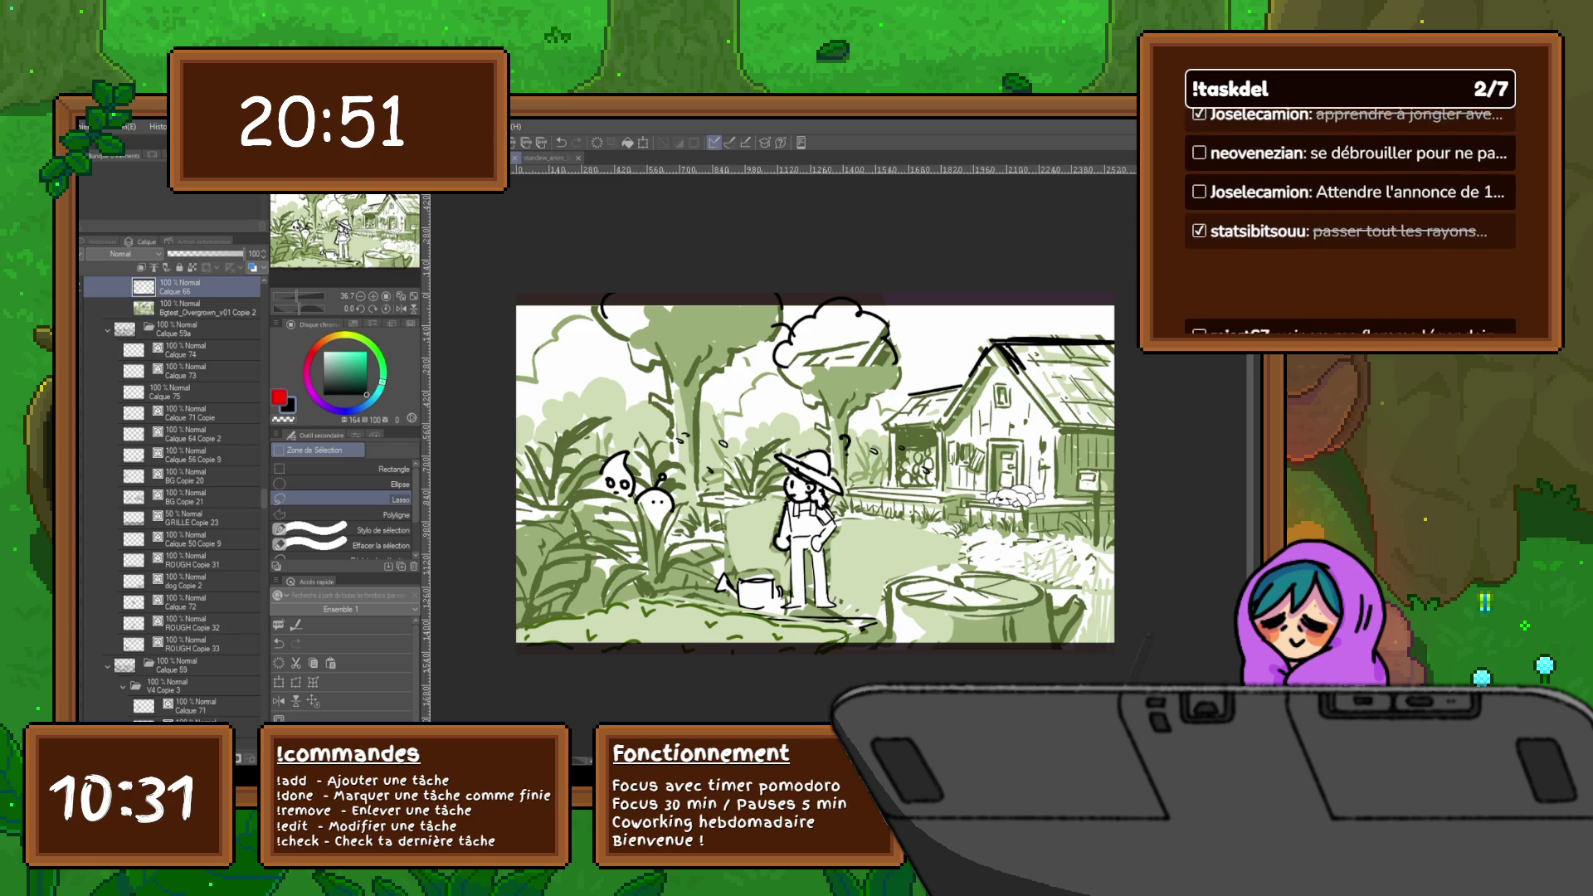
{"action": "key", "text": "ctrl+Tab"}
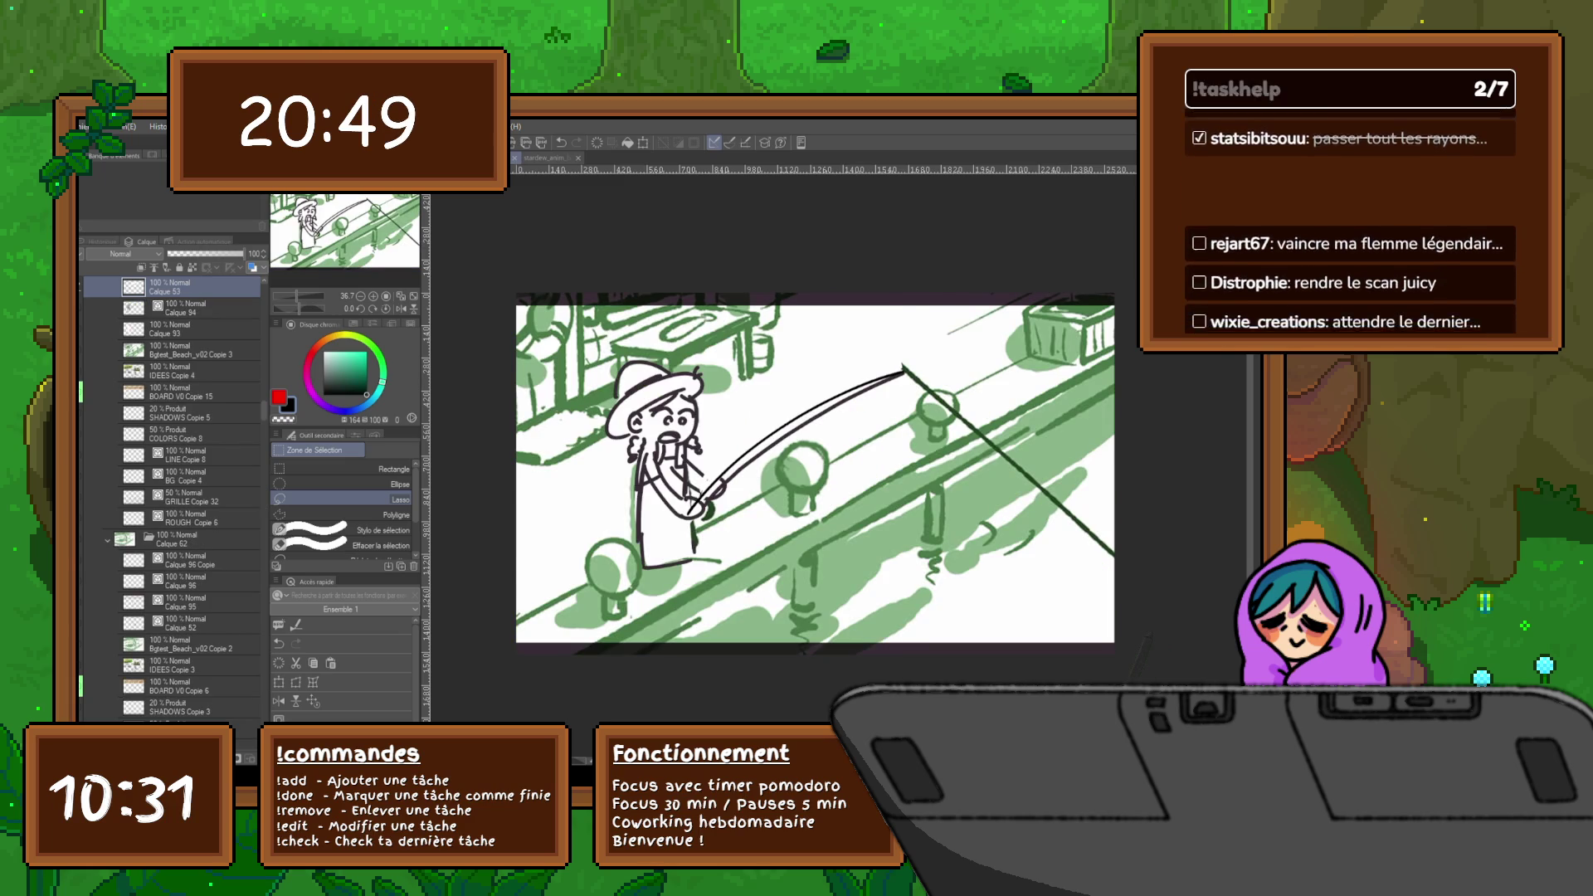
{"action": "left_click", "coordinate": [191, 560]}
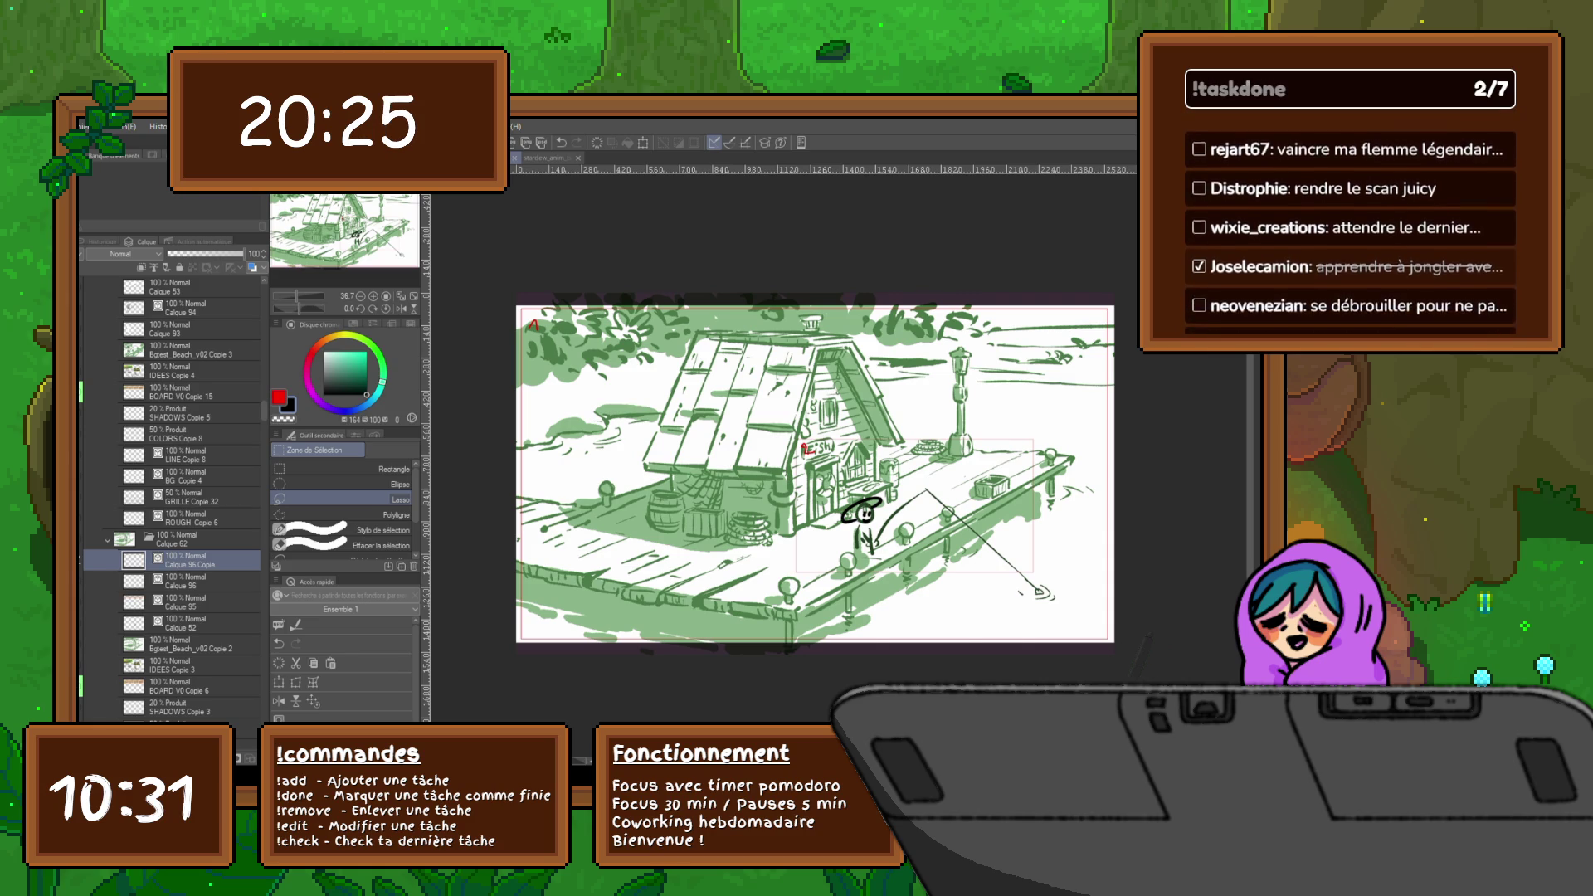
{"action": "key", "text": "ctrl+Tab"}
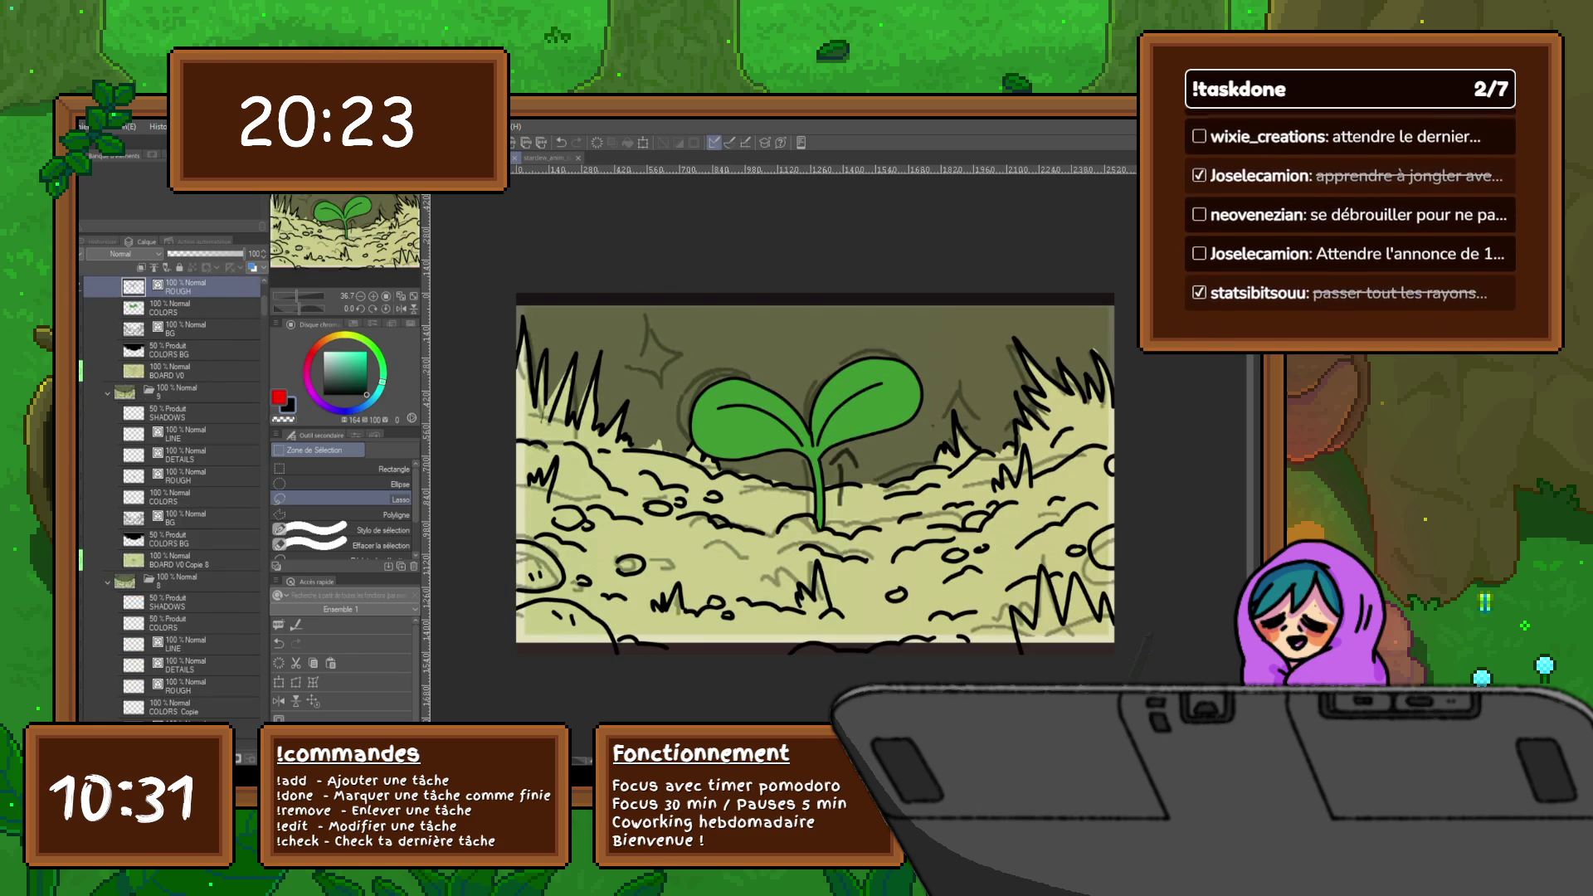
{"action": "key", "text": "ctrl+Right"}
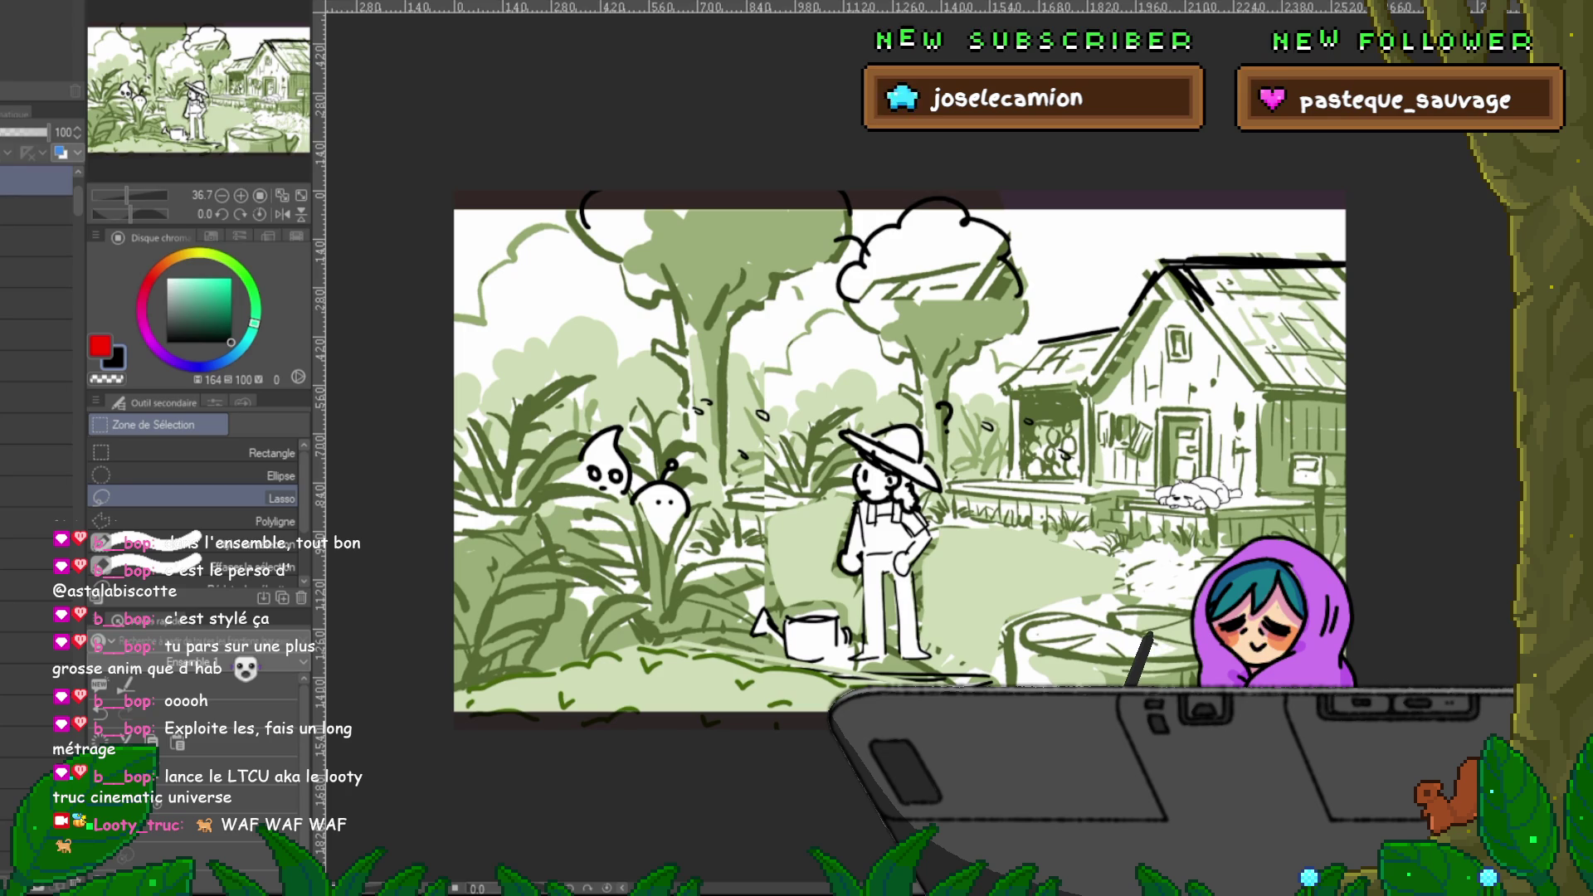
- Flip through the dog close-up, hug and dock-house frames and play the sprout-growing animation
{"action": "key", "text": "ctrl+Tab"}
{"action": "key", "text": "ctrl+Tab"}
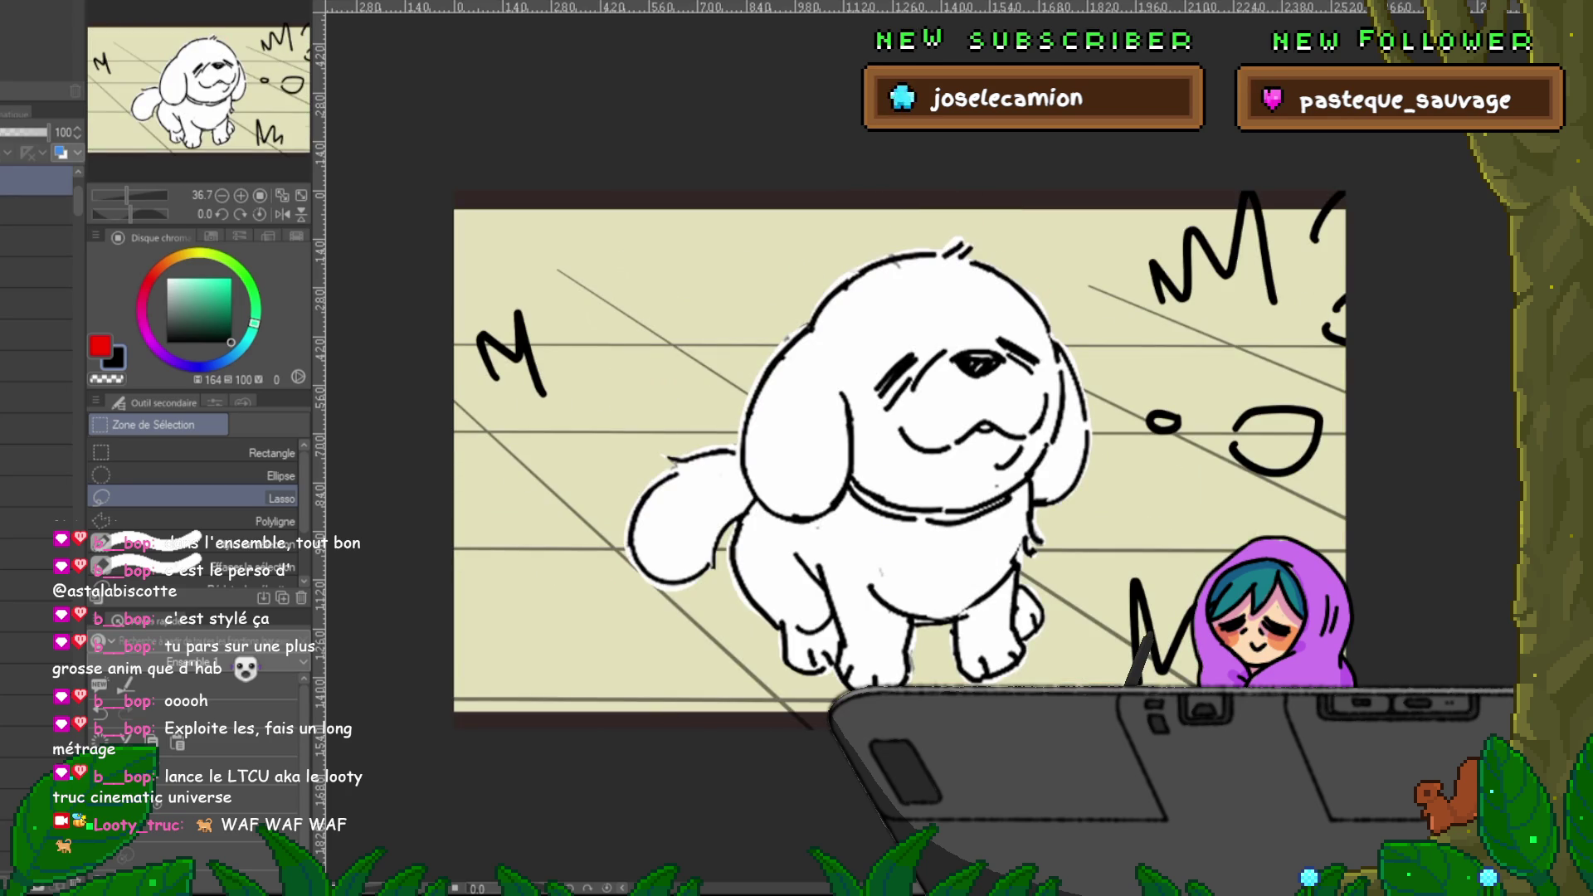
{"action": "key", "text": "ctrl+Tab"}
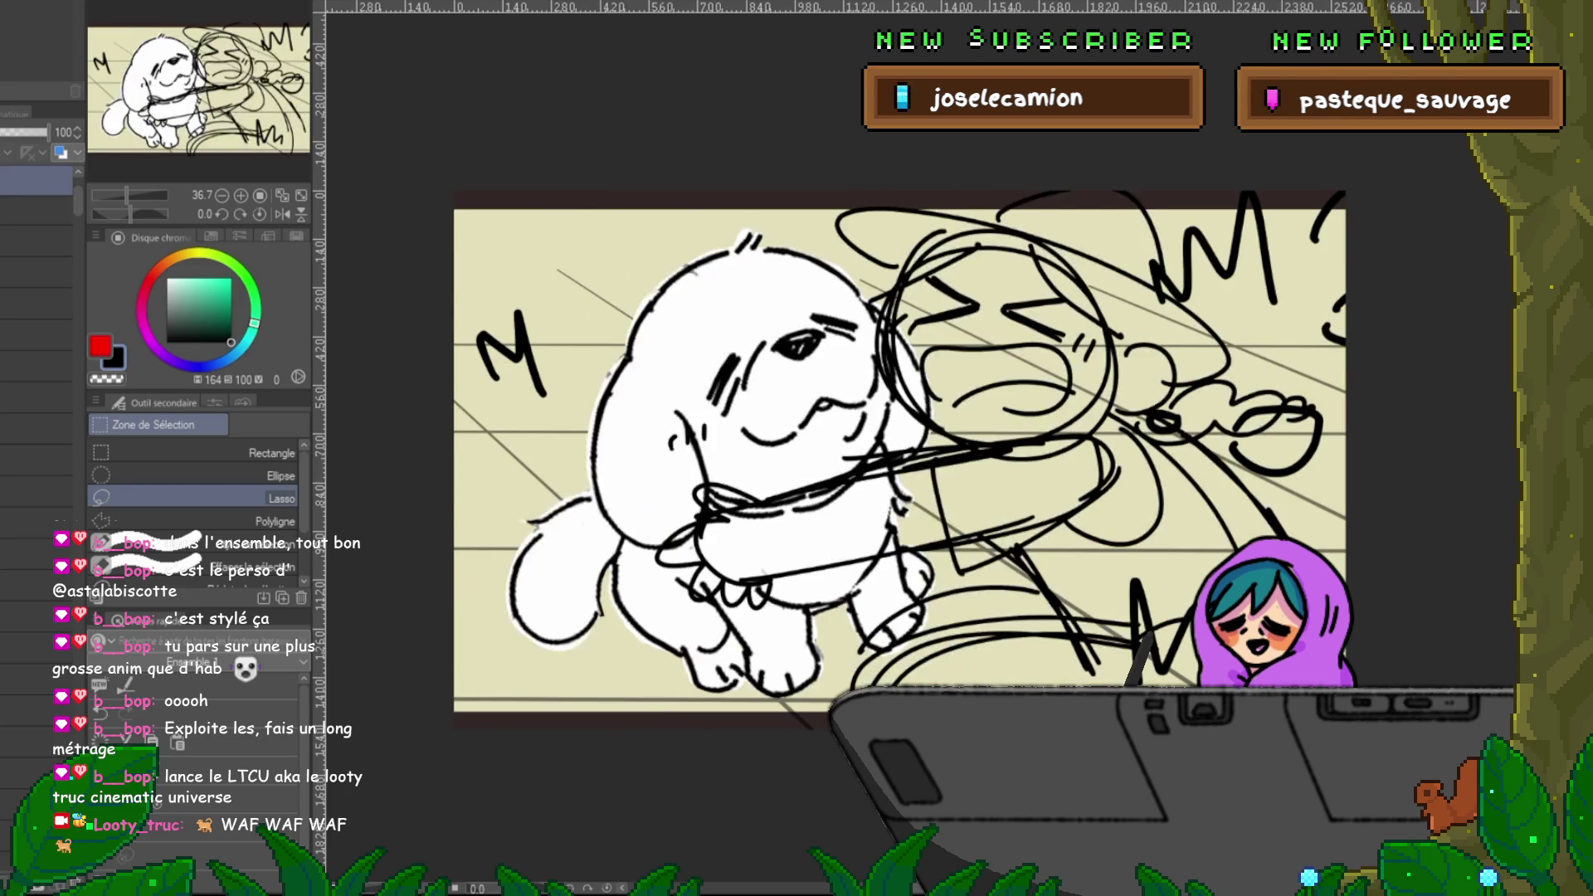
{"action": "key", "text": "ctrl+Tab"}
{"action": "key", "text": "ctrl+Tab"}
{"action": "key", "text": "ctrl+Tab"}
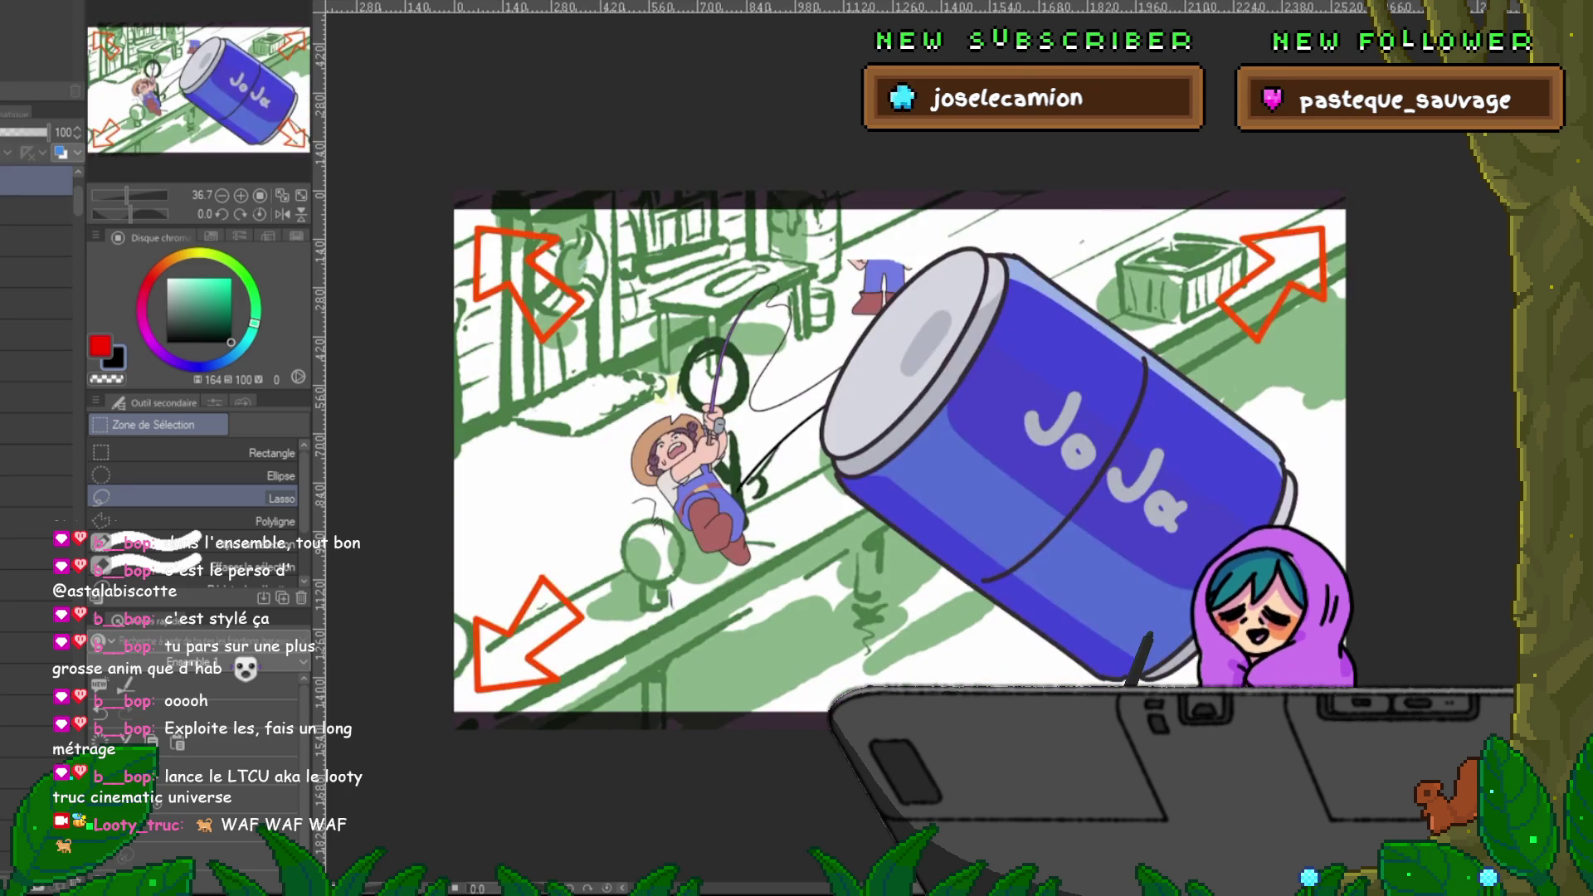
{"action": "key", "text": "ctrl+Tab"}
{"action": "key", "text": "space"}
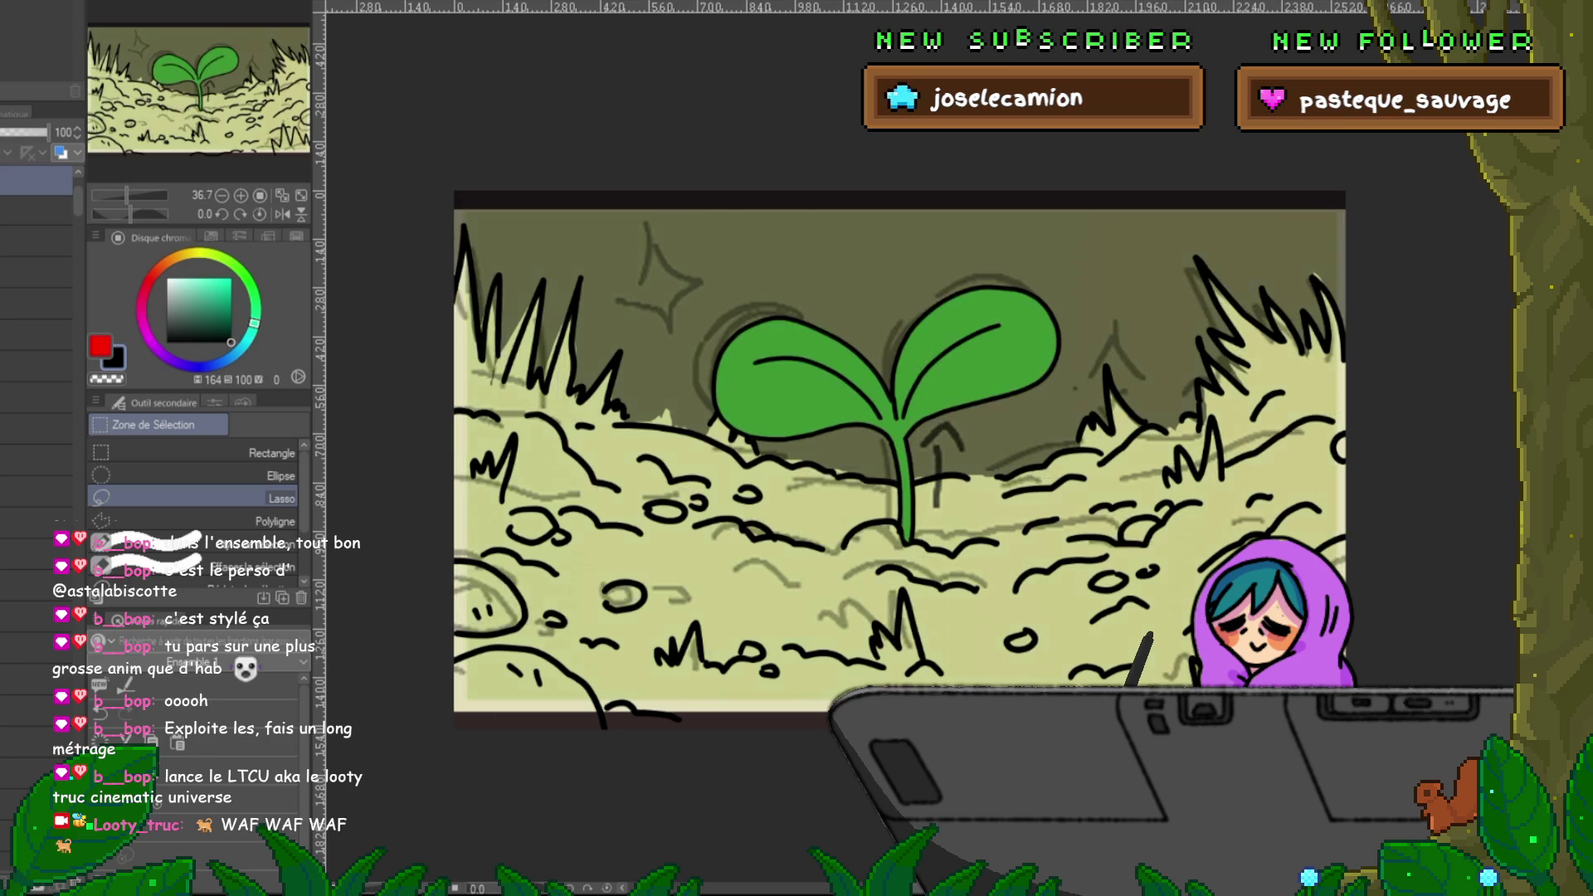
- Step past the clean port sketch to the hospital panel and zoom in
{"action": "key", "text": "ctrl+Tab"}
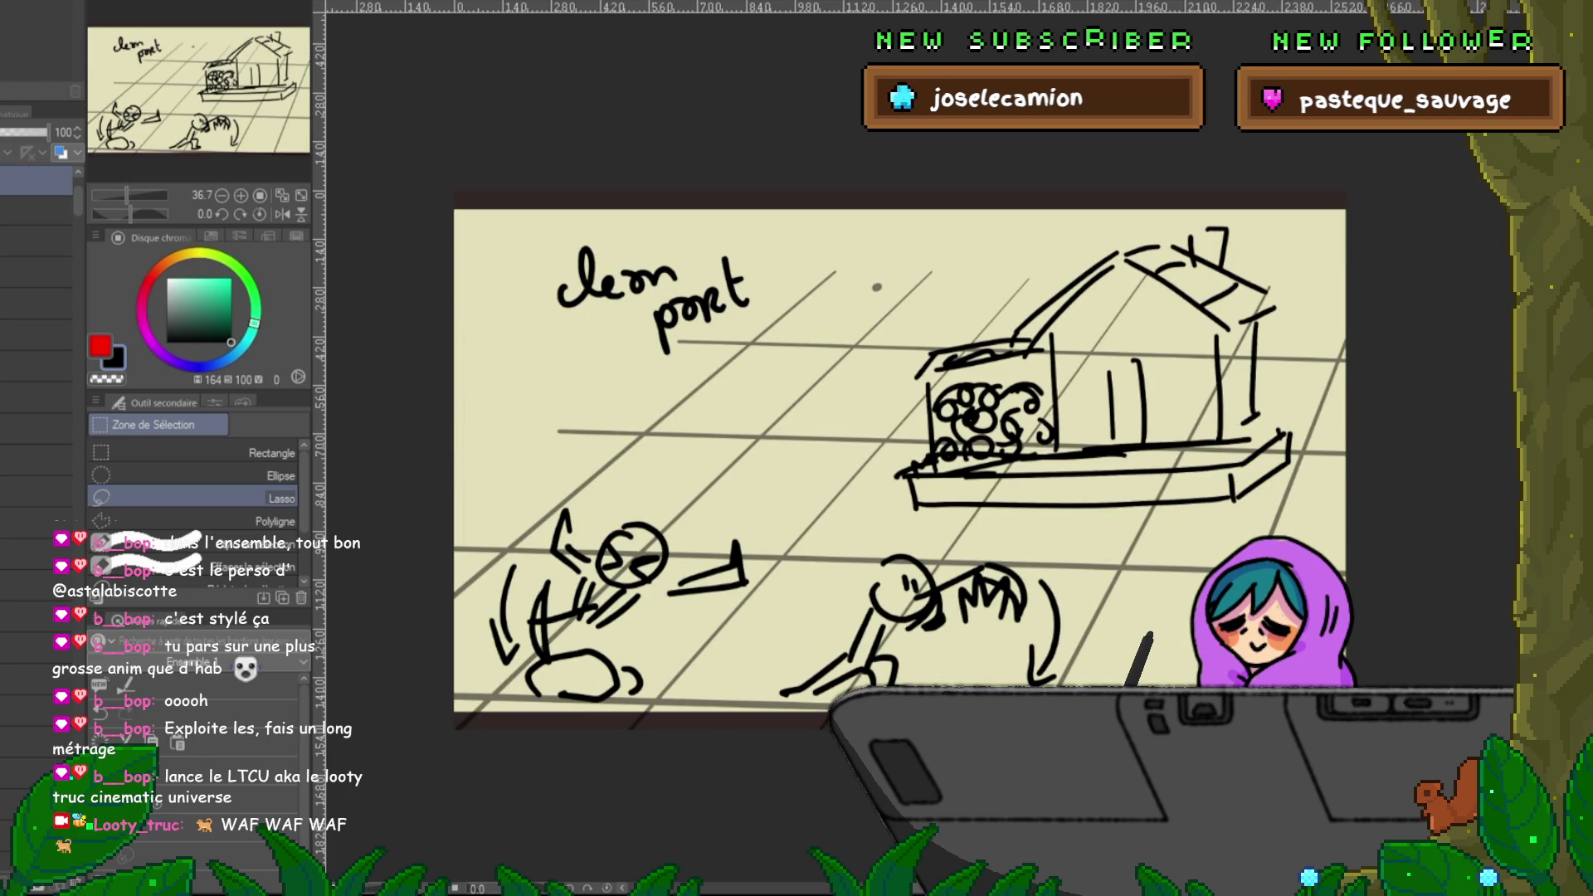
{"action": "key", "text": "ctrl+Tab"}
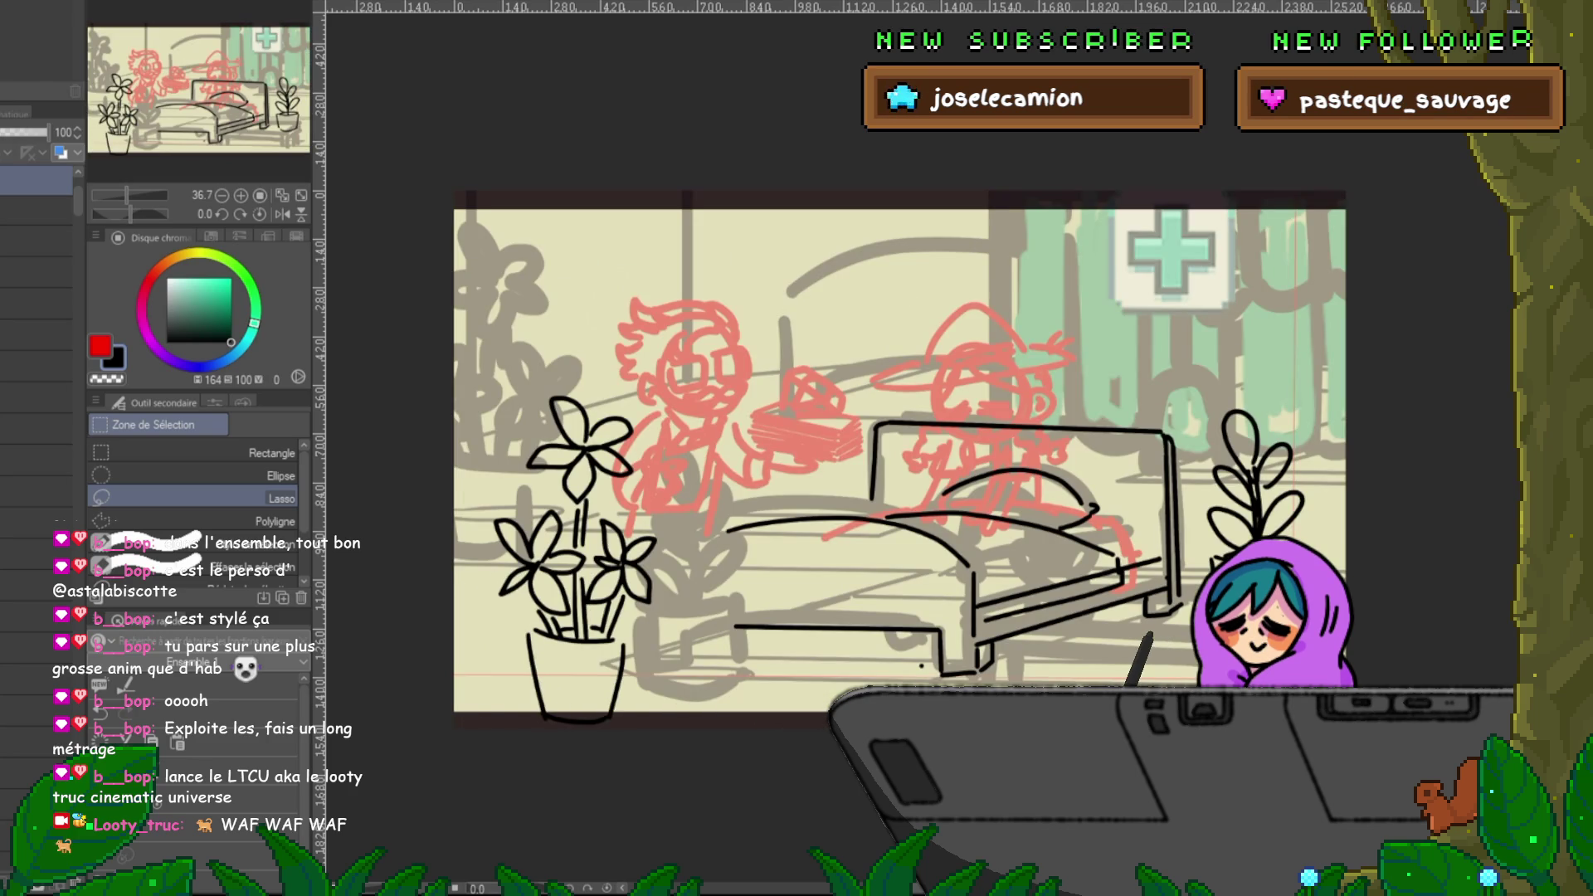
{"action": "scroll", "coordinate": [900, 453], "scroll_direction": "up", "scroll_amount": 2}
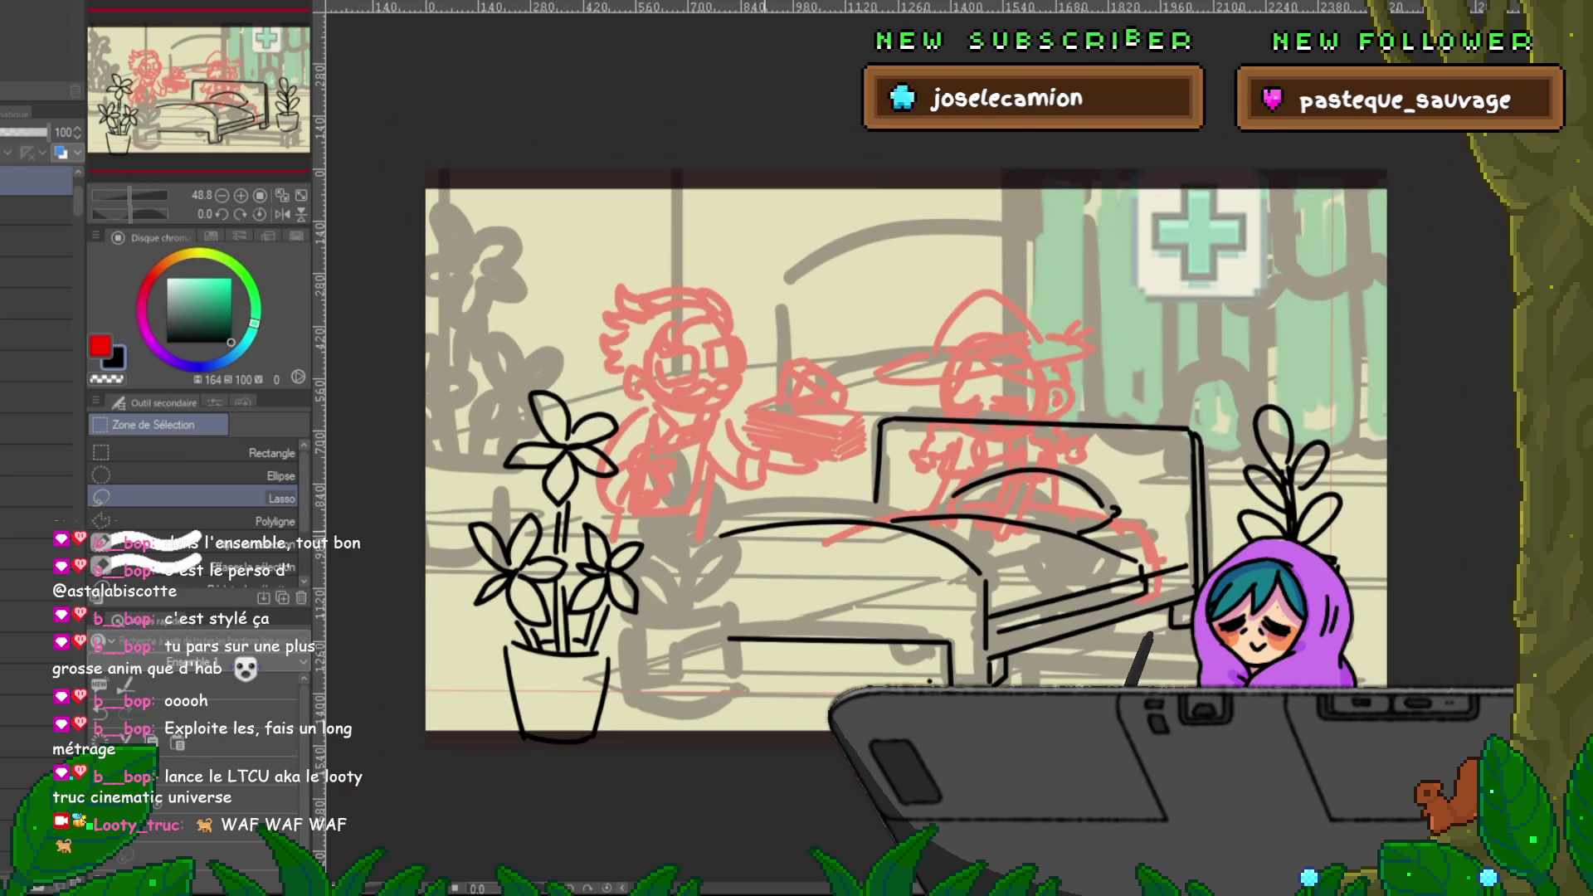
{"action": "scroll", "coordinate": [899, 452], "scroll_direction": "up", "scroll_amount": 1}
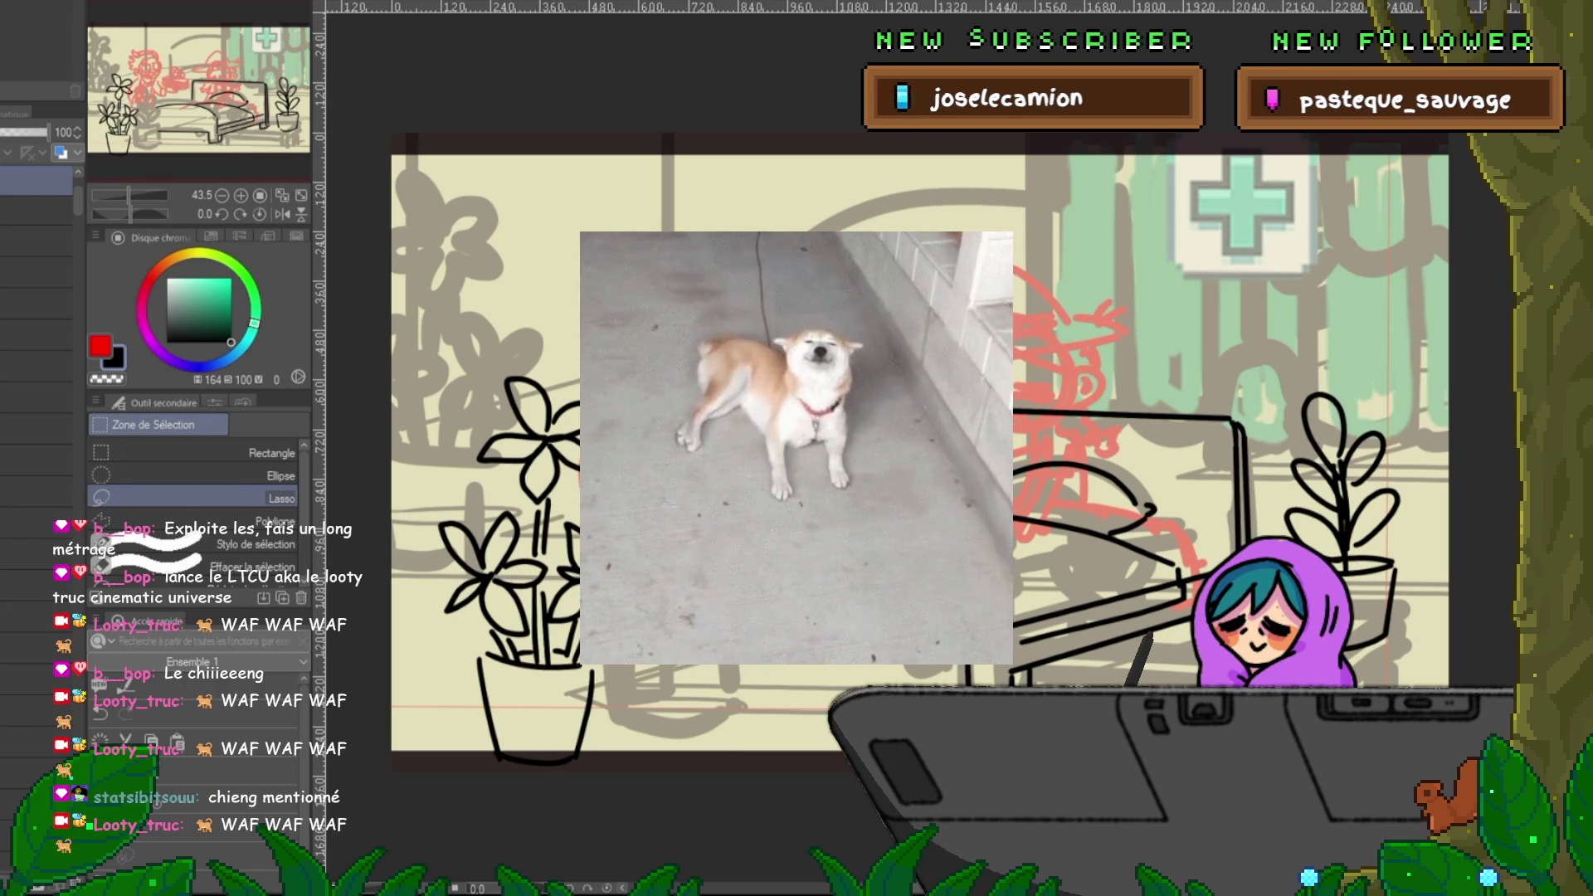
- Select the Feutre préc. marker and pick the line layer for inking the hospital panel
{"action": "key", "text": "p"}
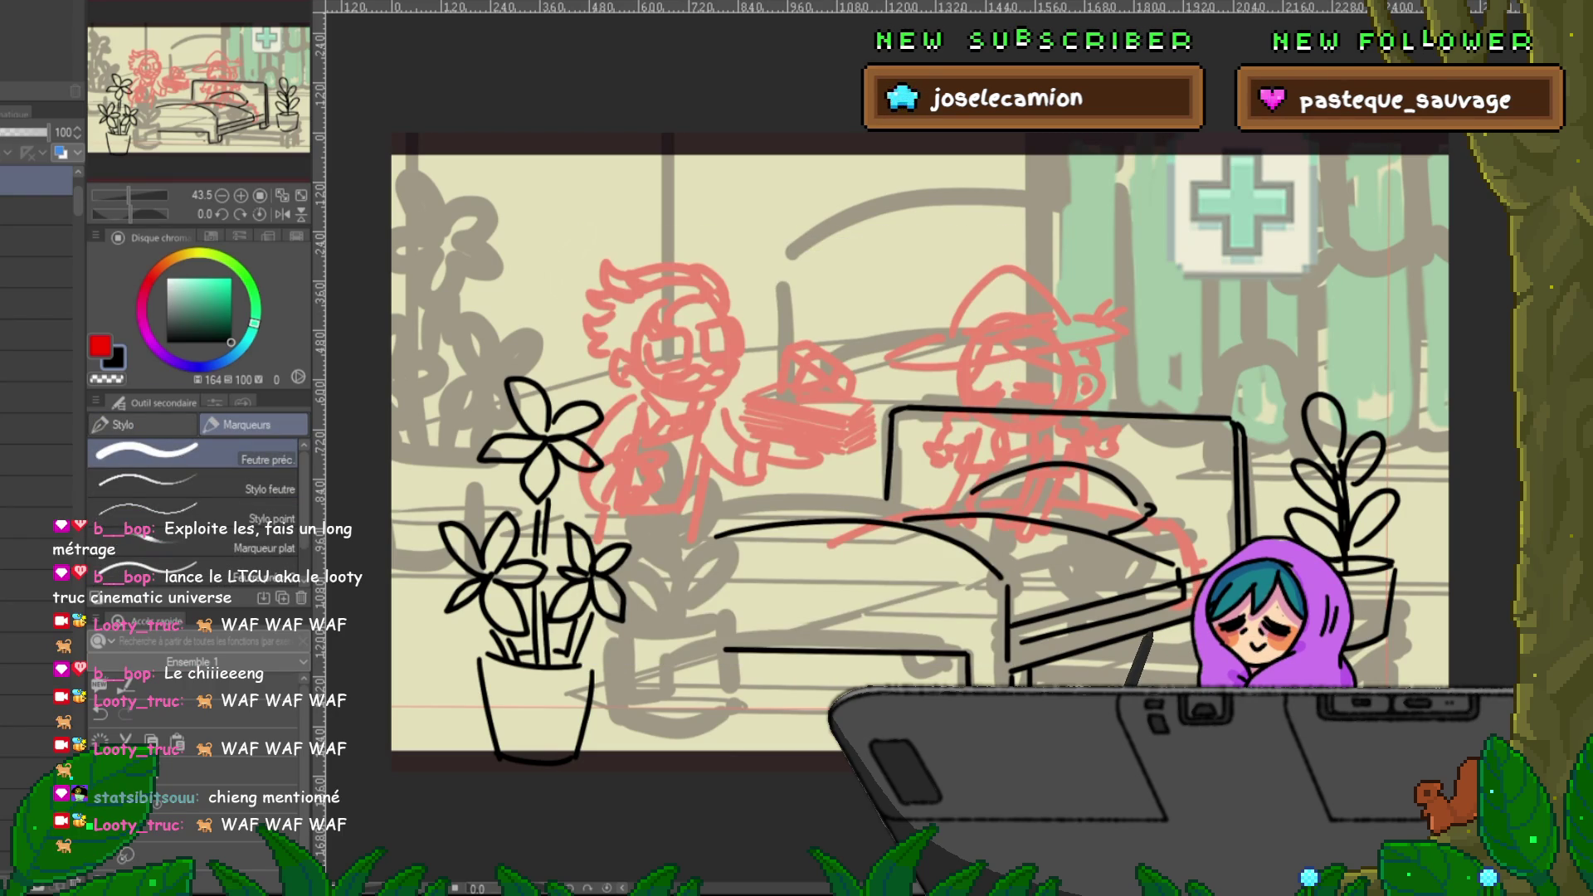
{"action": "key", "text": "ctrl+Tab"}
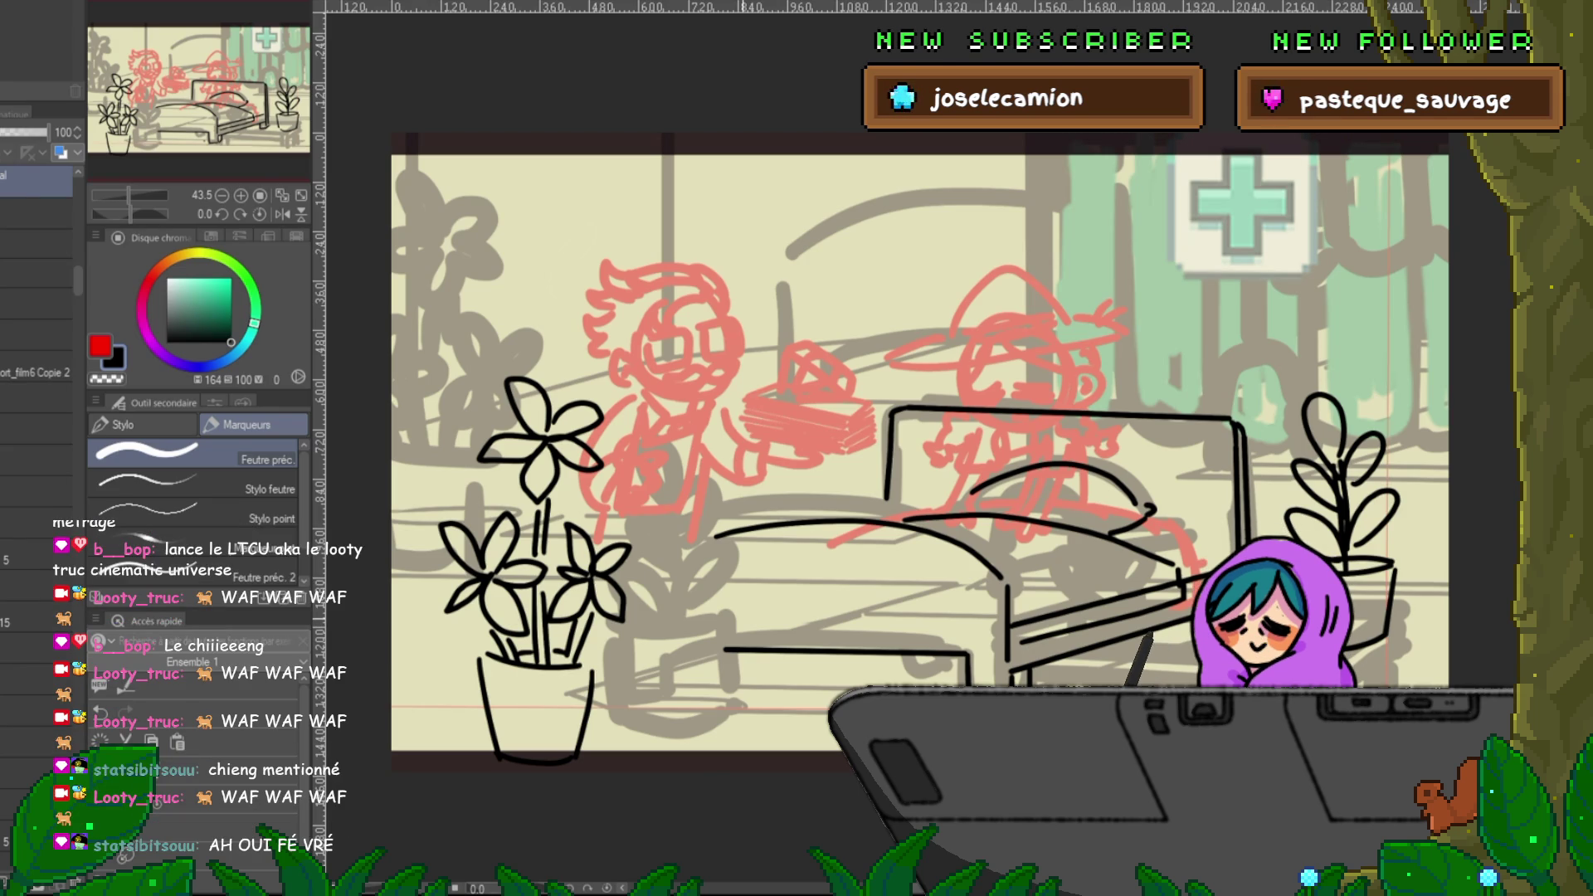
{"action": "scroll", "coordinate": [37, 332], "scroll_direction": "up", "scroll_amount": 5}
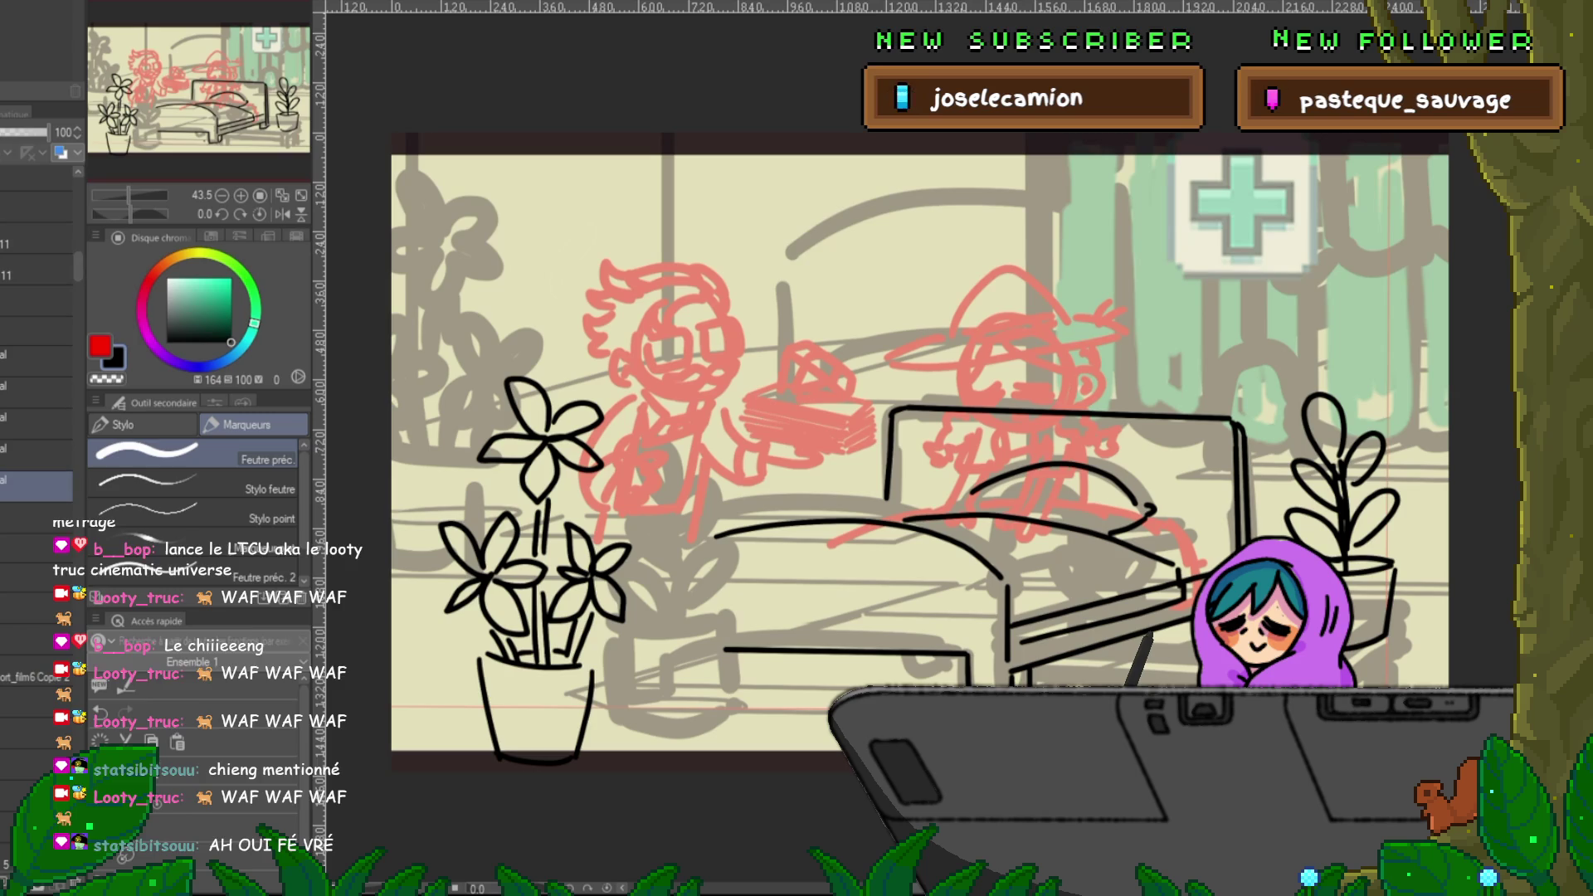
{"action": "left_click", "coordinate": [37, 391]}
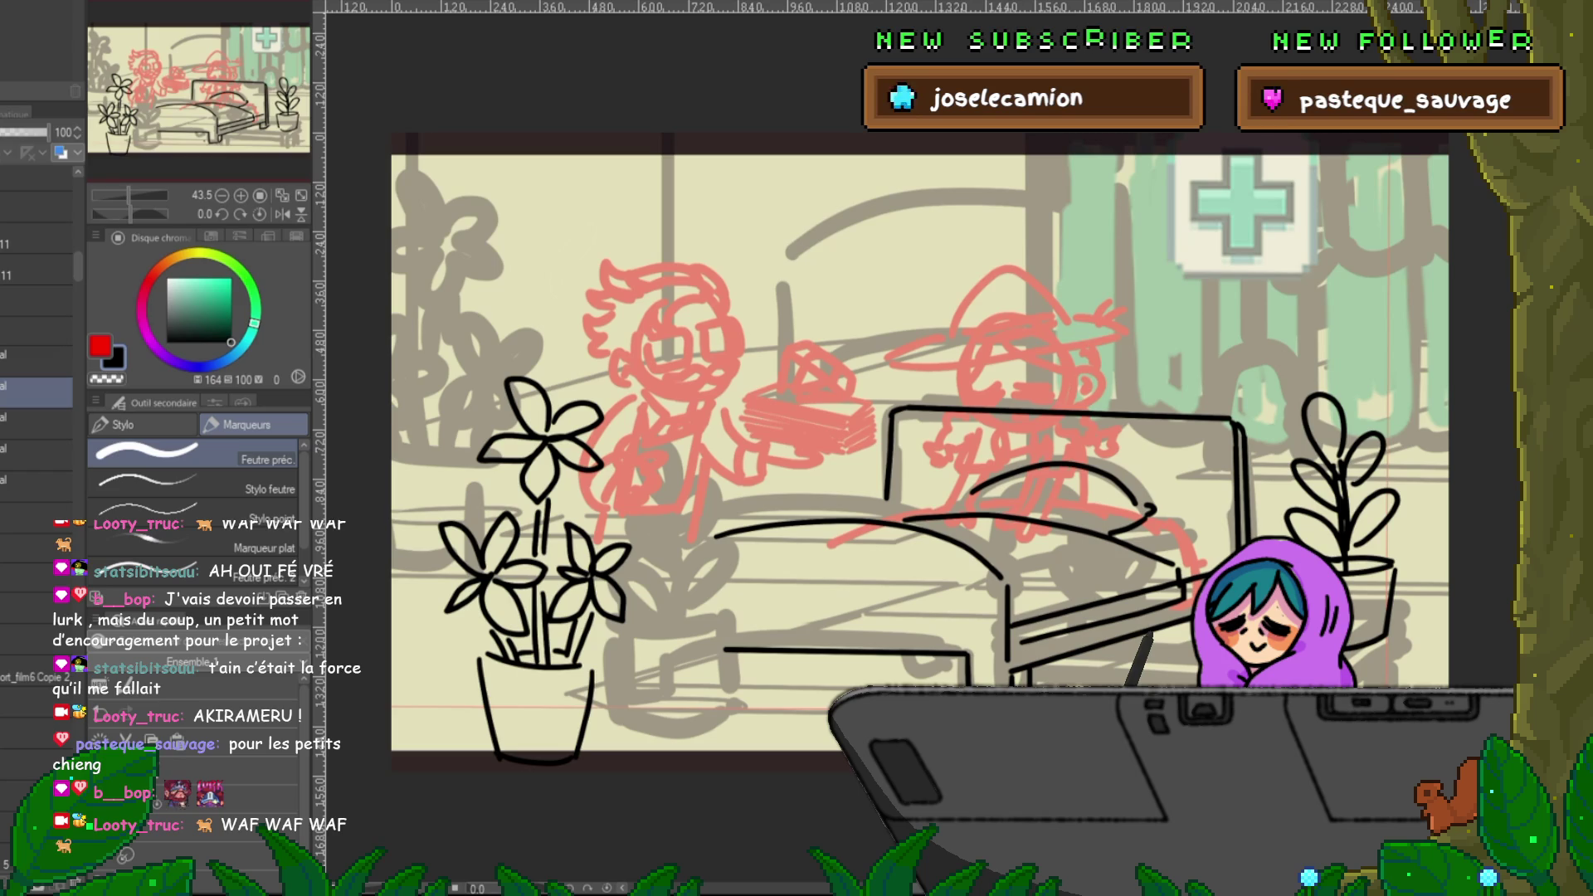
- Ink the farmer's closed eye, mouth, wide-brimmed hat, a braid and an arm in black
{"action": "mouse_move", "coordinate": [913, 415]}
{"action": "left_mouse_down"}
{"action": "mouse_move", "coordinate": [672, 393]}
{"action": "mouse_move", "coordinate": [725, 368]}
{"action": "mouse_move", "coordinate": [855, 369]}
{"action": "left_mouse_up"}
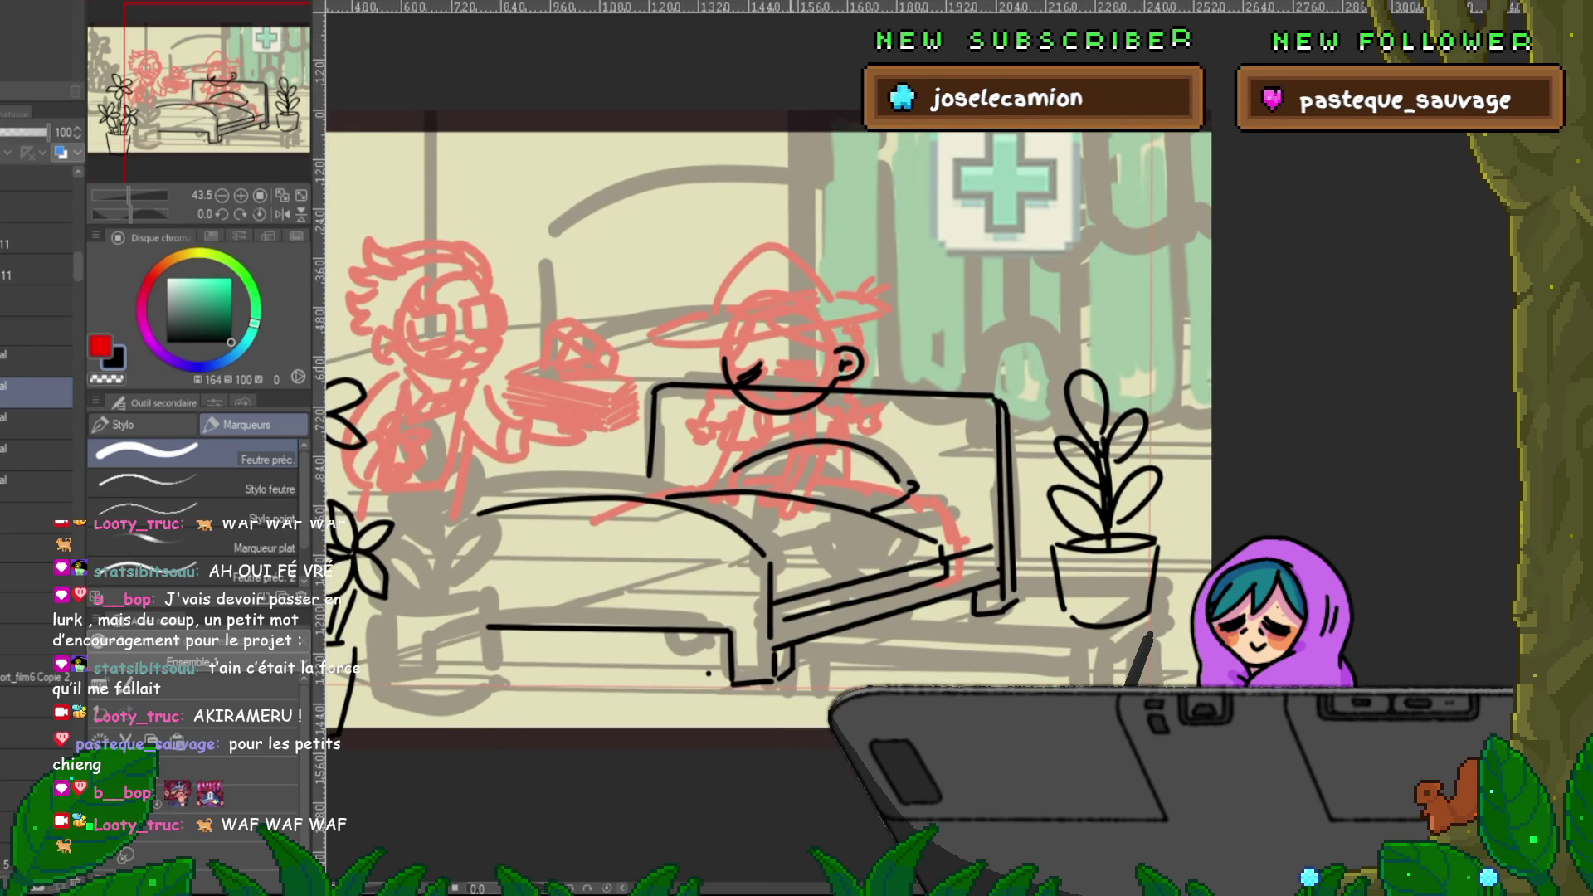
{"action": "mouse_move", "coordinate": [780, 374]}
{"action": "left_mouse_down"}
{"action": "mouse_move", "coordinate": [817, 378]}
{"action": "mouse_move", "coordinate": [788, 407]}
{"action": "left_mouse_up"}
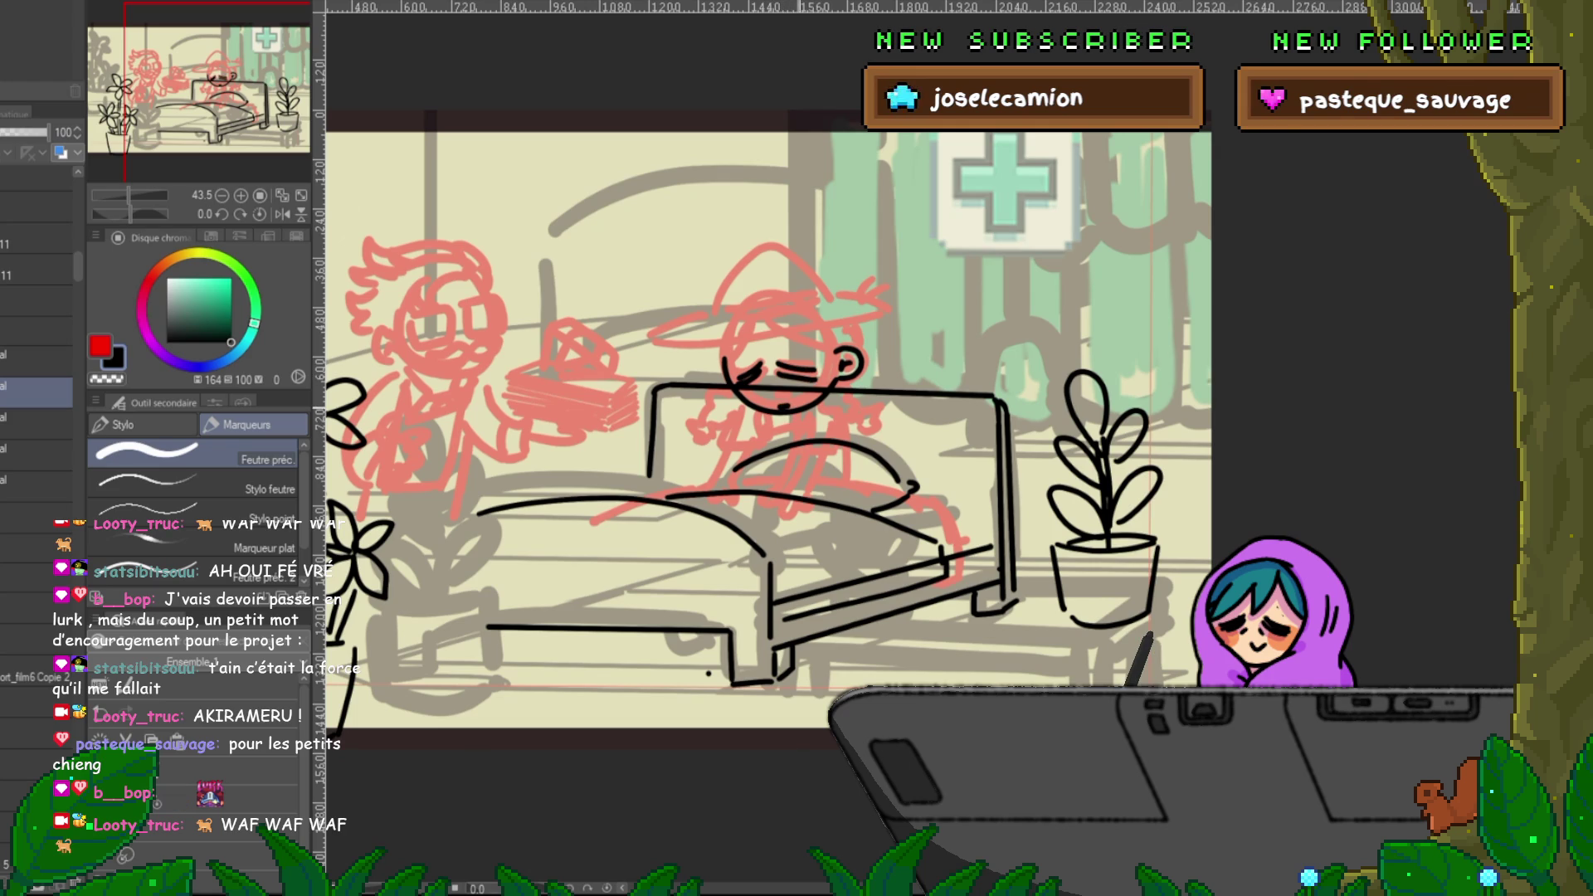
{"action": "left_click_drag", "start_coordinate": [654, 340], "coordinate": [888, 305]}
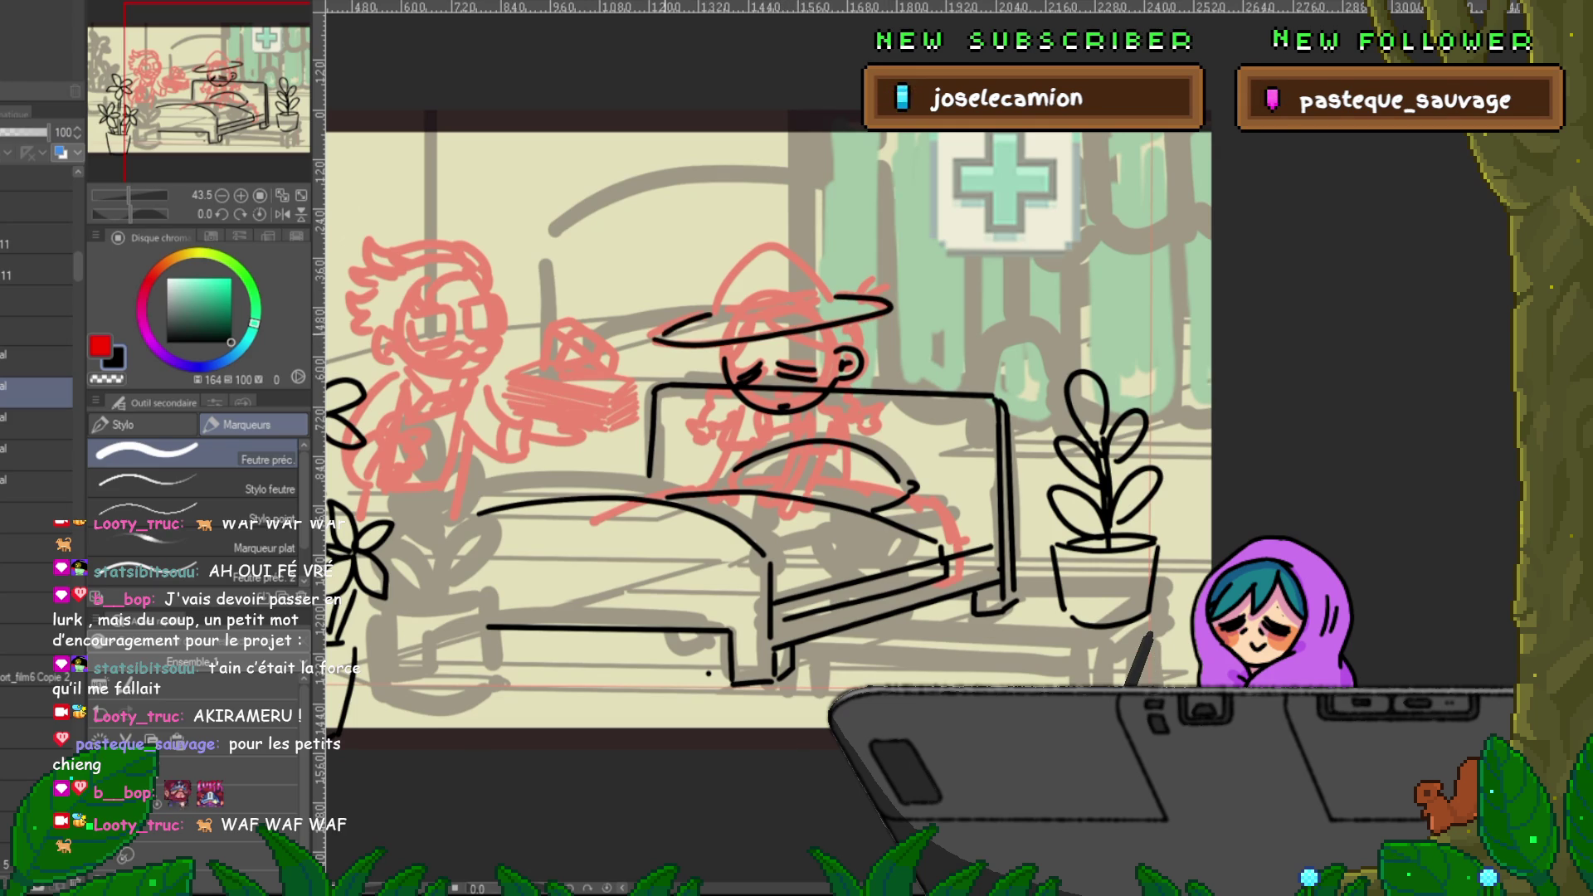
{"action": "mouse_move", "coordinate": [710, 314]}
{"action": "left_mouse_down"}
{"action": "mouse_move", "coordinate": [793, 248]}
{"action": "mouse_move", "coordinate": [830, 299]}
{"action": "mouse_move", "coordinate": [791, 322]}
{"action": "mouse_move", "coordinate": [817, 313]}
{"action": "left_mouse_up"}
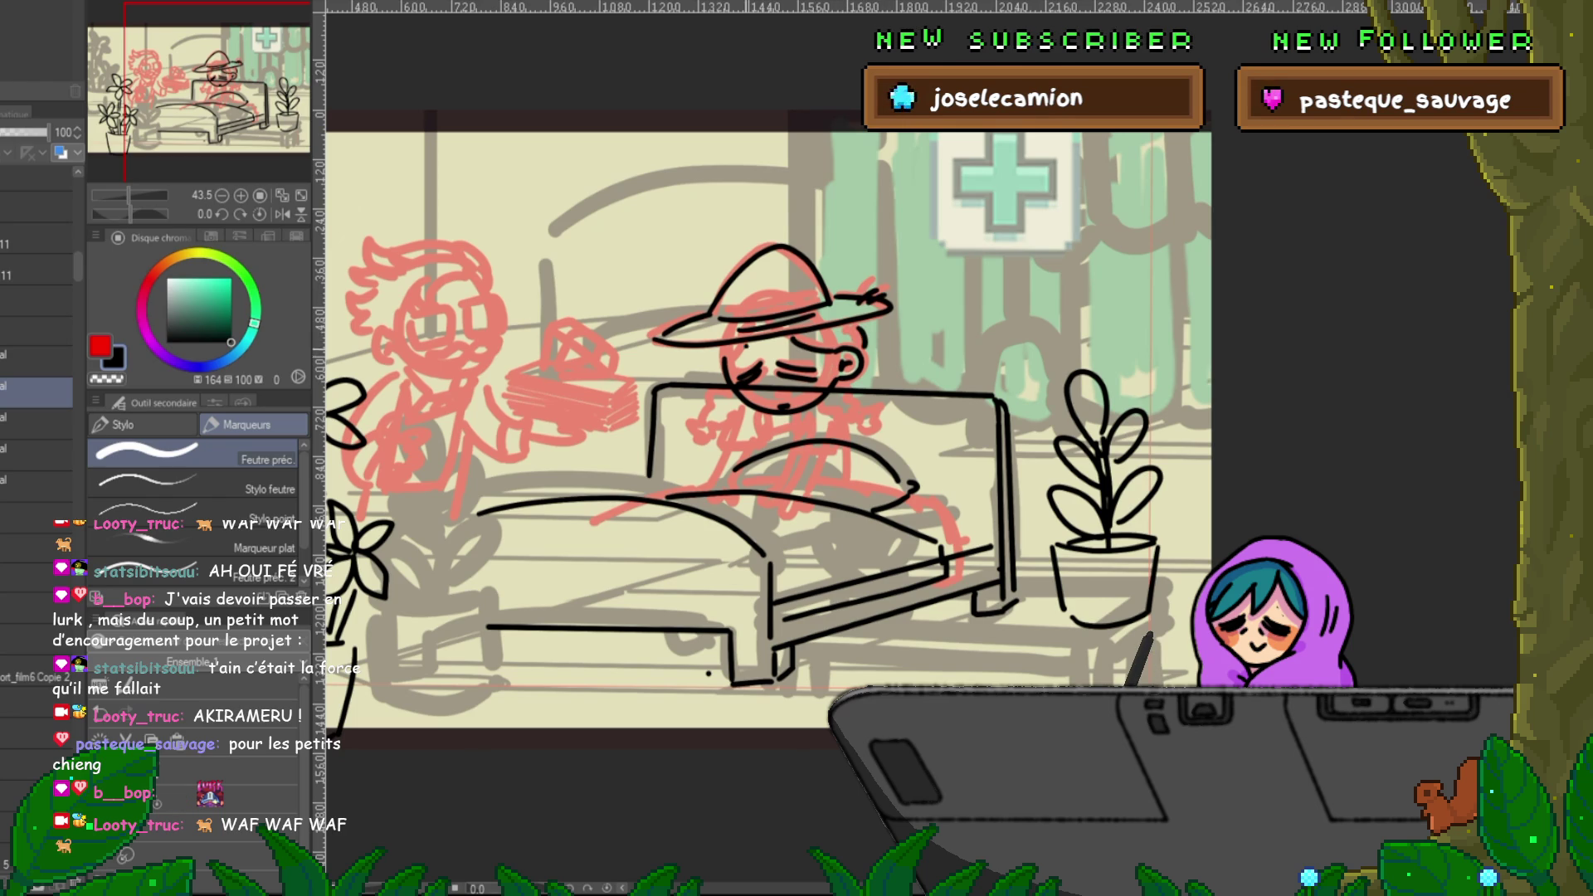
{"action": "left_click_drag", "start_coordinate": [714, 400], "coordinate": [698, 428]}
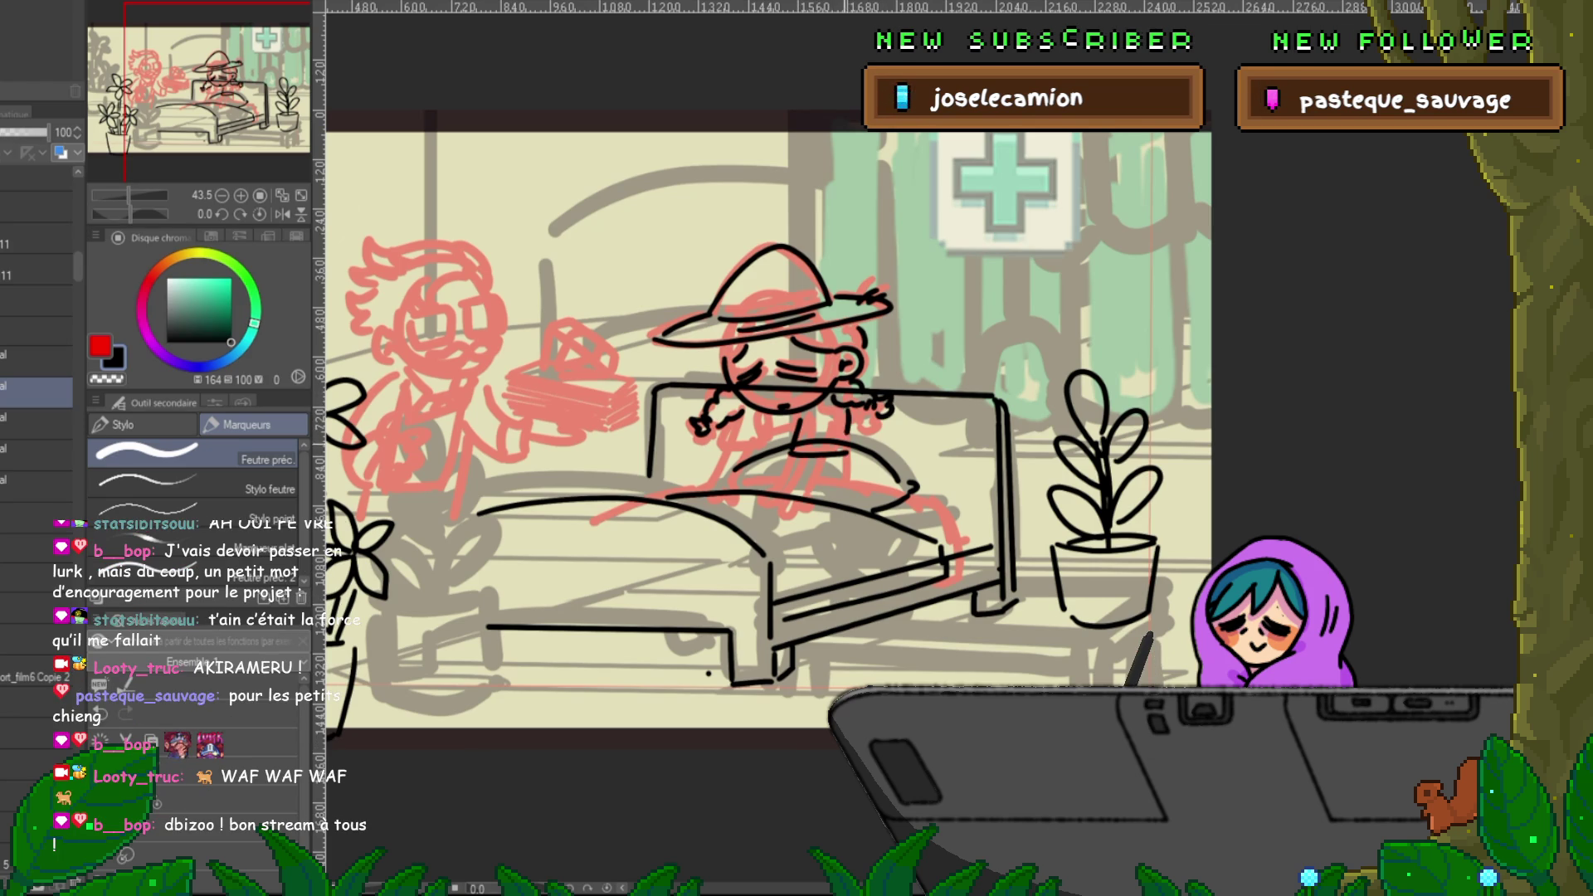
{"action": "left_click_drag", "start_coordinate": [737, 420], "coordinate": [724, 443]}
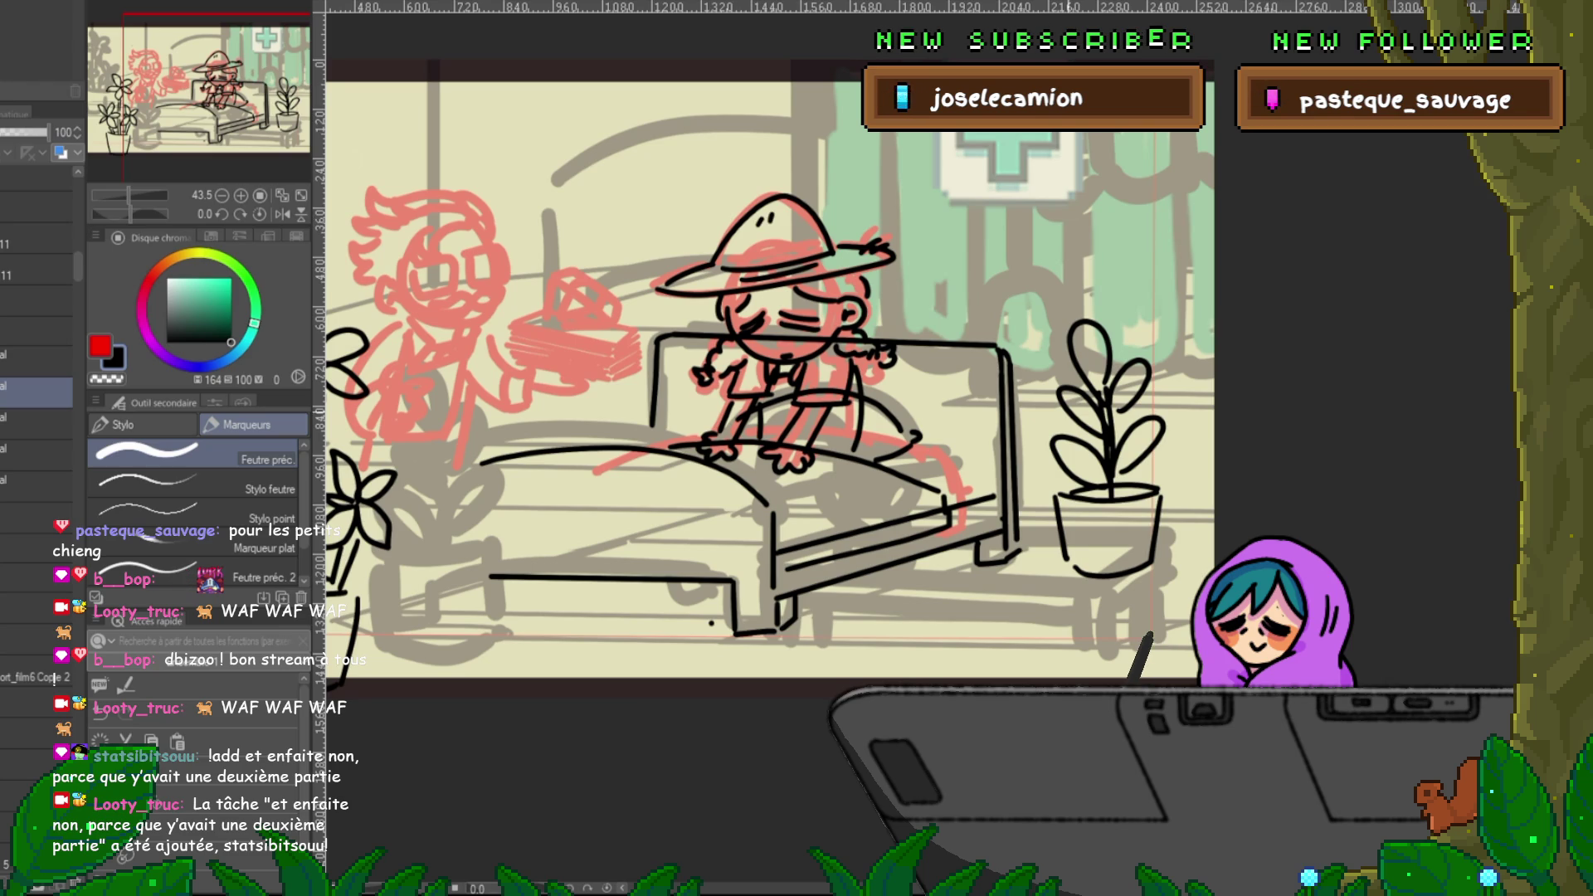
- Recentre on the inked farmer and select layers in the Layer panel down to a single layer
{"action": "left_click_drag", "start_coordinate": [747, 374], "coordinate": [801, 339]}
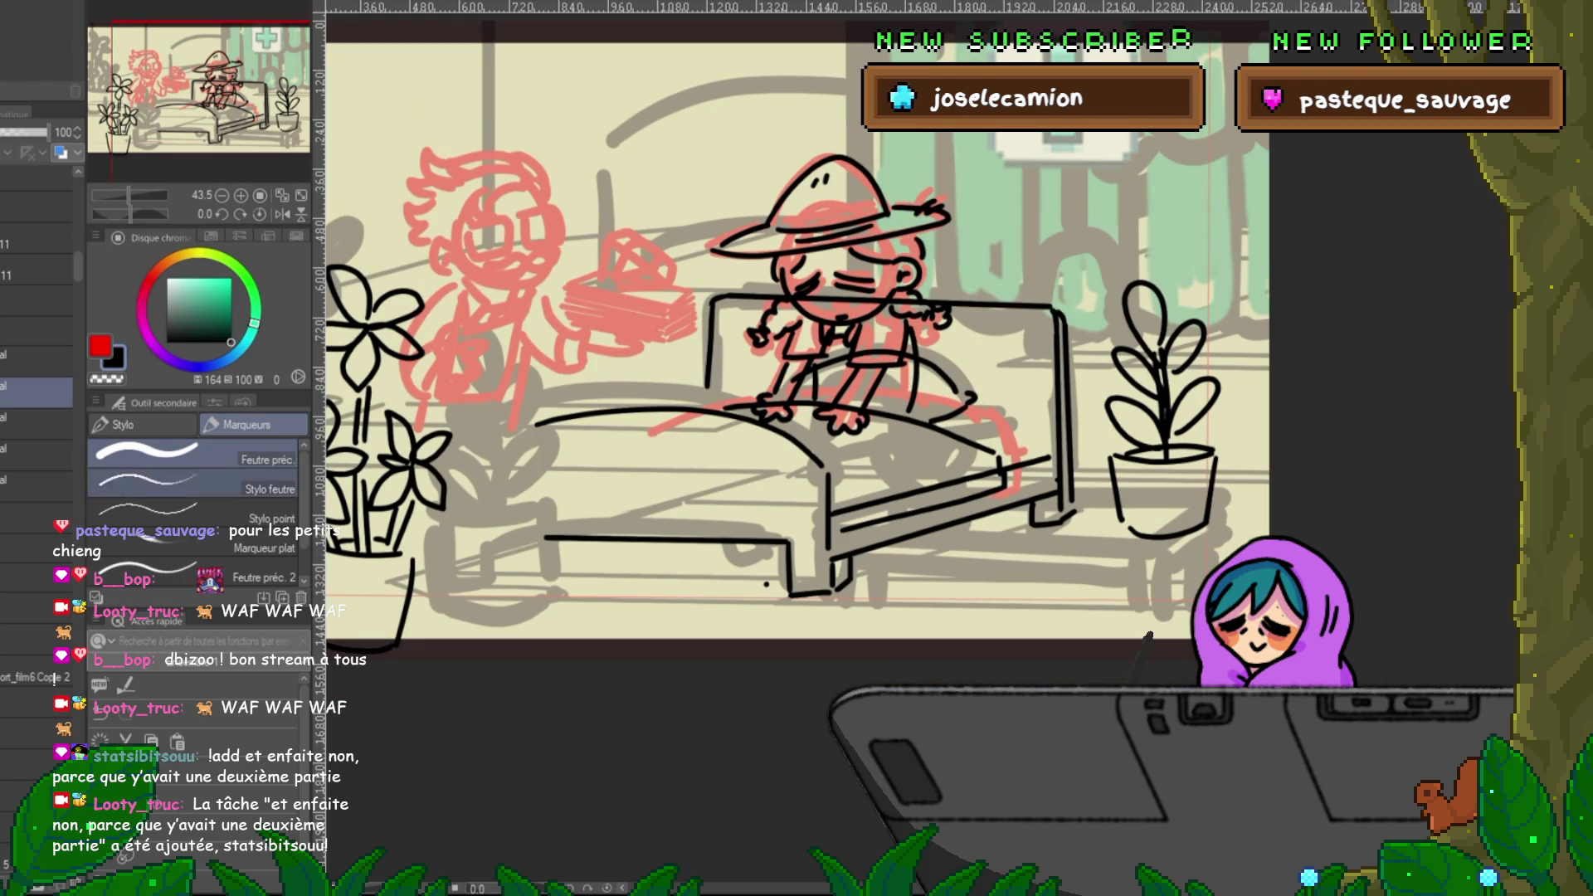
{"action": "left_click", "coordinate": [38, 417]}
{"action": "left_click", "coordinate": [38, 482]}
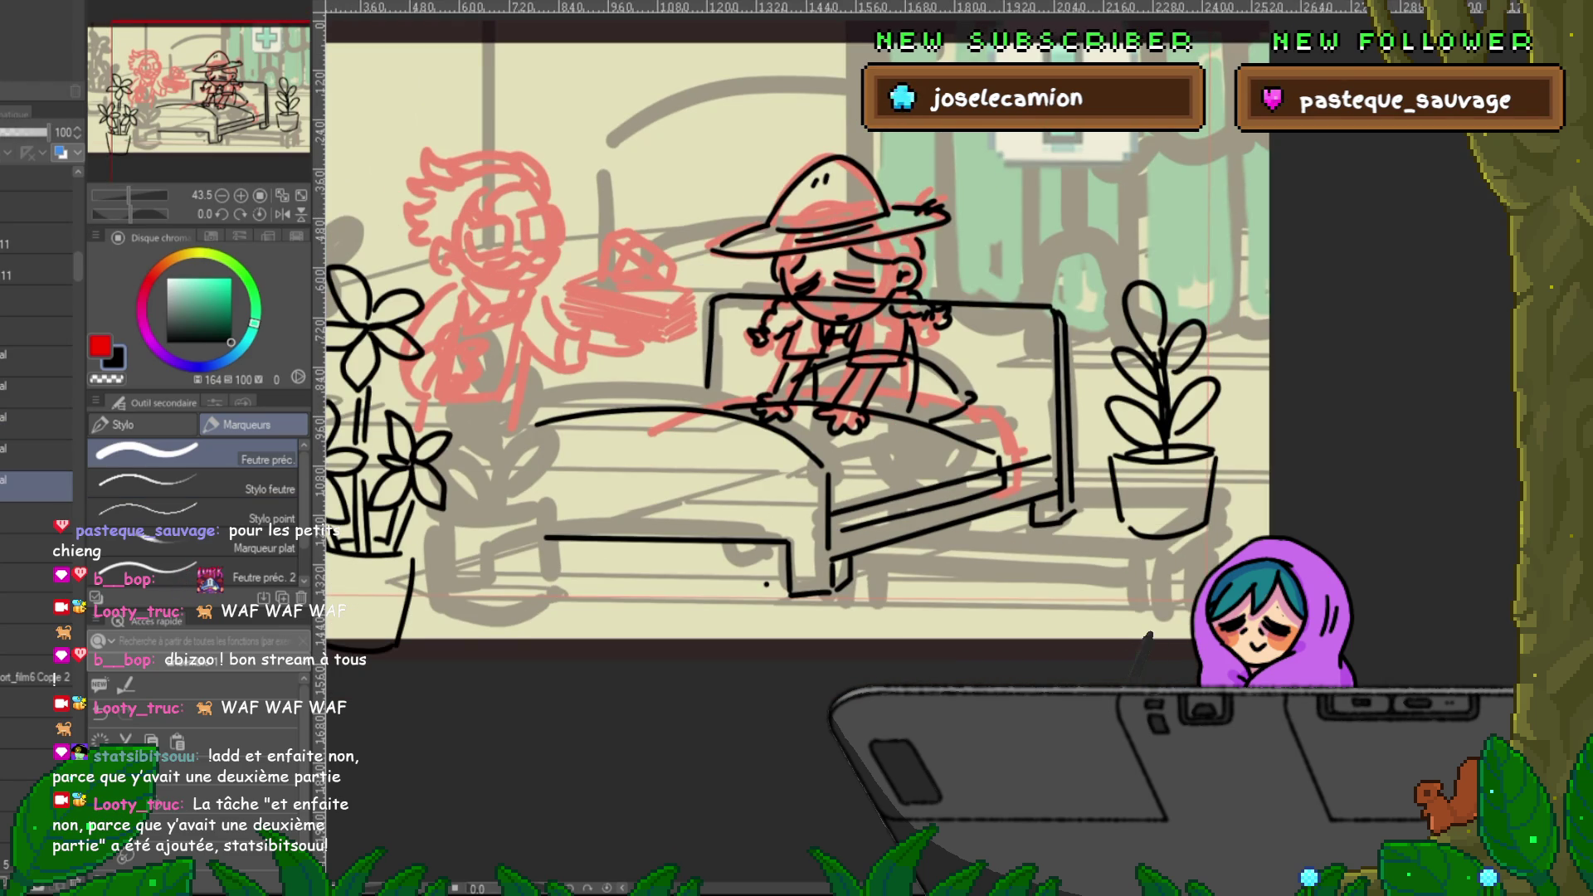
{"action": "left_click", "coordinate": [37, 392]}
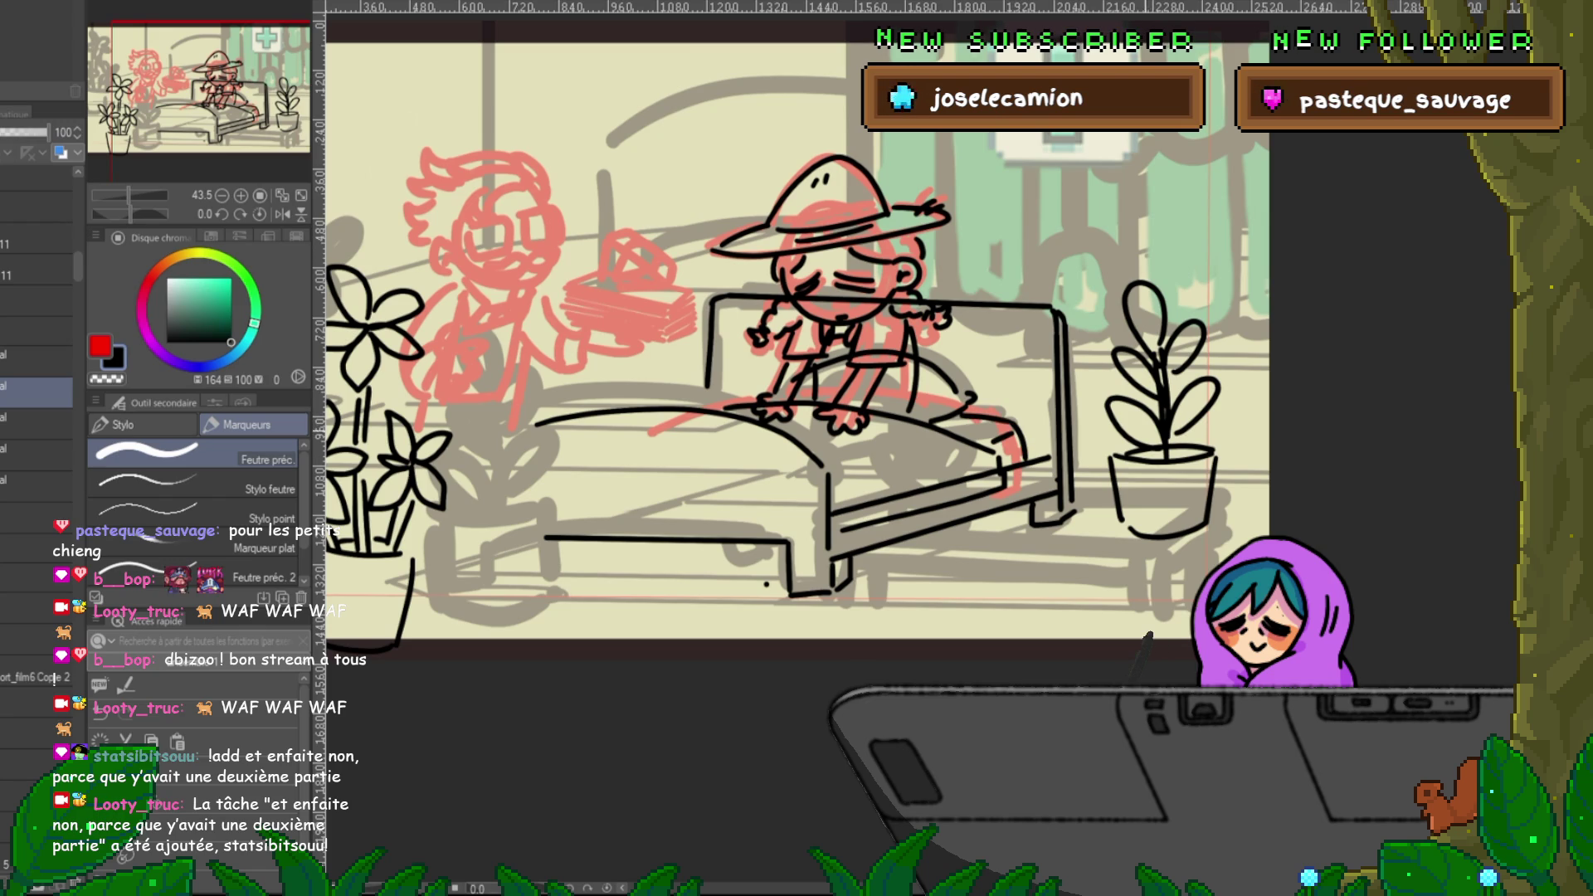
{"action": "left_click_drag", "start_coordinate": [747, 414], "coordinate": [879, 386]}
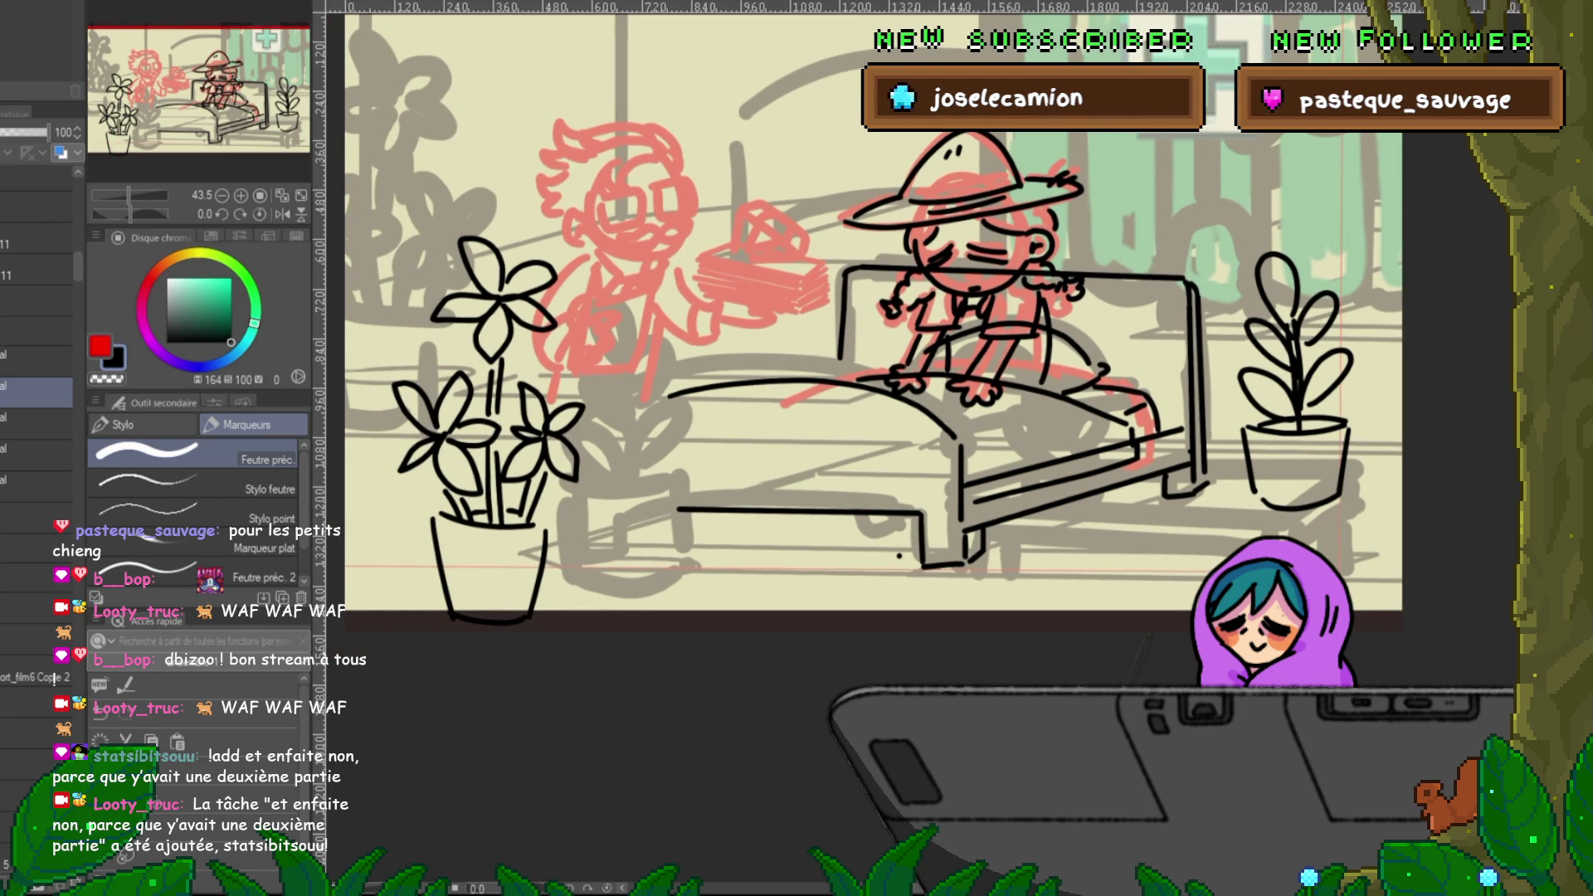
{"action": "left_click", "coordinate": [34, 361]}
{"action": "left_click", "coordinate": [33, 448], "text": "shift"}
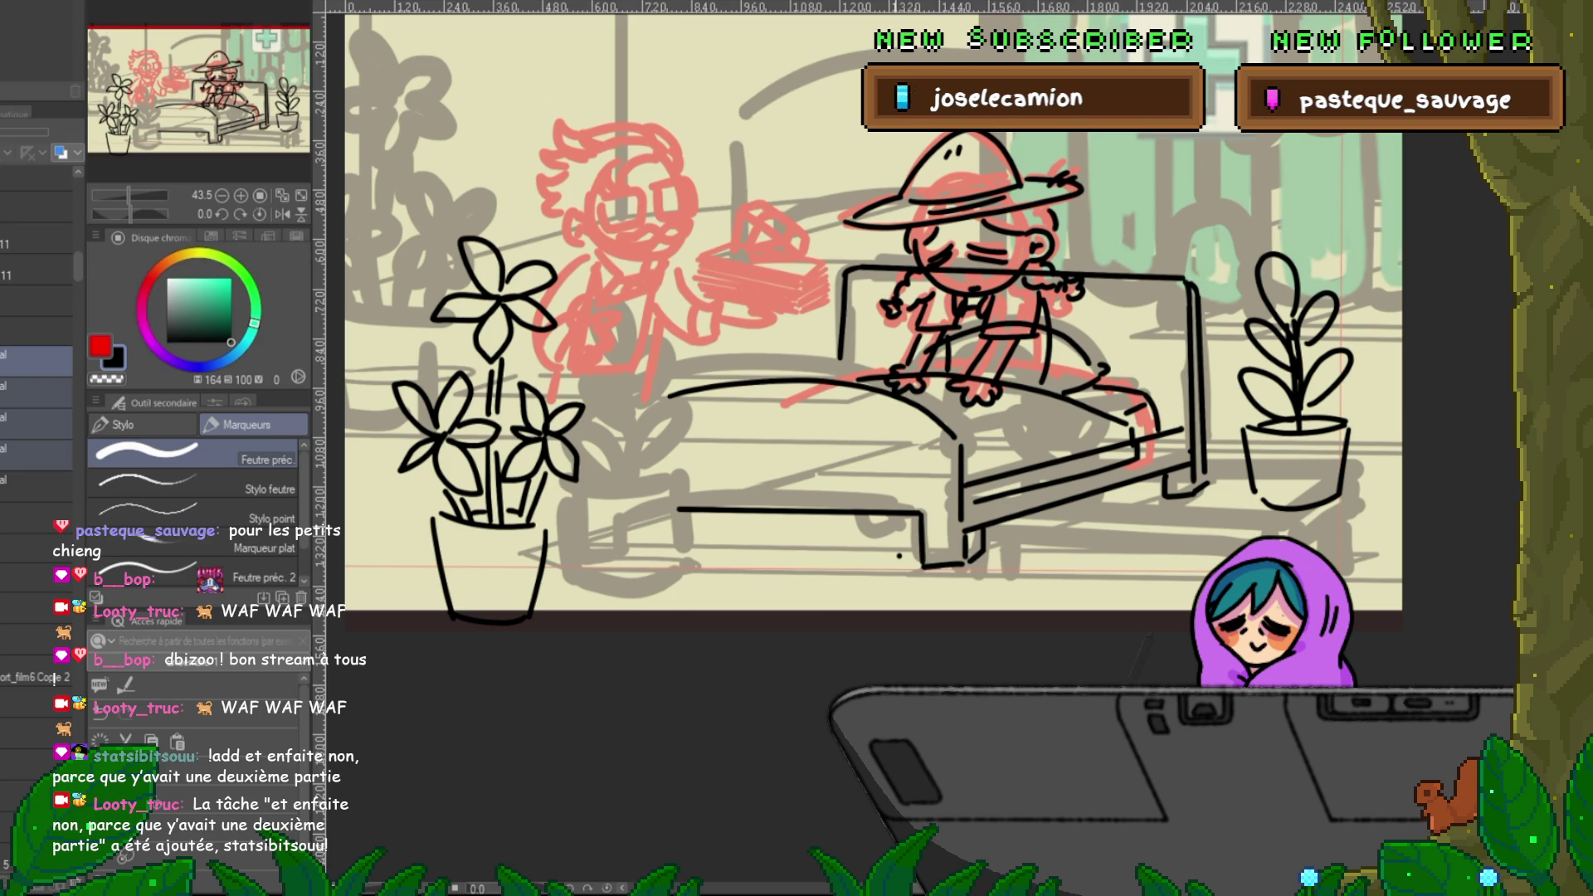
{"action": "left_click", "coordinate": [33, 455]}
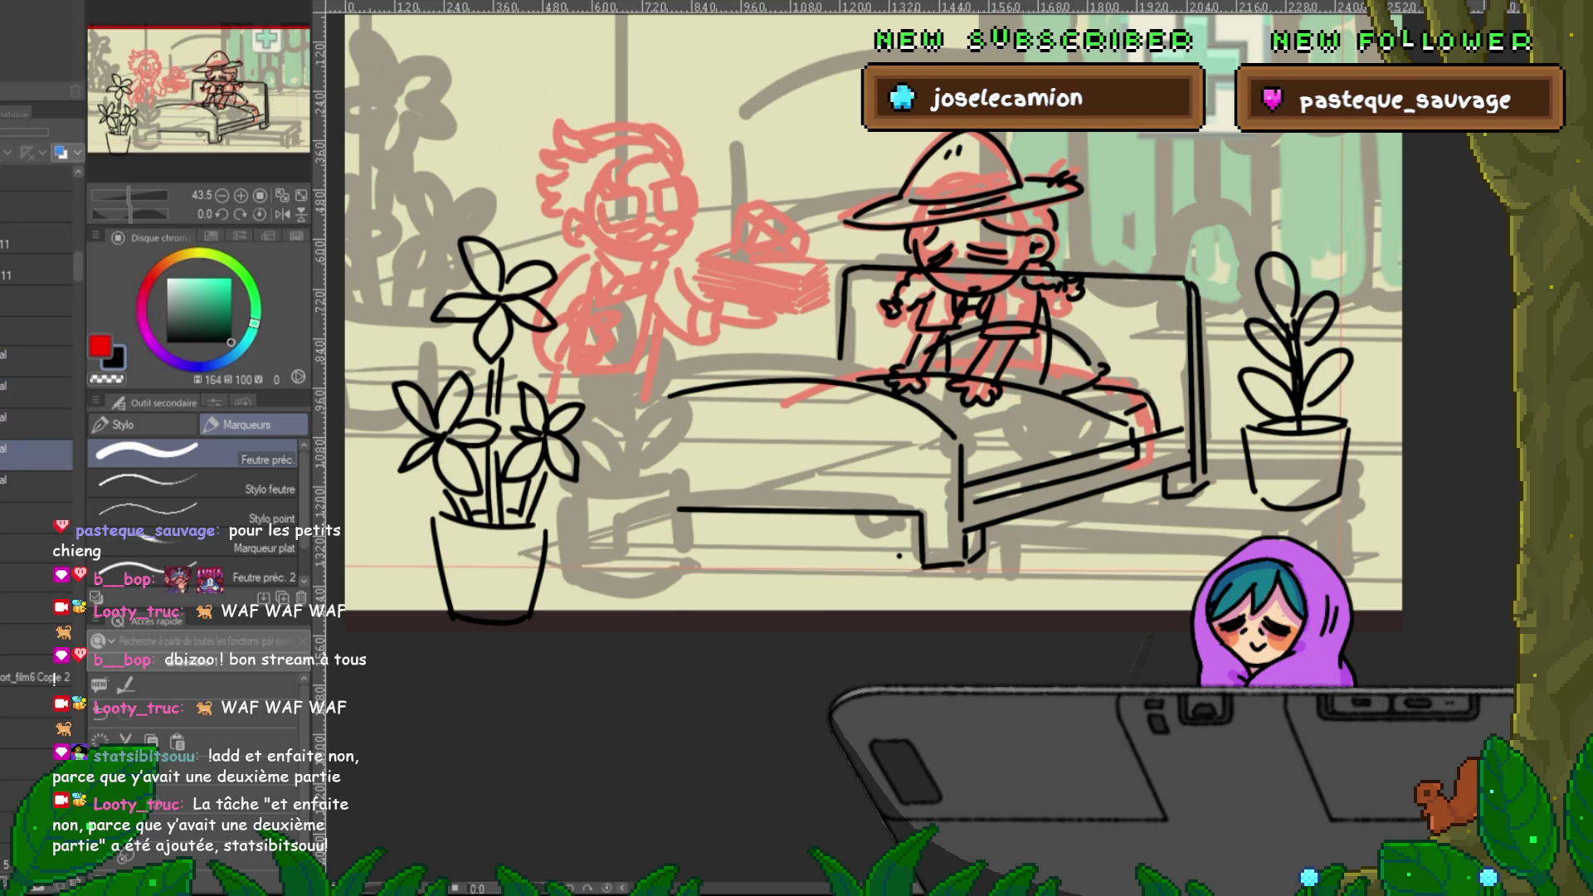
- Delete the right-hand potted plant, then undo and redo to compare it
{"action": "key", "text": "Delete"}
{"action": "key", "text": "ctrl+z"}
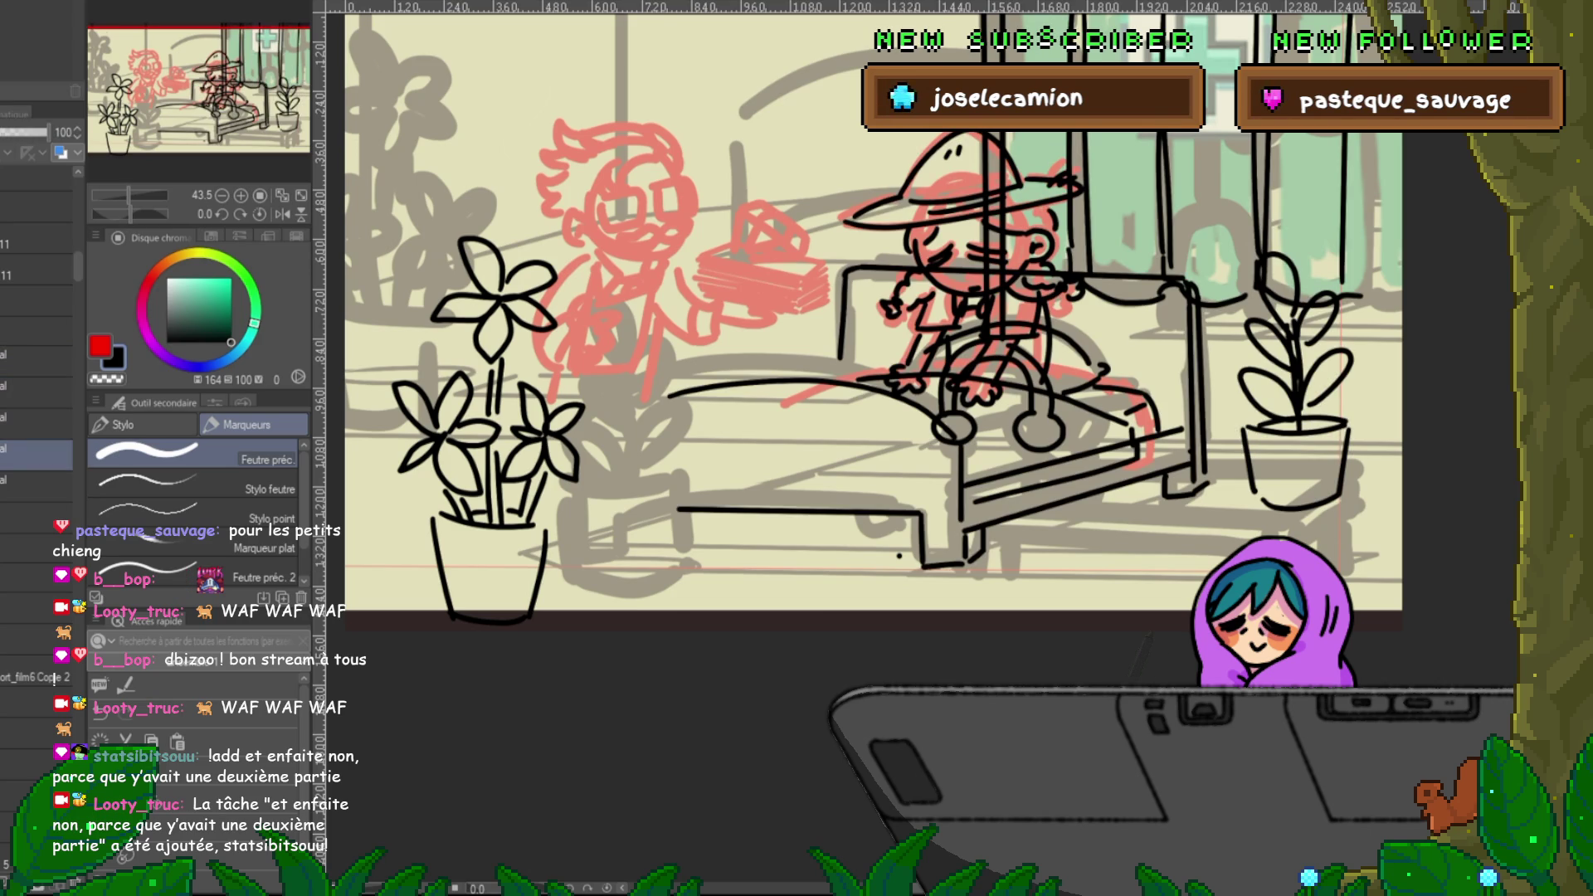
{"action": "key", "text": "ctrl+z"}
{"action": "key", "text": "ctrl+y"}
{"action": "left_click", "coordinate": [37, 486]}
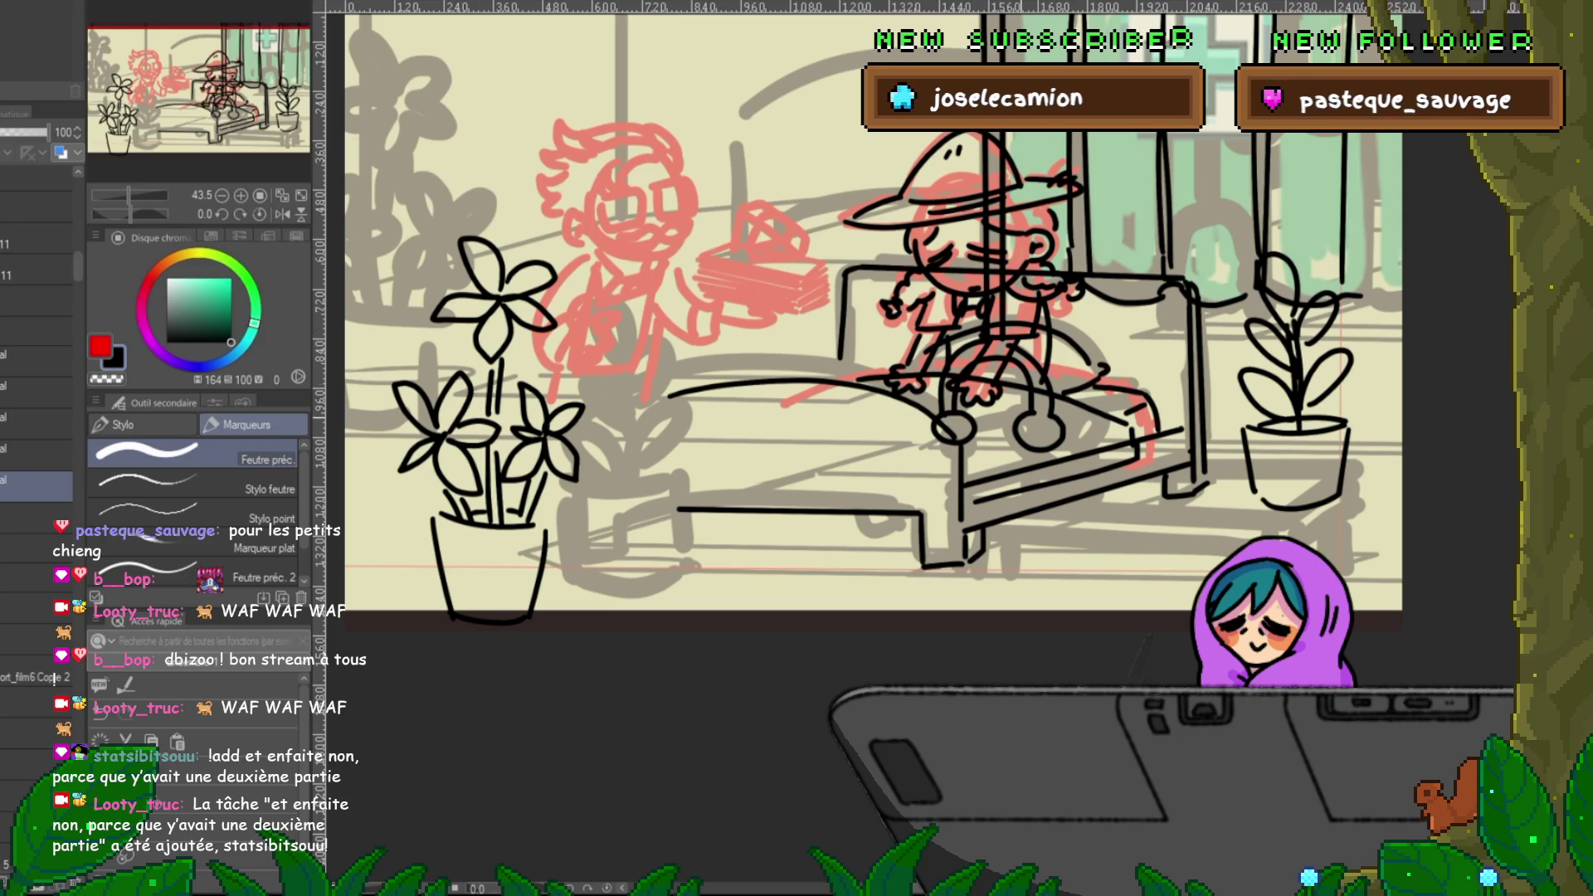
{"action": "scroll", "coordinate": [872, 373], "scroll_direction": "up", "scroll_amount": 3}
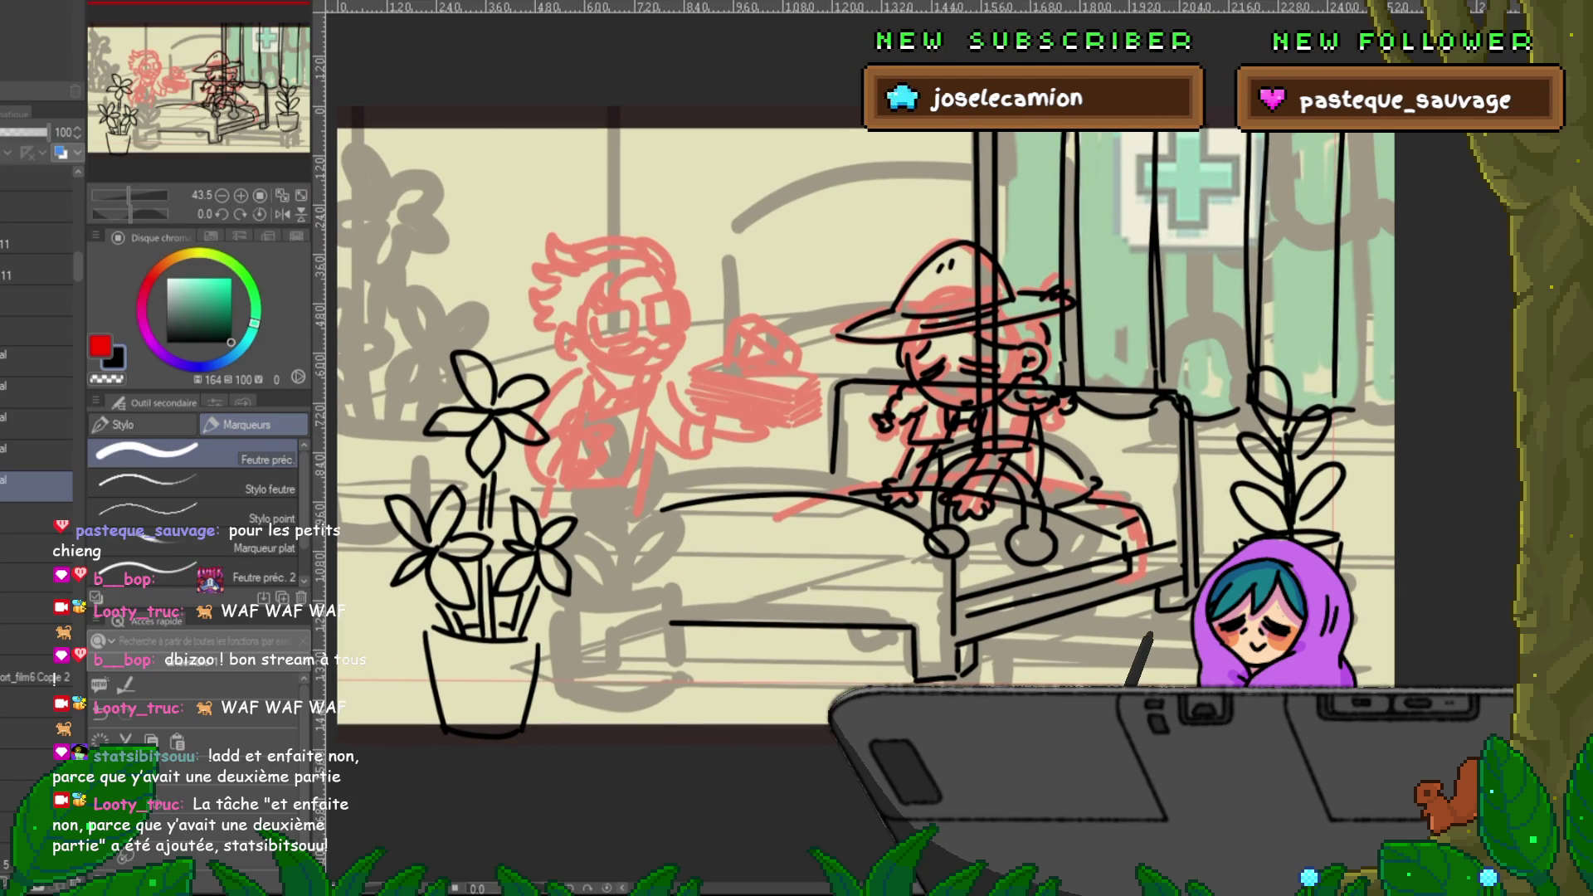
- Toggle the farmer's ink layer to compare, then undo and lasso-delete her hat and face ink
{"action": "left_click", "coordinate": [36, 392]}
{"action": "left_click", "coordinate": [4, 392]}
{"action": "left_click", "coordinate": [4, 391]}
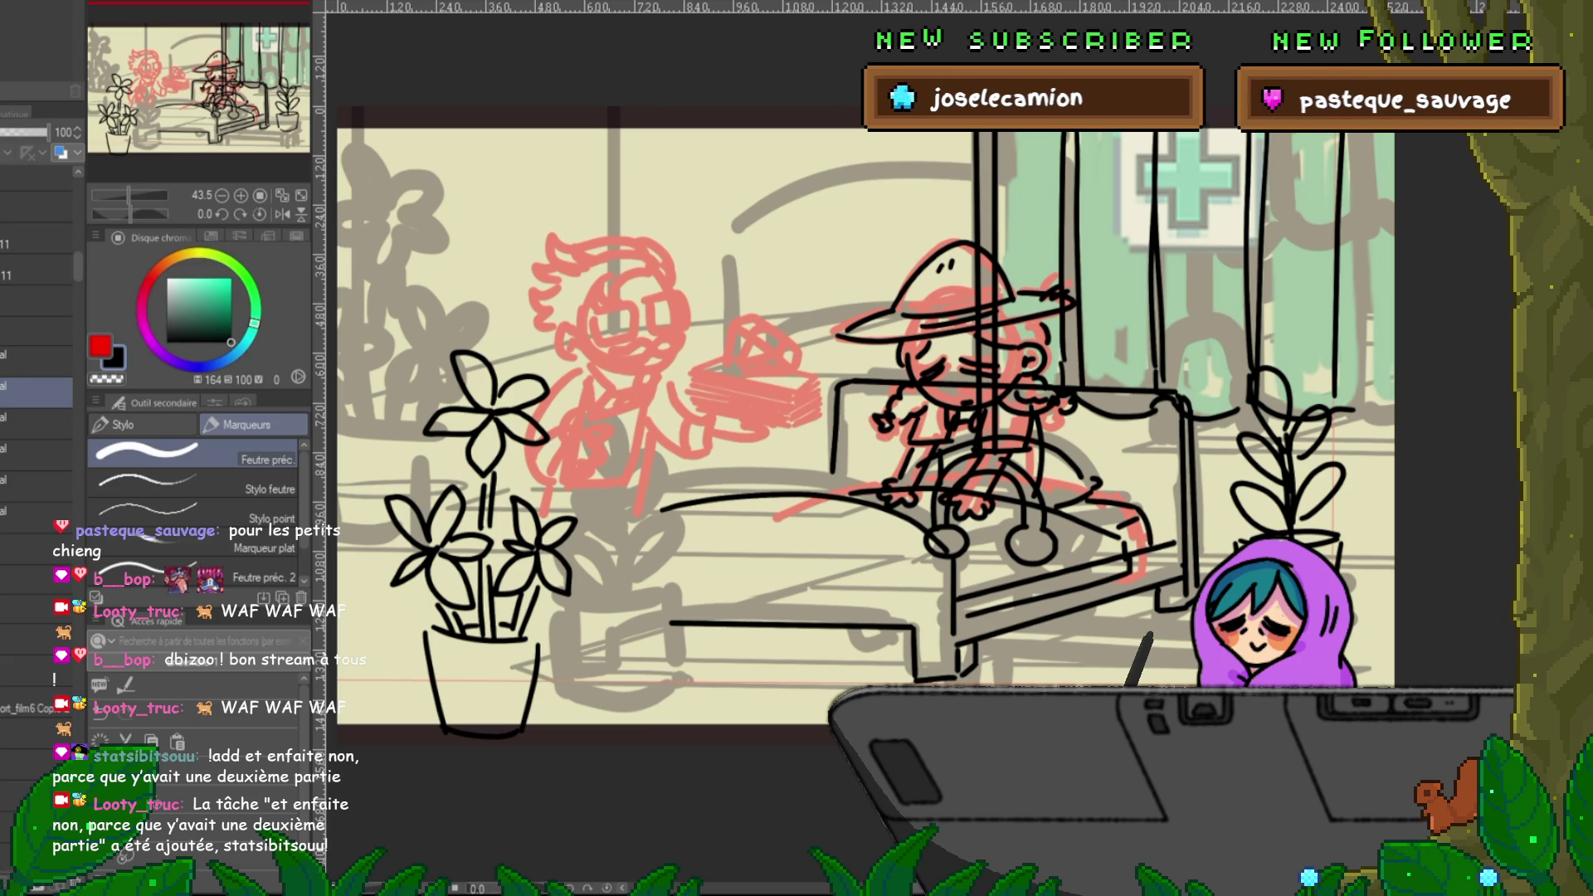
{"action": "key", "text": "ctrl+z"}
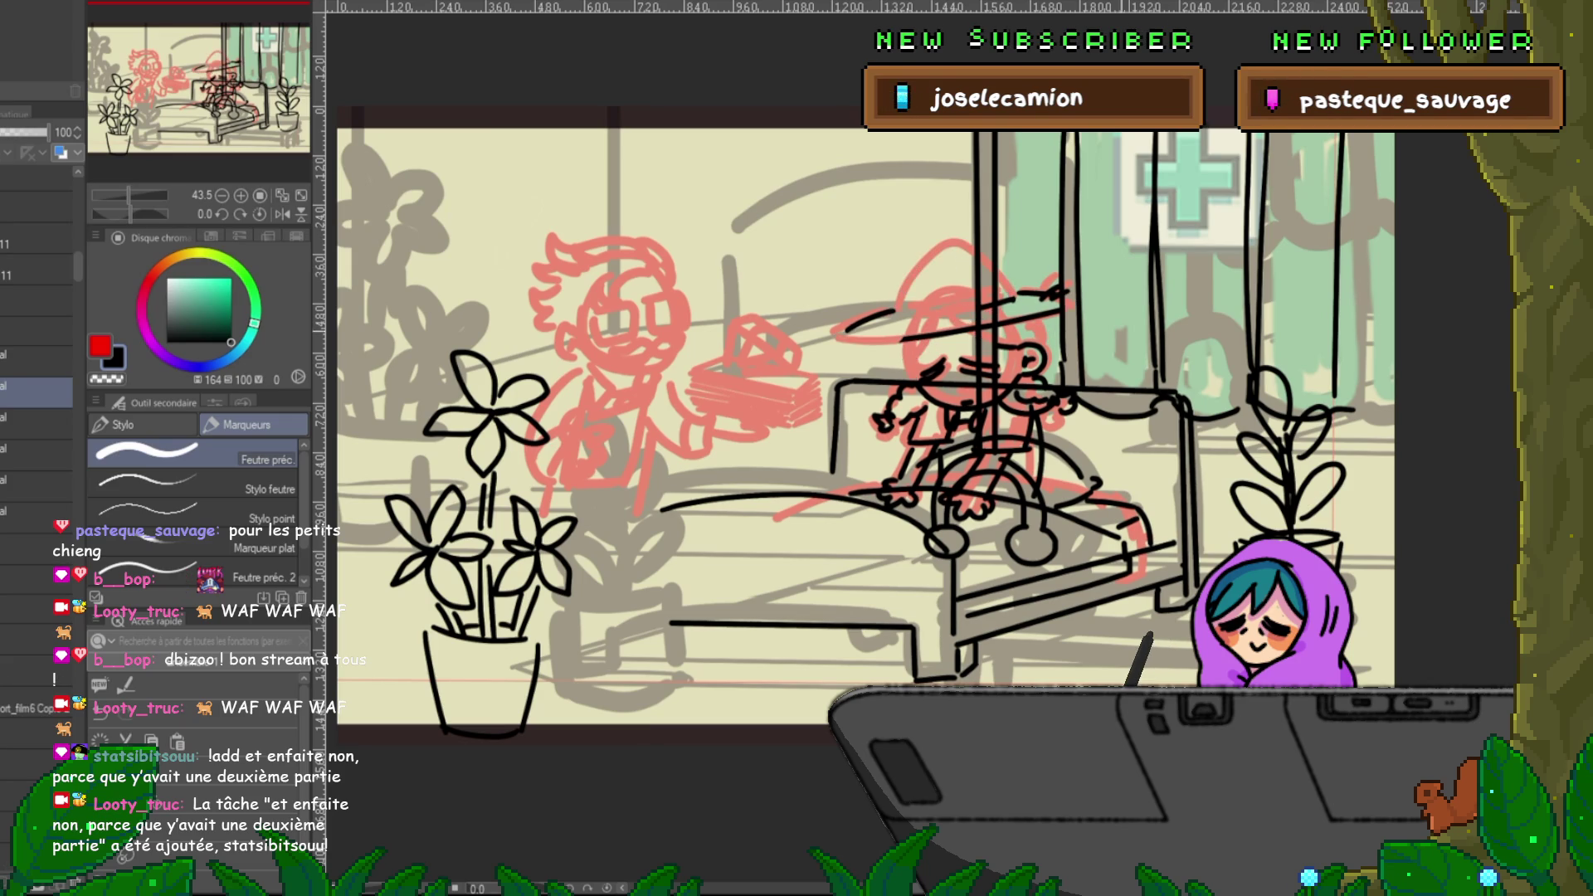
{"action": "key", "text": "ctrl+z"}
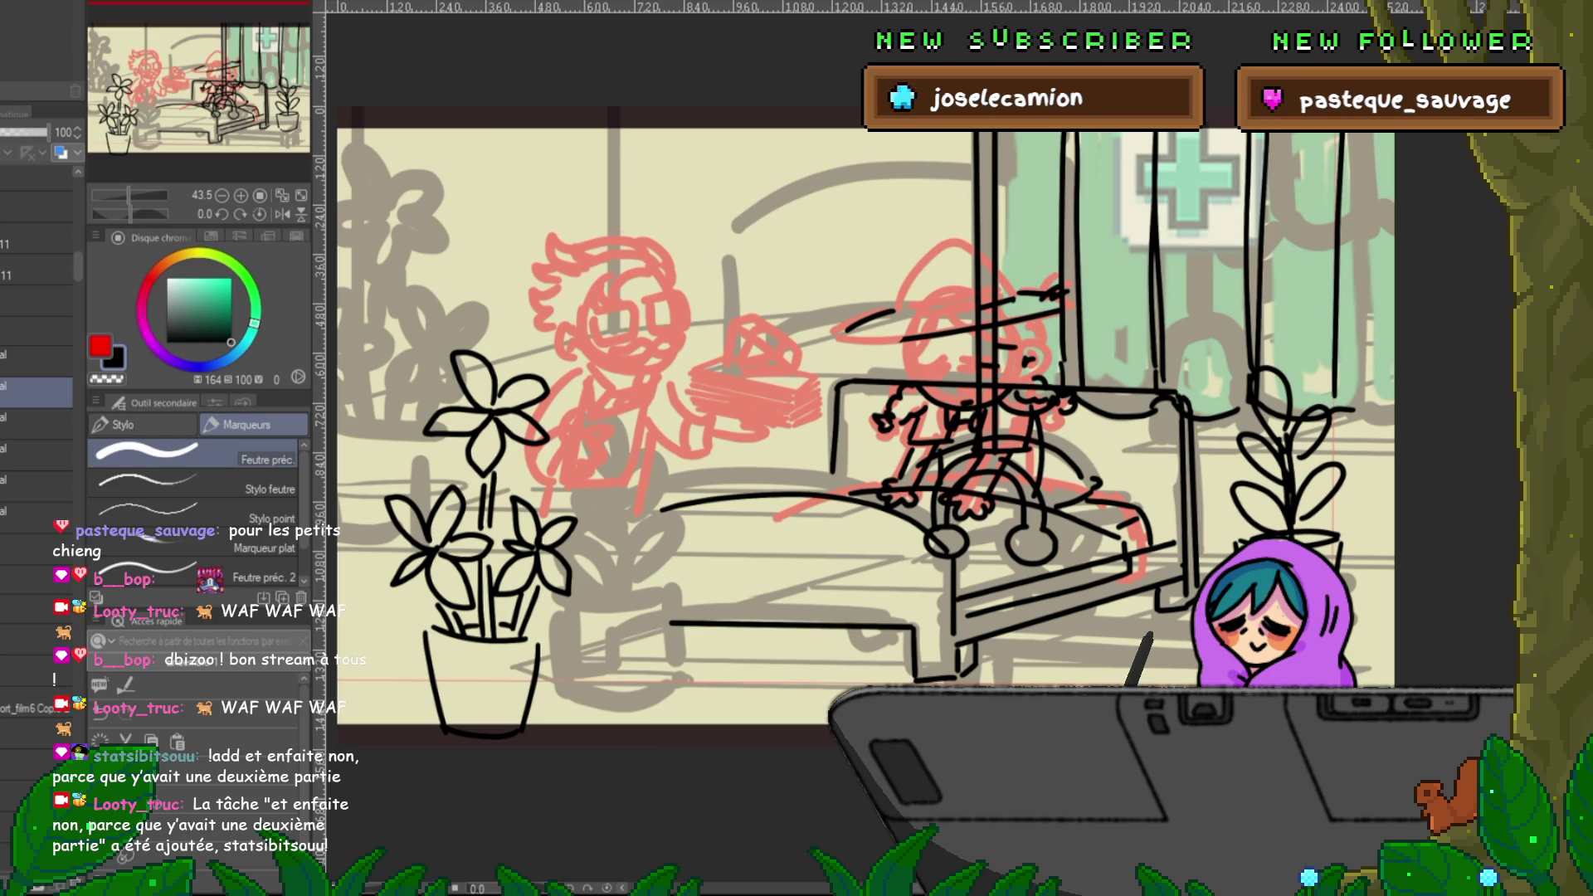
{"action": "key", "text": "m"}
{"action": "left_click_drag", "start_coordinate": [978, 238], "coordinate": [1162, 365]}
{"action": "key", "text": "ctrl+d"}
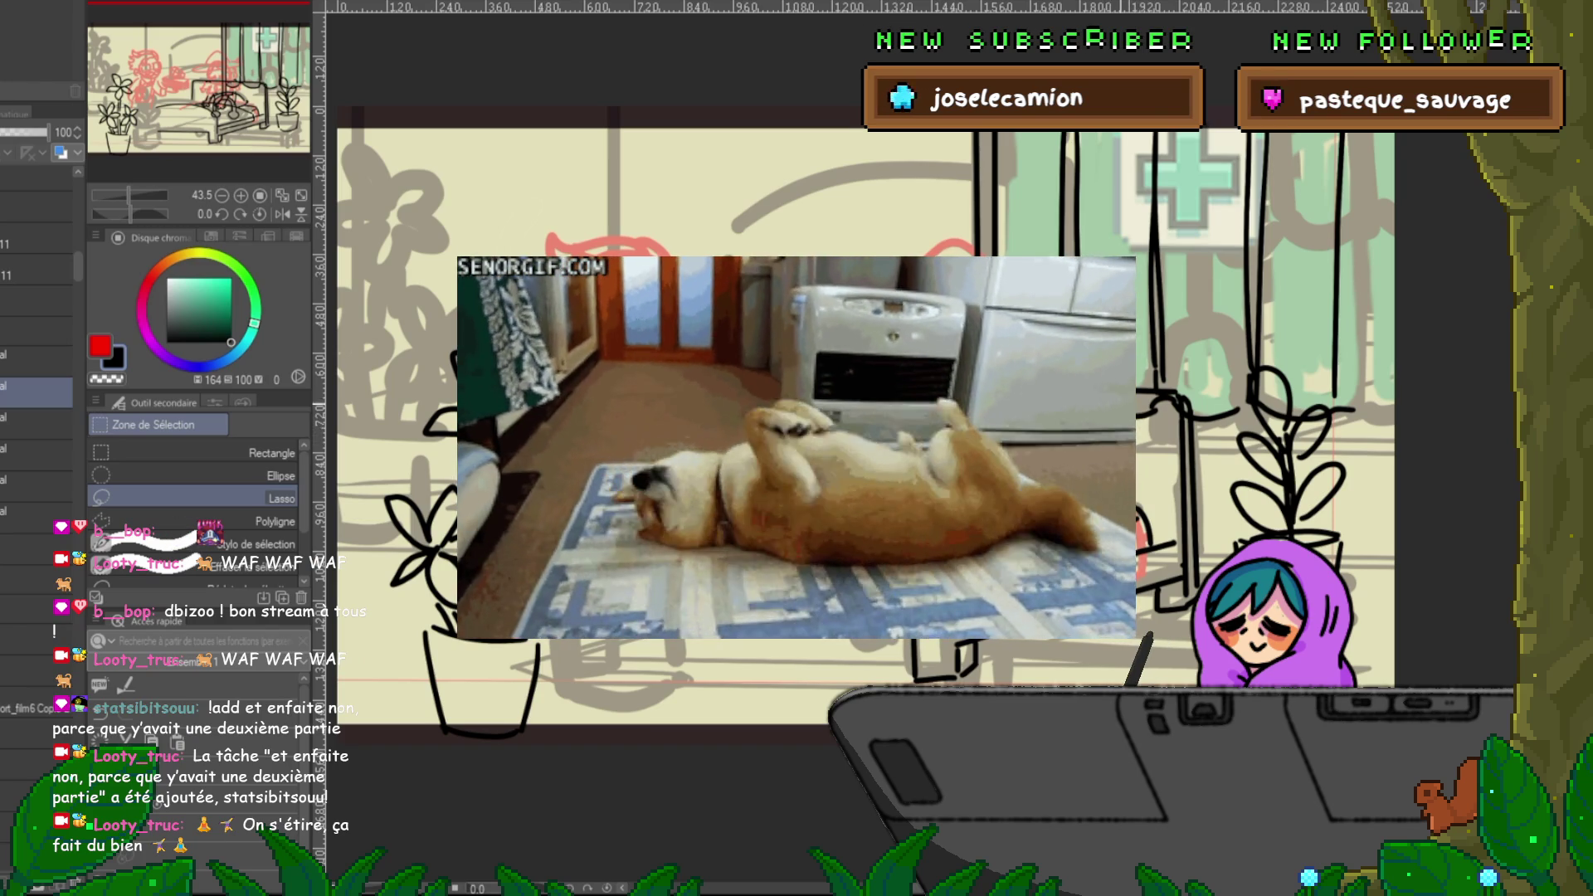
- Lasso-delete the farmer's remaining ink on the sofa and the small scribbles on the bed
{"action": "left_click_drag", "start_coordinate": [796, 448], "coordinate": [759, 411]}
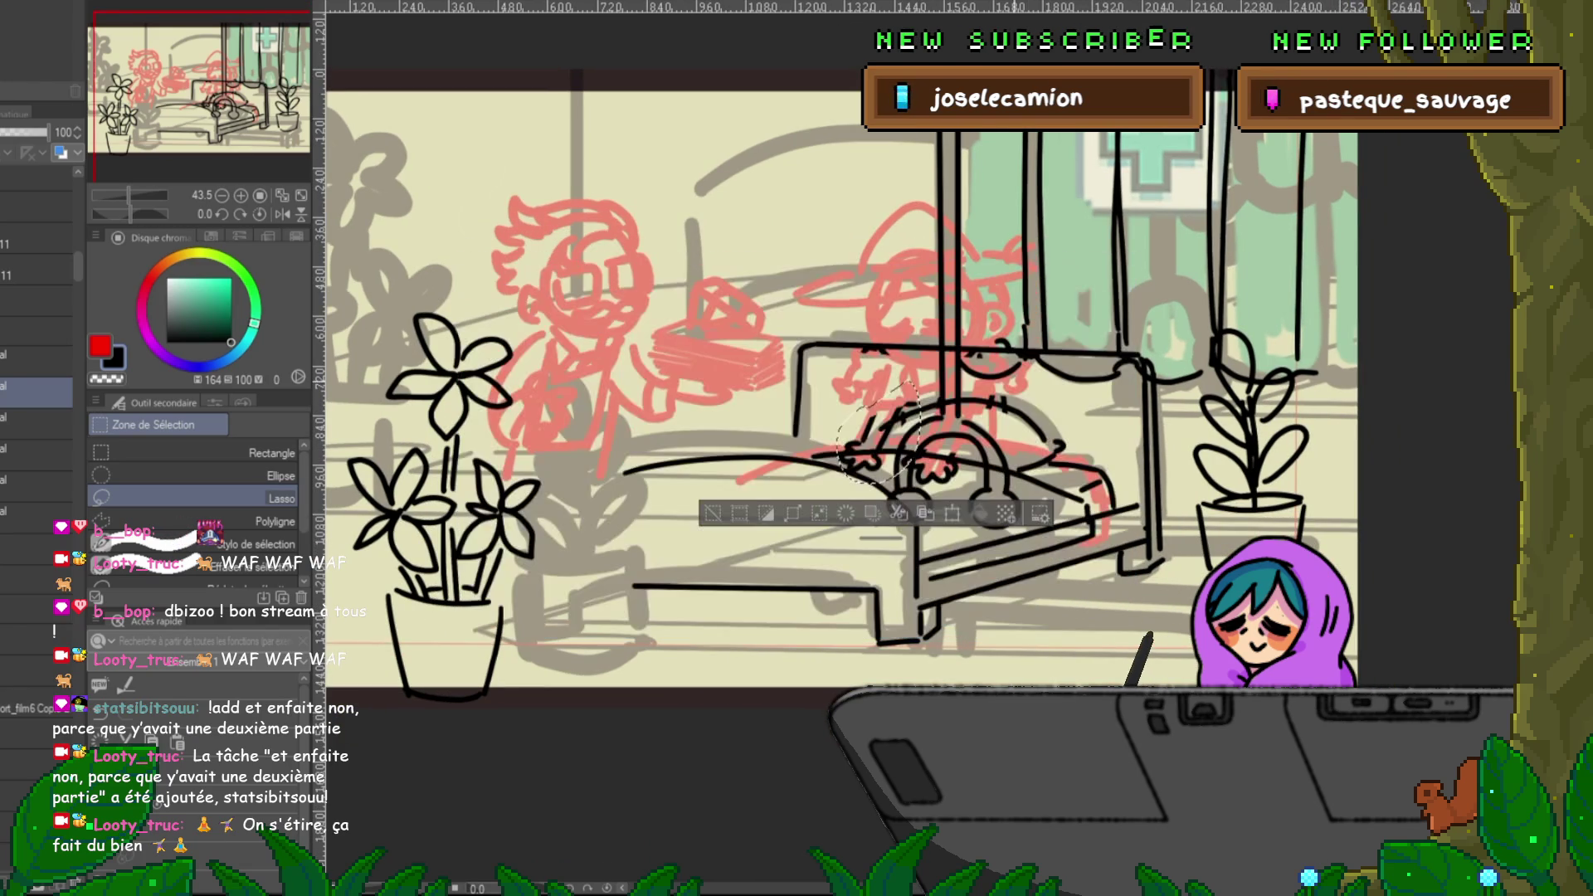
{"action": "mouse_move", "coordinate": [859, 453]}
{"action": "left_mouse_down"}
{"action": "mouse_move", "coordinate": [917, 395]}
{"action": "mouse_move", "coordinate": [853, 444]}
{"action": "left_mouse_up"}
{"action": "key", "text": "ctrl+d"}
{"action": "key", "text": "ctrl+d"}
{"action": "mouse_move", "coordinate": [837, 464]}
{"action": "left_mouse_down"}
{"action": "mouse_move", "coordinate": [884, 453]}
{"action": "mouse_move", "coordinate": [913, 485]}
{"action": "left_mouse_up"}
{"action": "key", "text": "Delete"}
{"action": "key", "text": "ctrl+d"}
{"action": "key", "text": "Delete"}
{"action": "key", "text": "ctrl+d"}
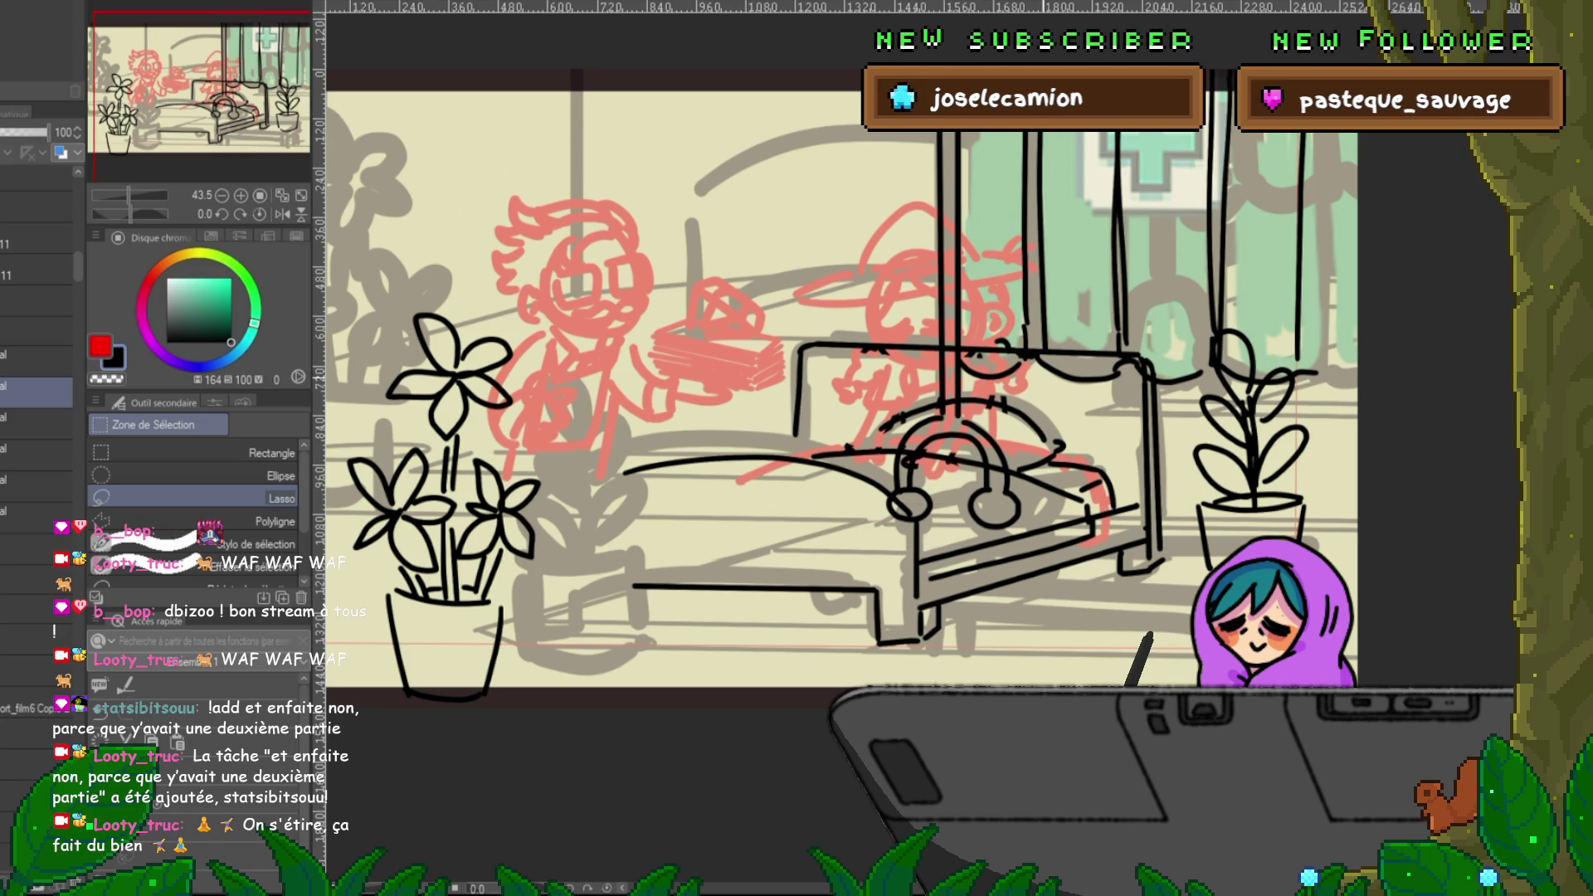
{"action": "left_click_drag", "start_coordinate": [829, 415], "coordinate": [815, 423]}
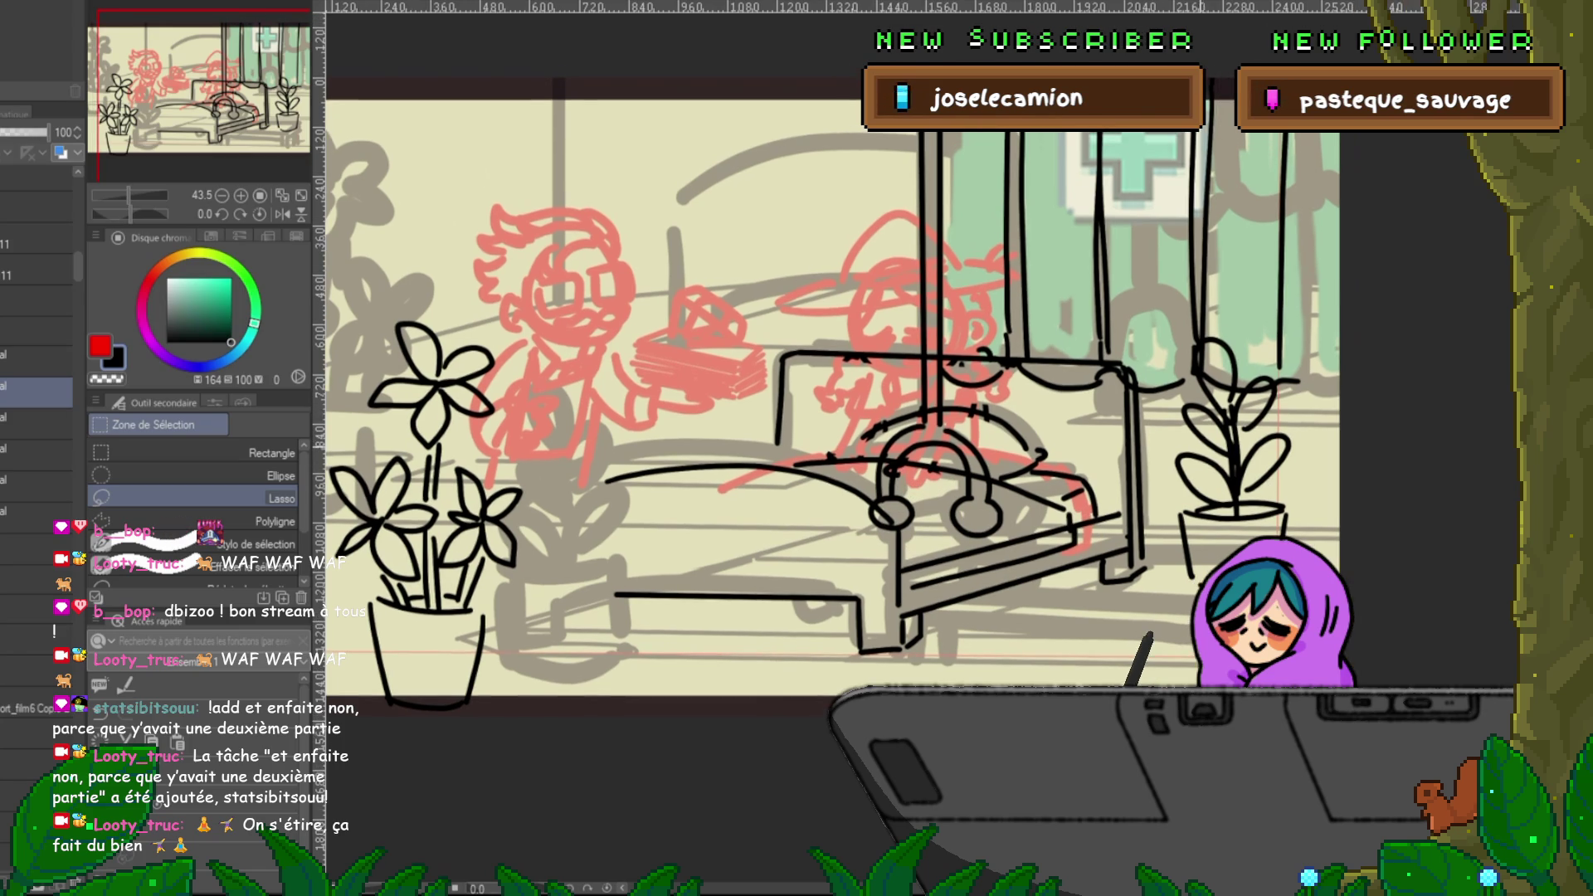
{"action": "key", "text": "y"}
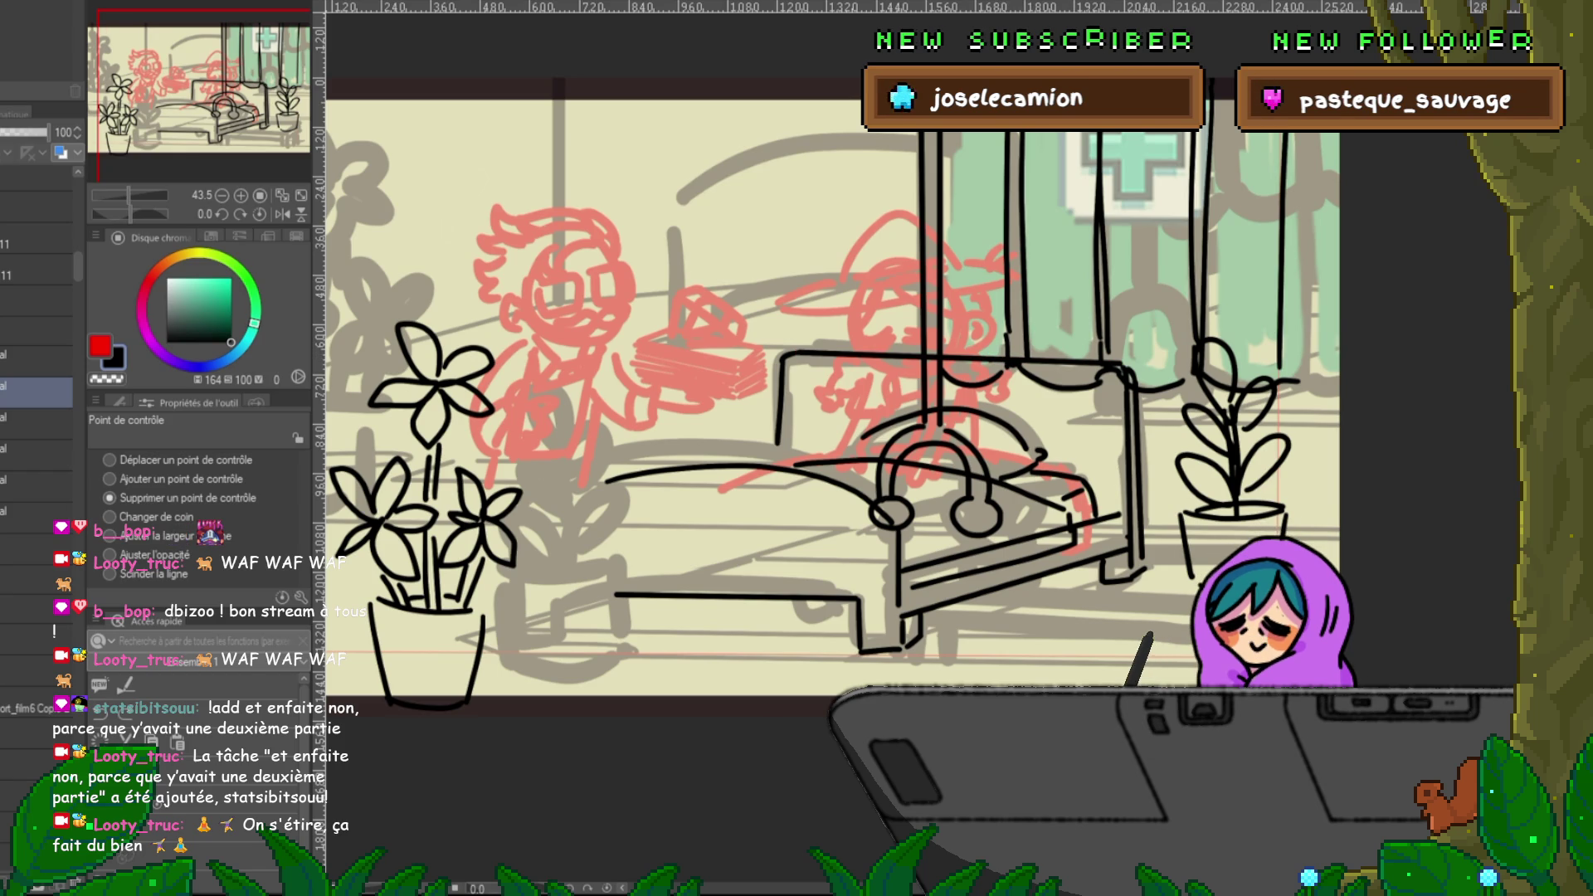
- Move the inked farmer layer higher in the stack so it shows over the sketch
{"action": "left_click", "coordinate": [38, 423]}
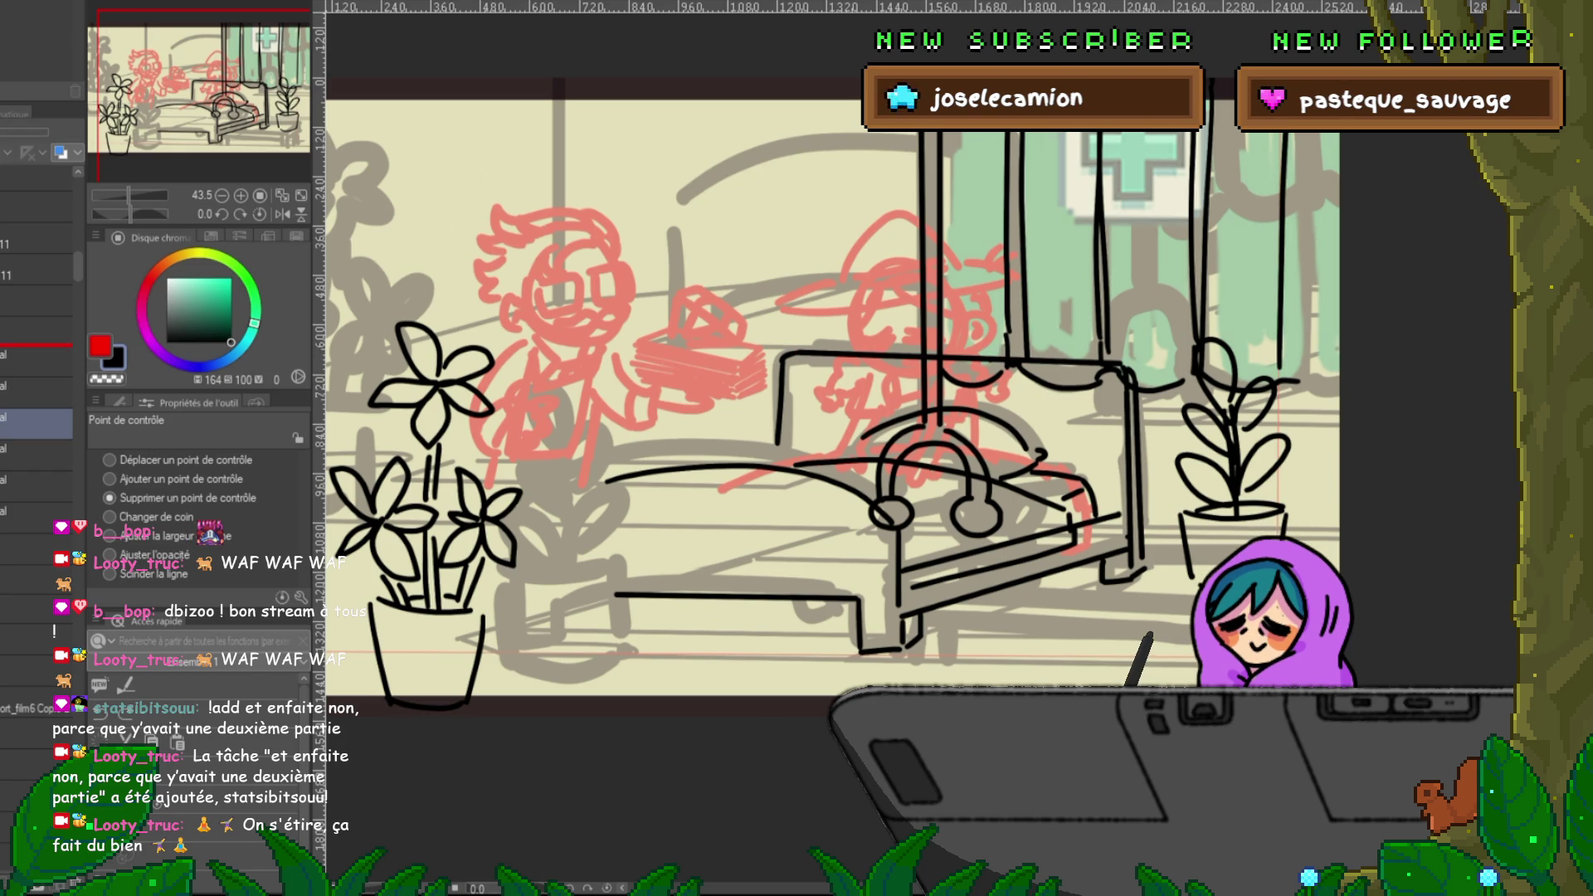
{"action": "left_click_drag", "start_coordinate": [37, 423], "coordinate": [37, 369]}
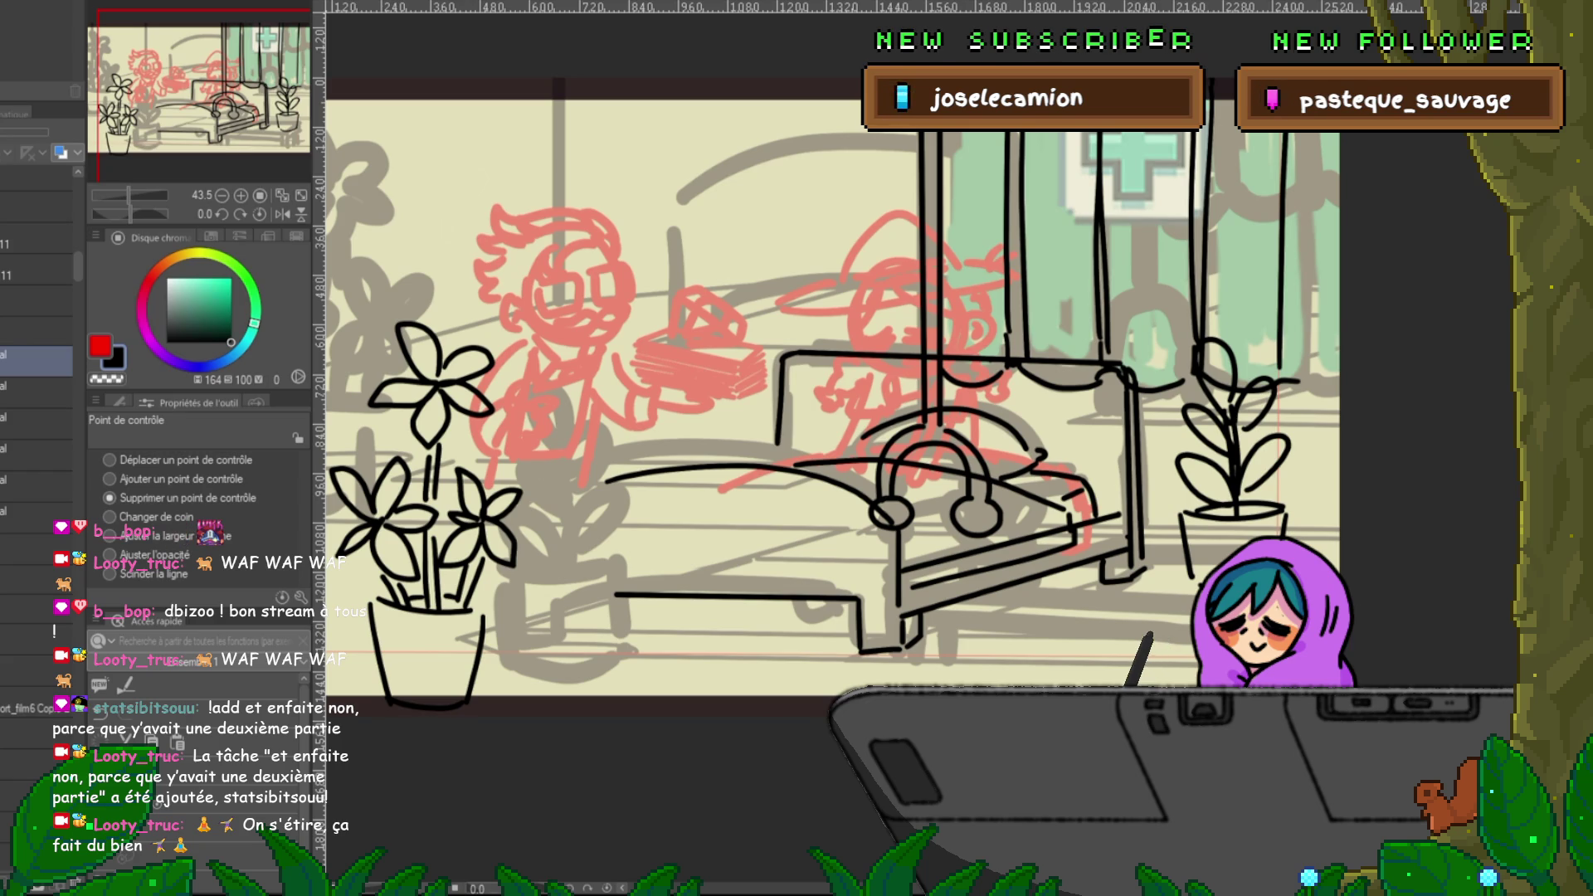
{"action": "key", "text": "ctrl+z"}
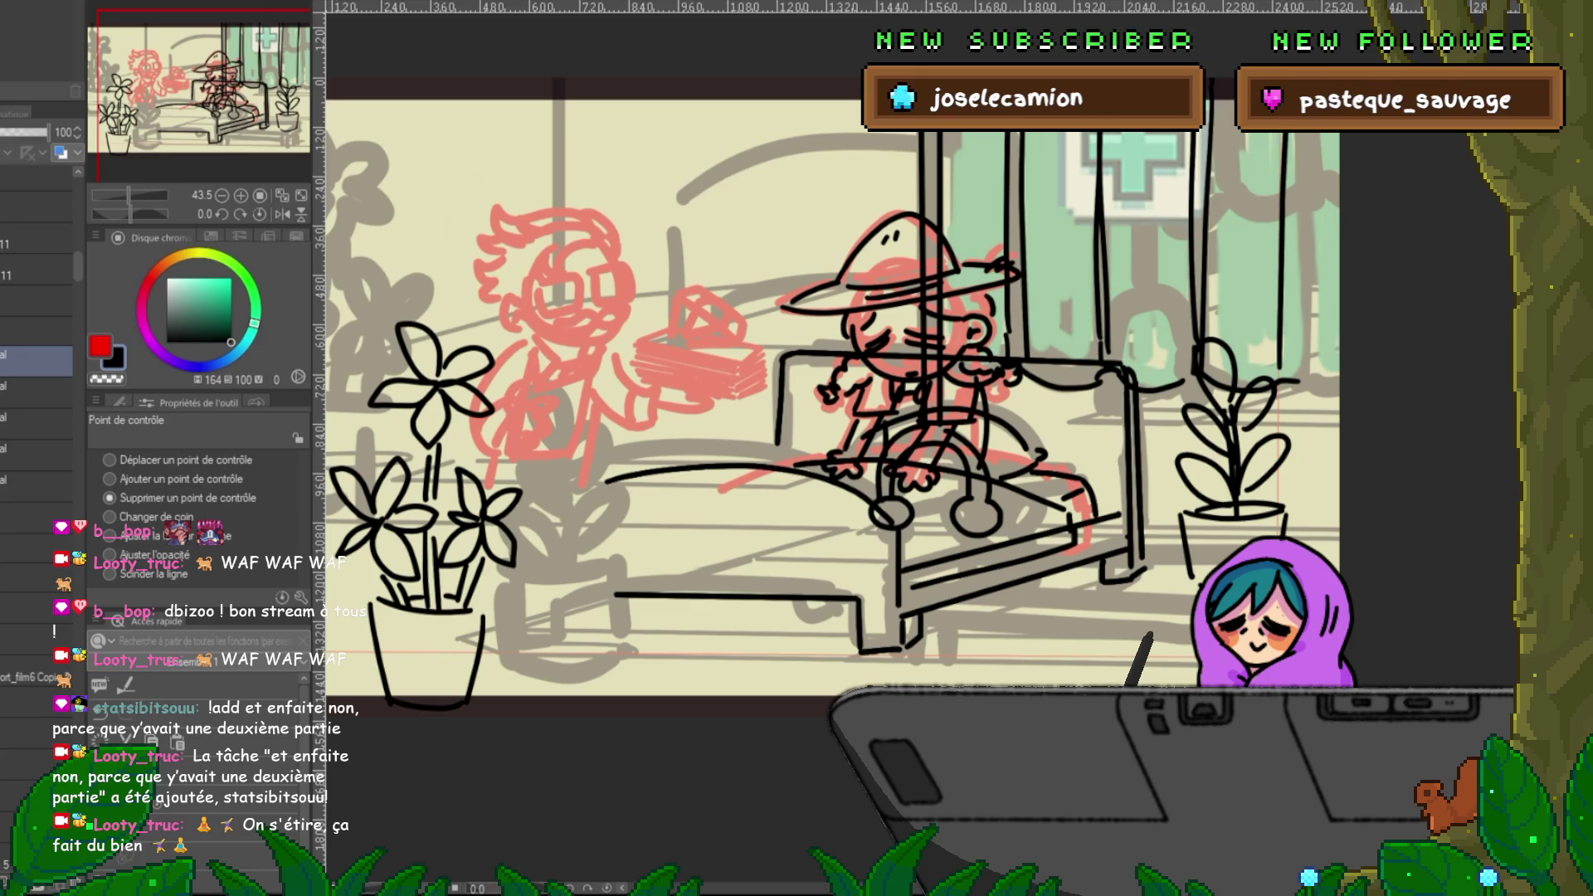
{"action": "left_click", "coordinate": [38, 391]}
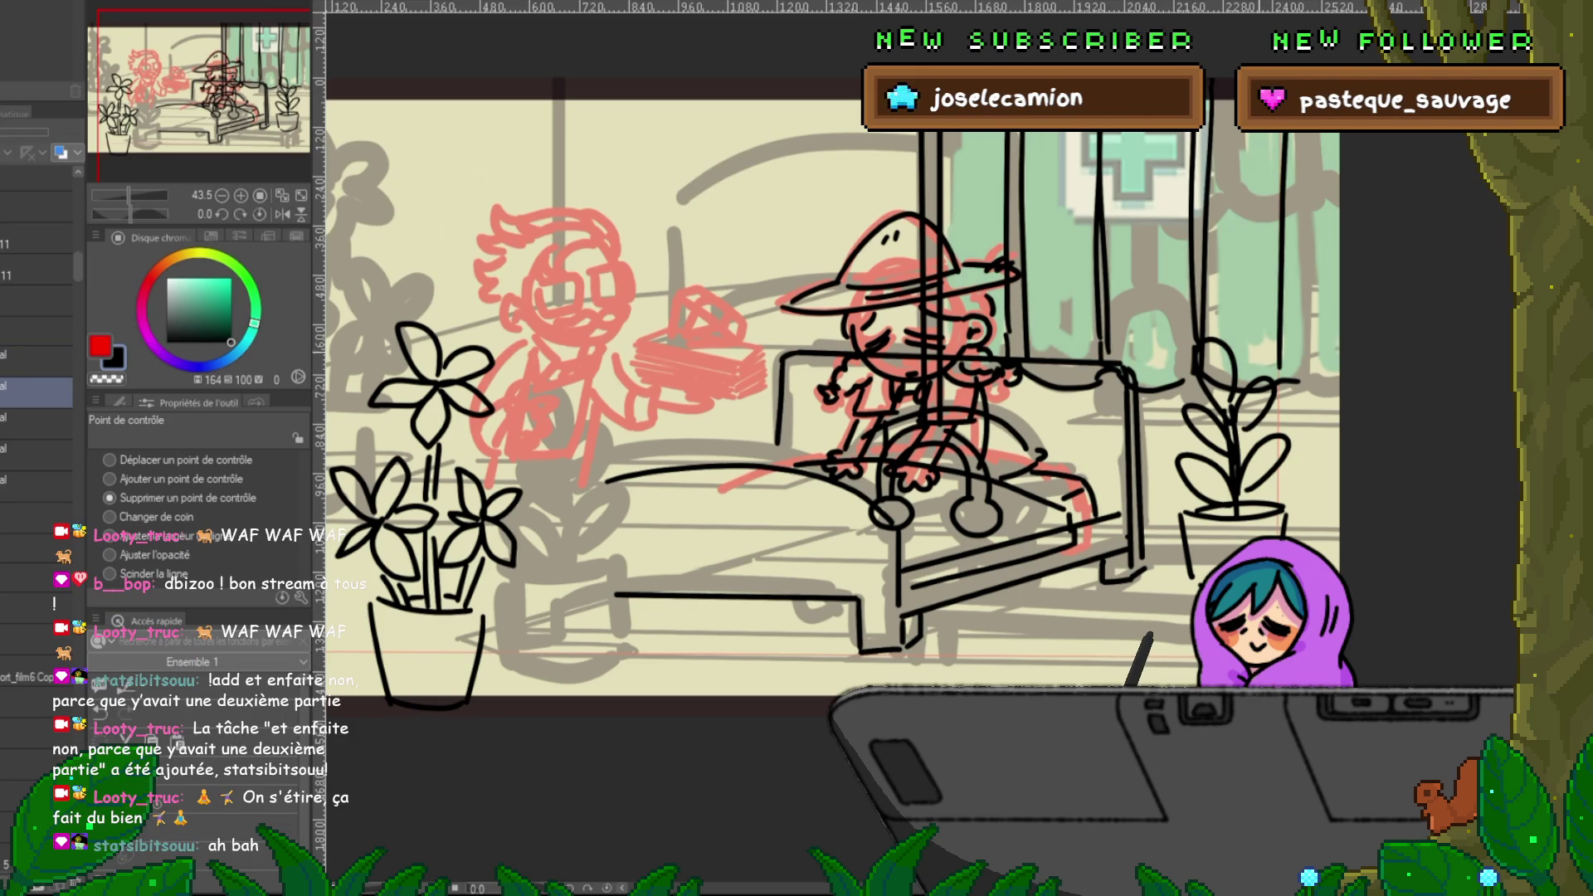
- On the sofa ink layer, delete stray control points near the farmer and clear the plant line art
{"action": "left_click", "coordinate": [37, 361]}
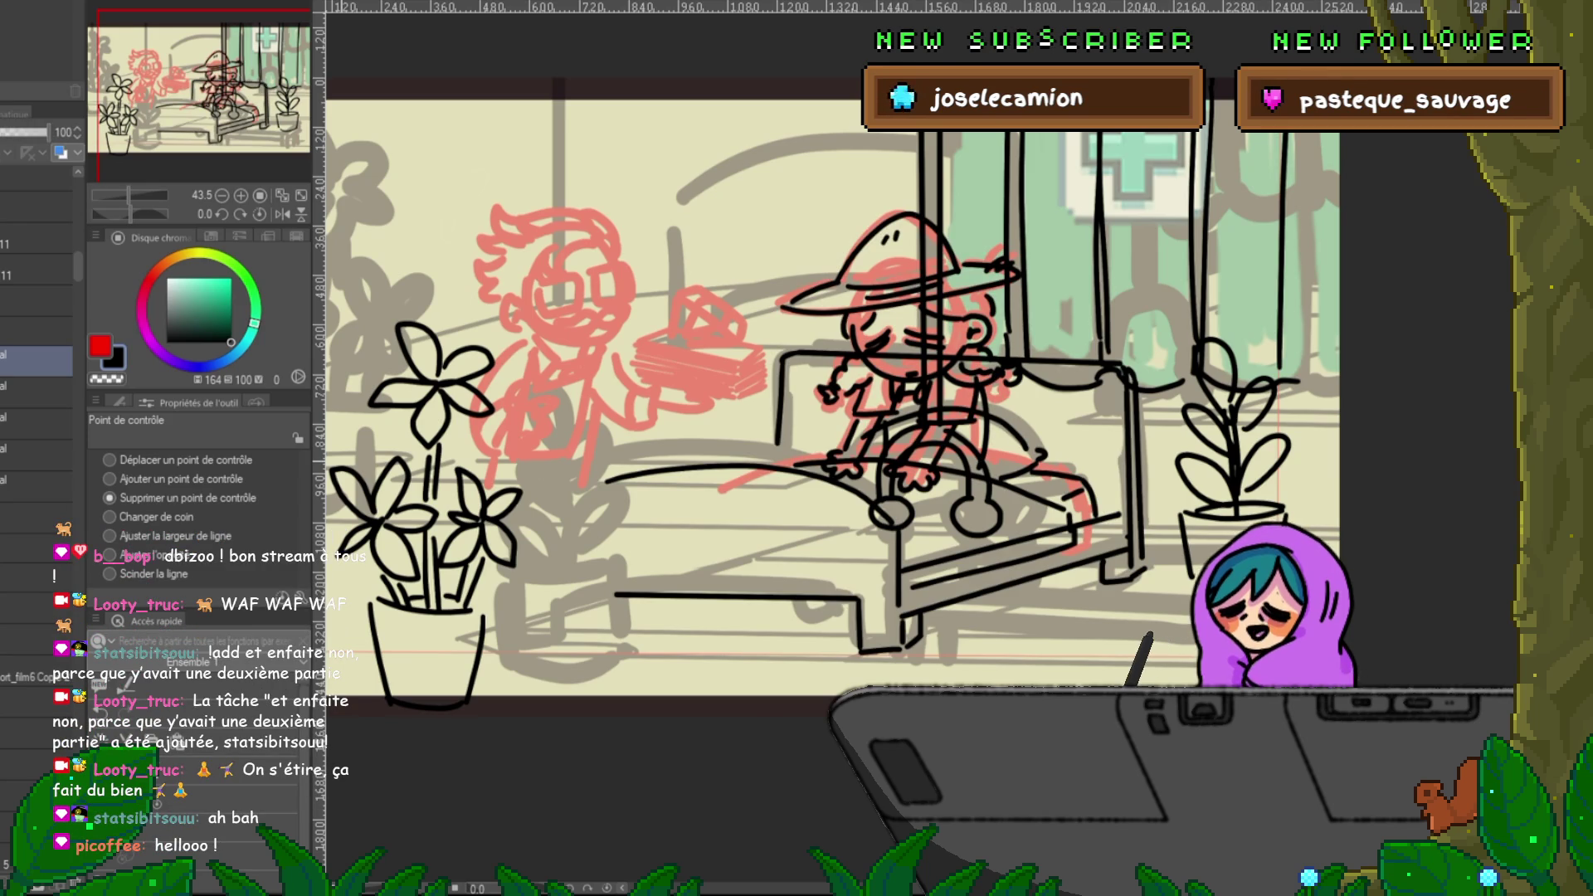
{"action": "left_click", "coordinate": [1054, 363]}
{"action": "left_click", "coordinate": [1133, 431]}
{"action": "left_click", "coordinate": [1134, 473]}
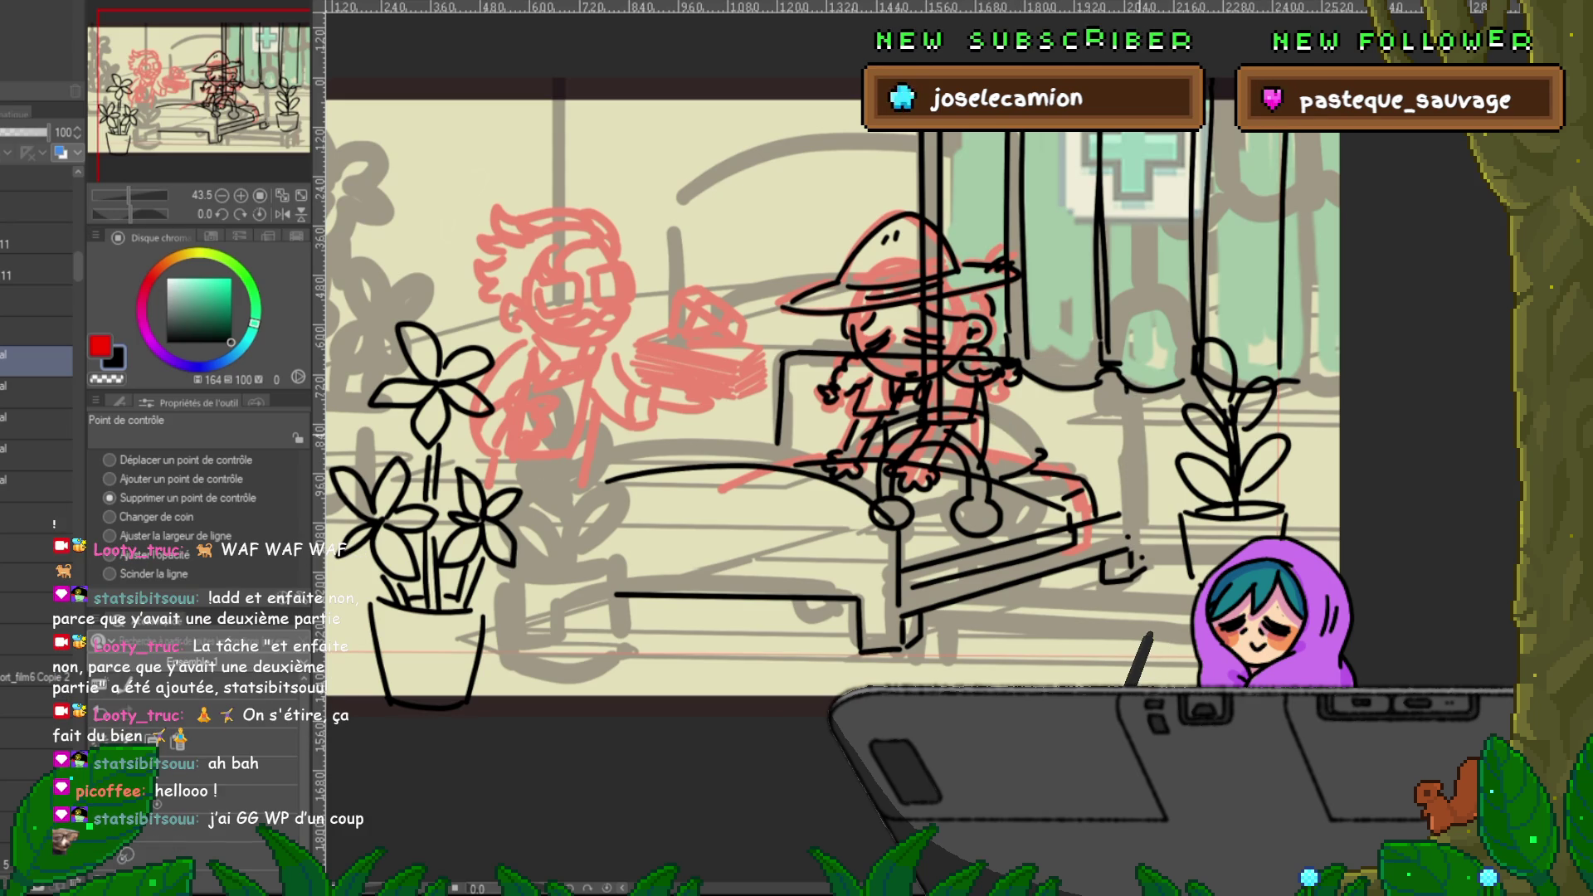
{"action": "left_click", "coordinate": [1047, 474]}
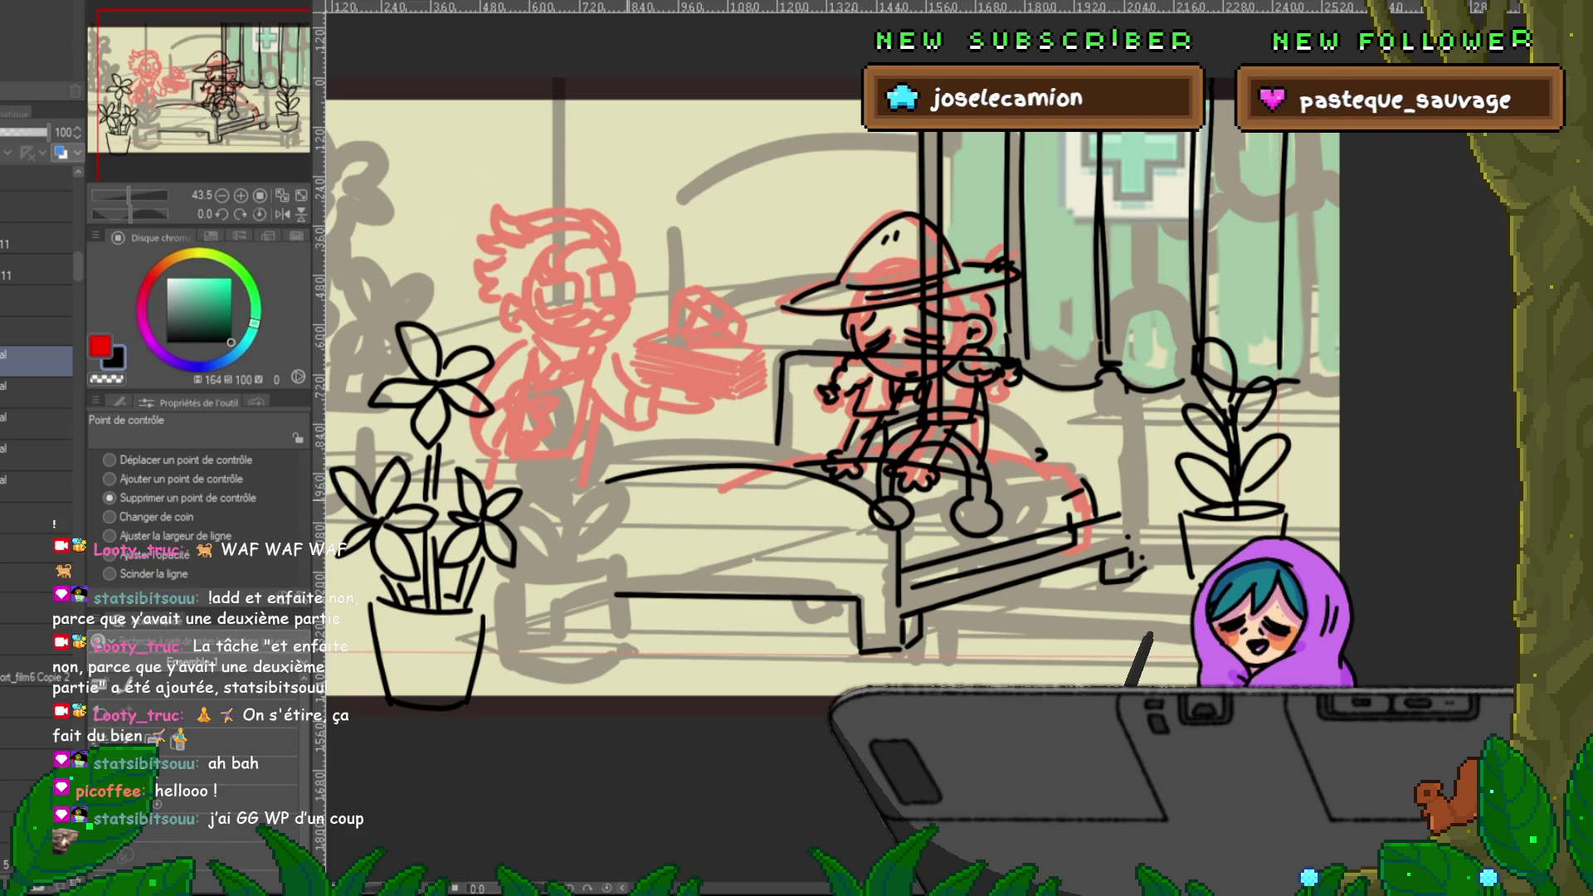
{"action": "key", "text": "Delete"}
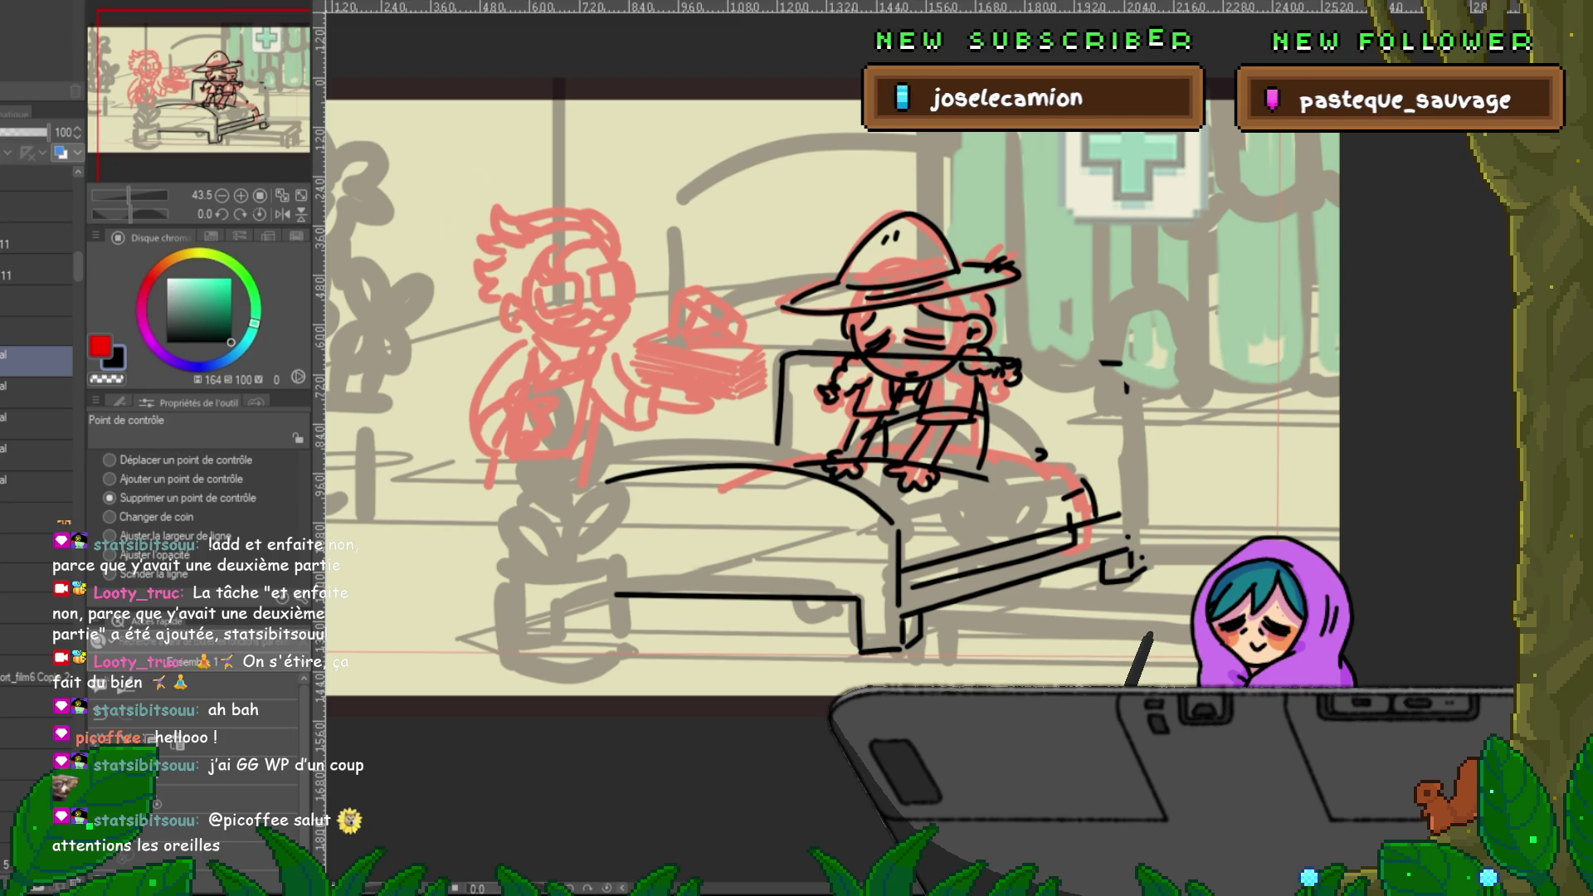
- Lasso and delete the bed's right end, legs and rails, the curve left of the bed, and chair-back lines
{"action": "key", "text": "m"}
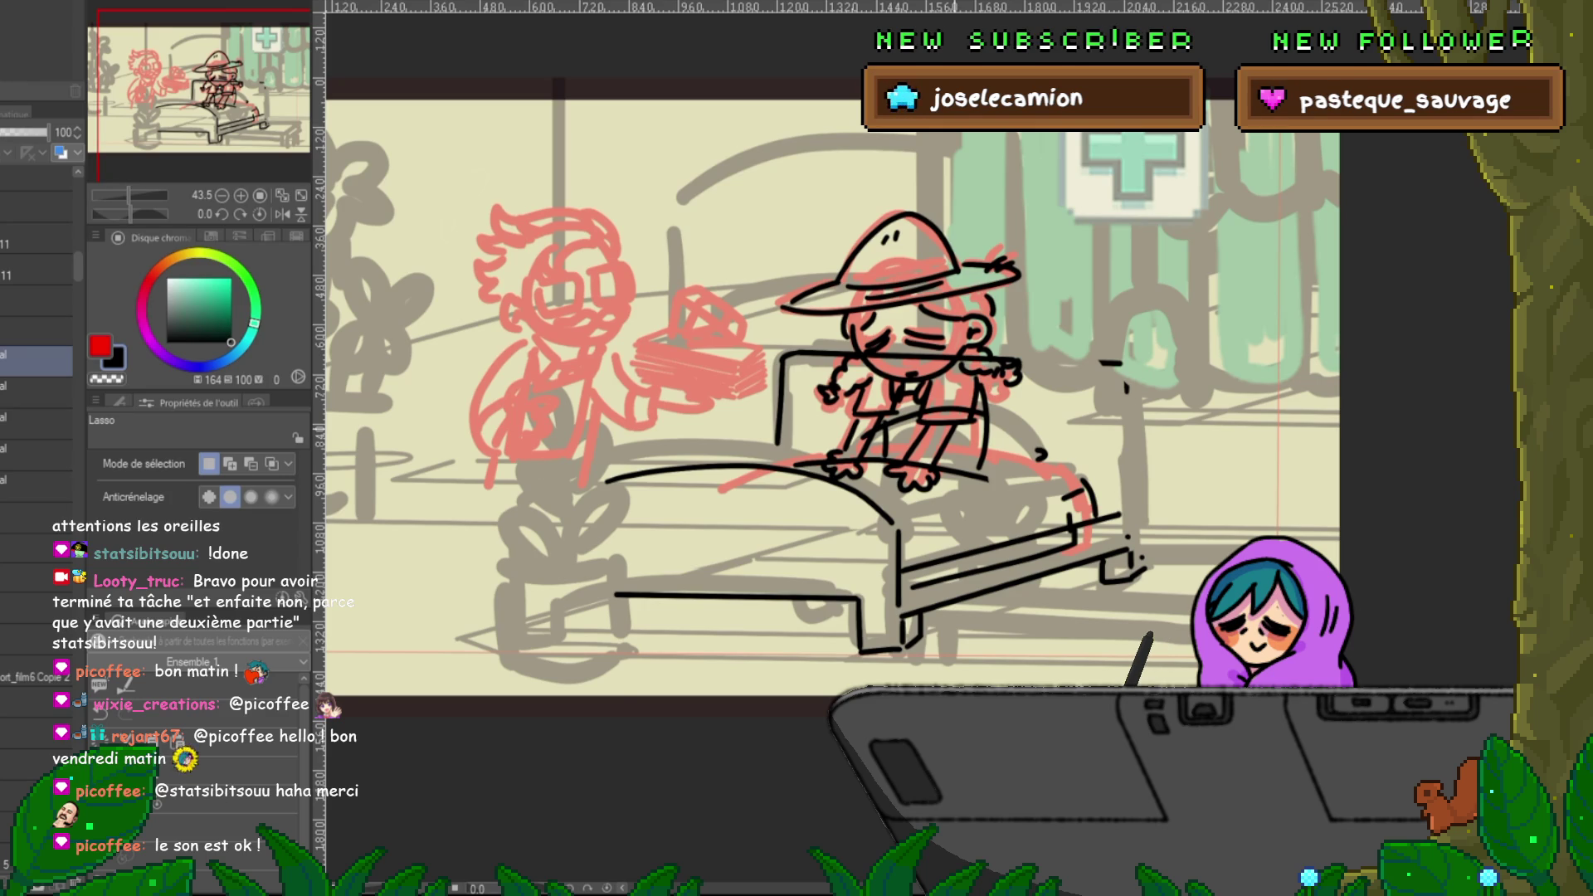
{"action": "key", "text": "Delete"}
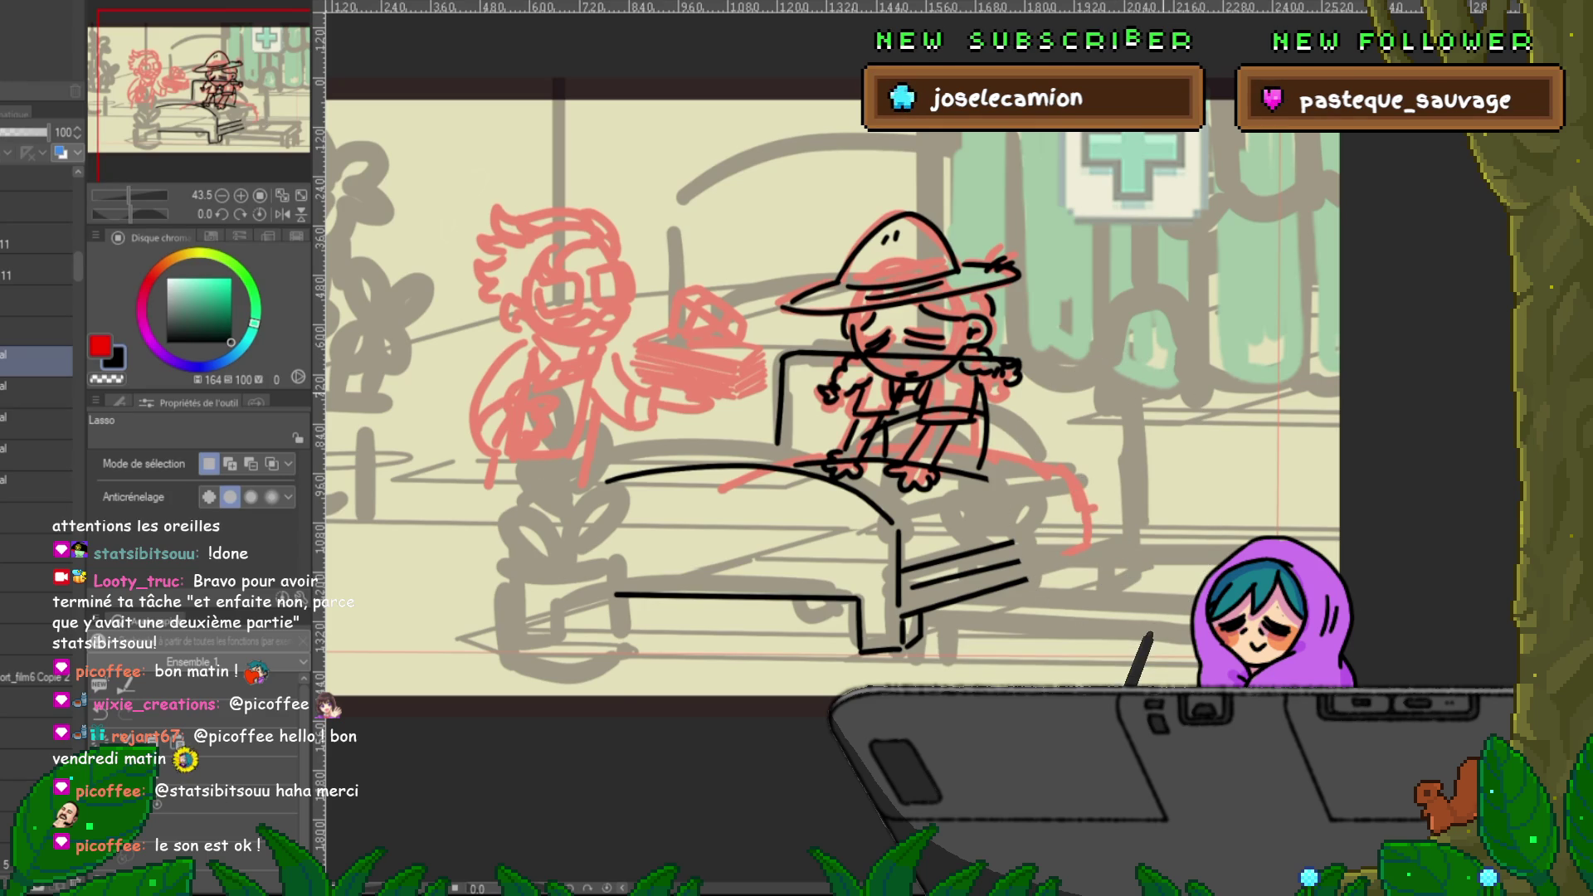
{"action": "key", "text": "Delete"}
{"action": "mouse_move", "coordinate": [715, 403]}
{"action": "left_mouse_down"}
{"action": "mouse_move", "coordinate": [687, 674]}
{"action": "mouse_move", "coordinate": [714, 405]}
{"action": "left_mouse_up"}
{"action": "key", "text": "Delete"}
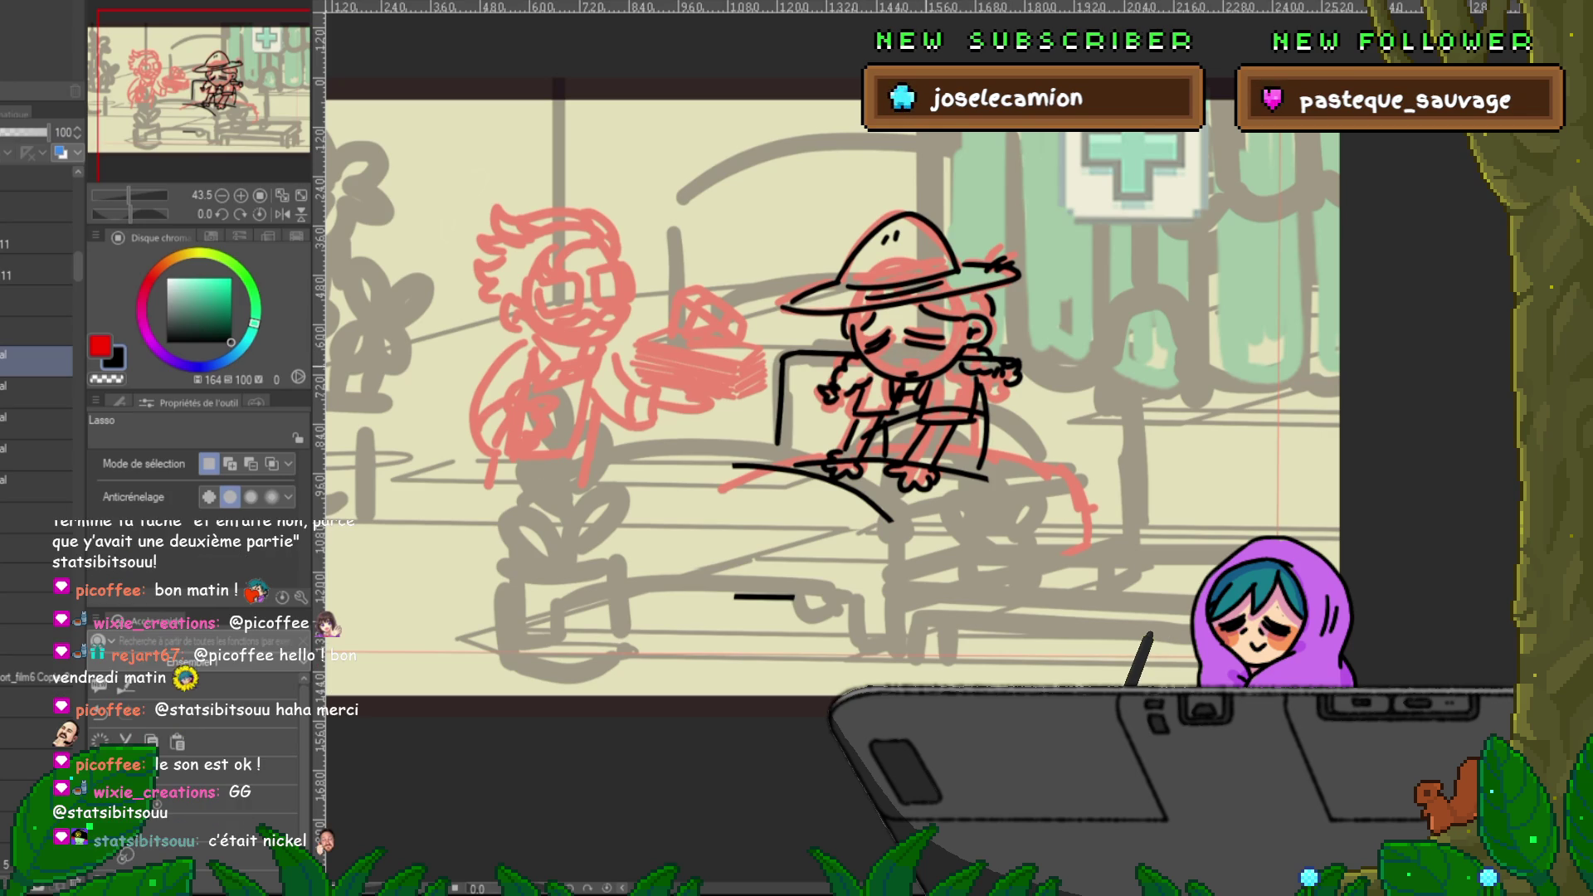
{"action": "key", "text": "ctrl+z"}
{"action": "key", "text": "ctrl+z"}
{"action": "key", "text": "ctrl+z"}
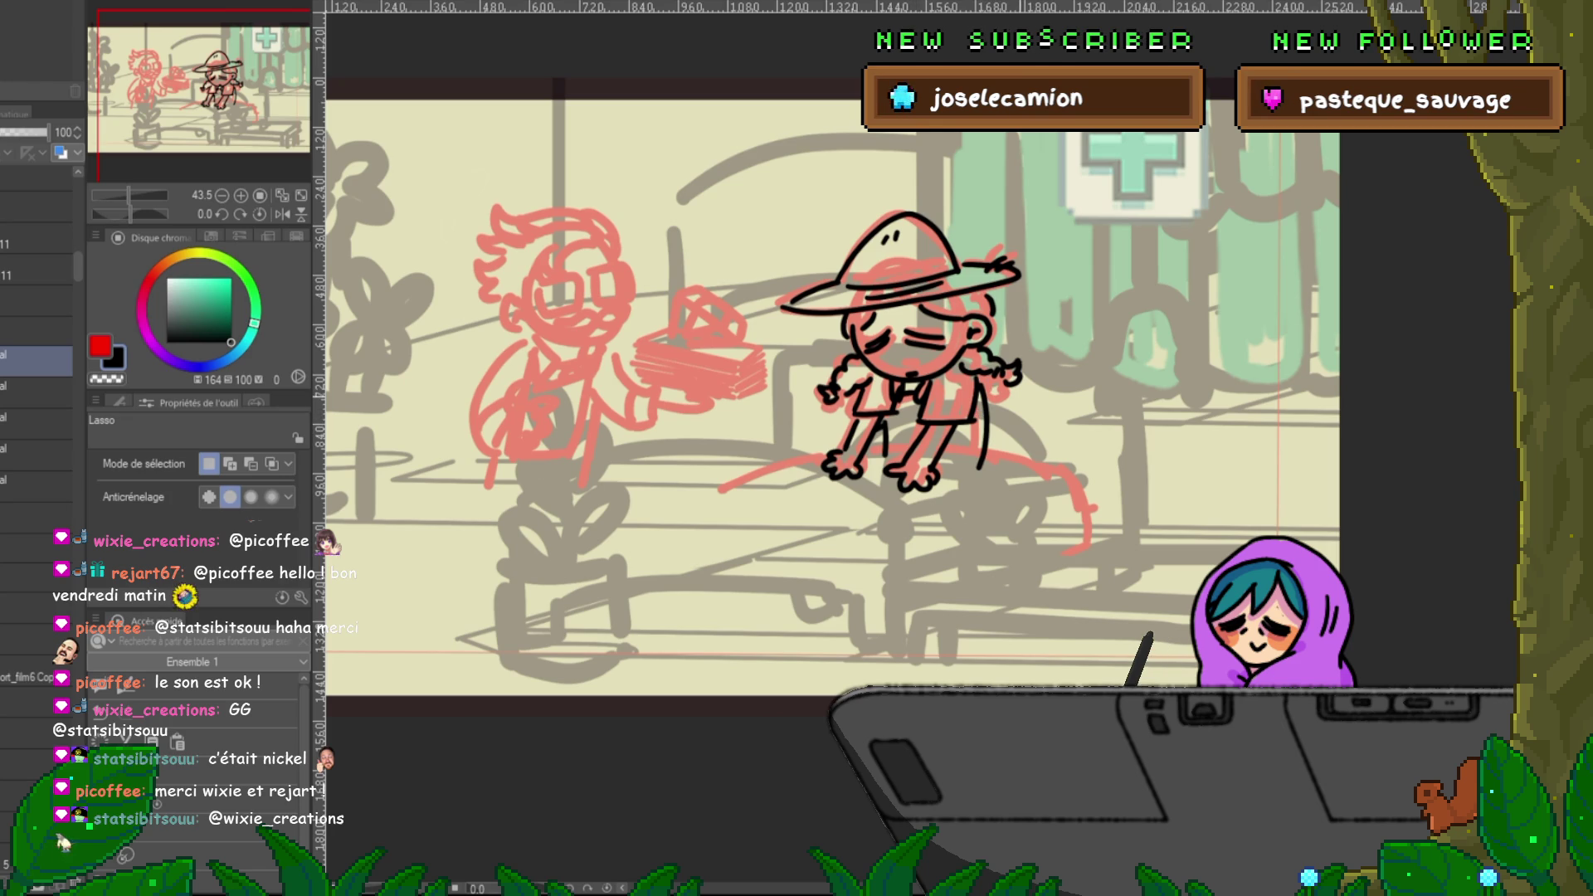
- With Feutre préc., ink the doctor's glasses, moustache, curly hair and name-tag rectangle
{"action": "key", "text": "p"}
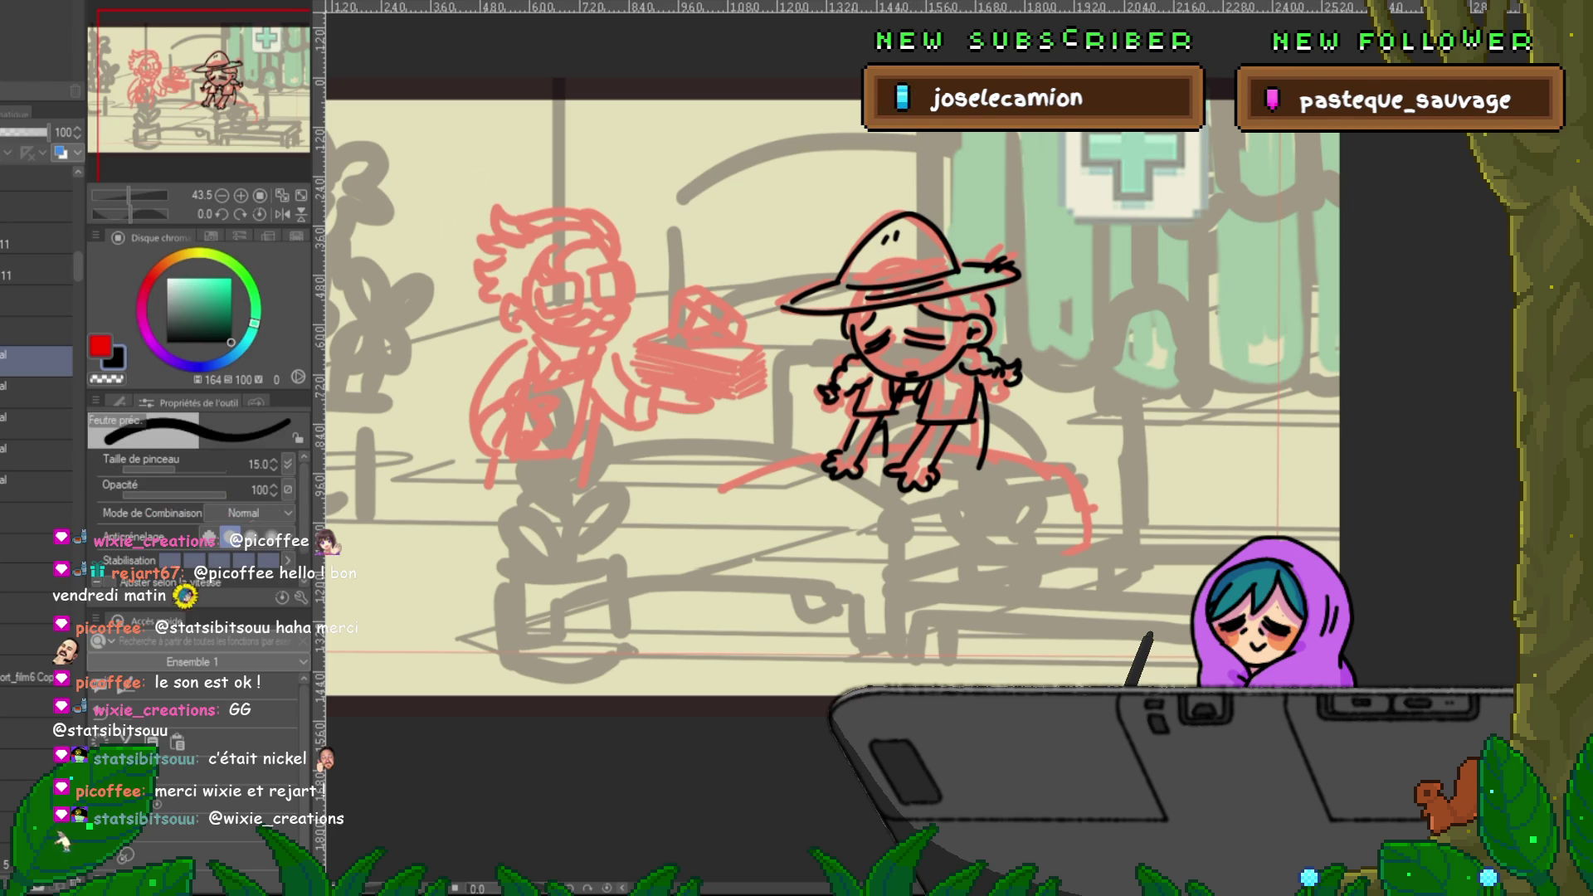
{"action": "left_click_drag", "start_coordinate": [1066, 365], "coordinate": [1174, 398]}
{"action": "key", "text": "ctrl+z"}
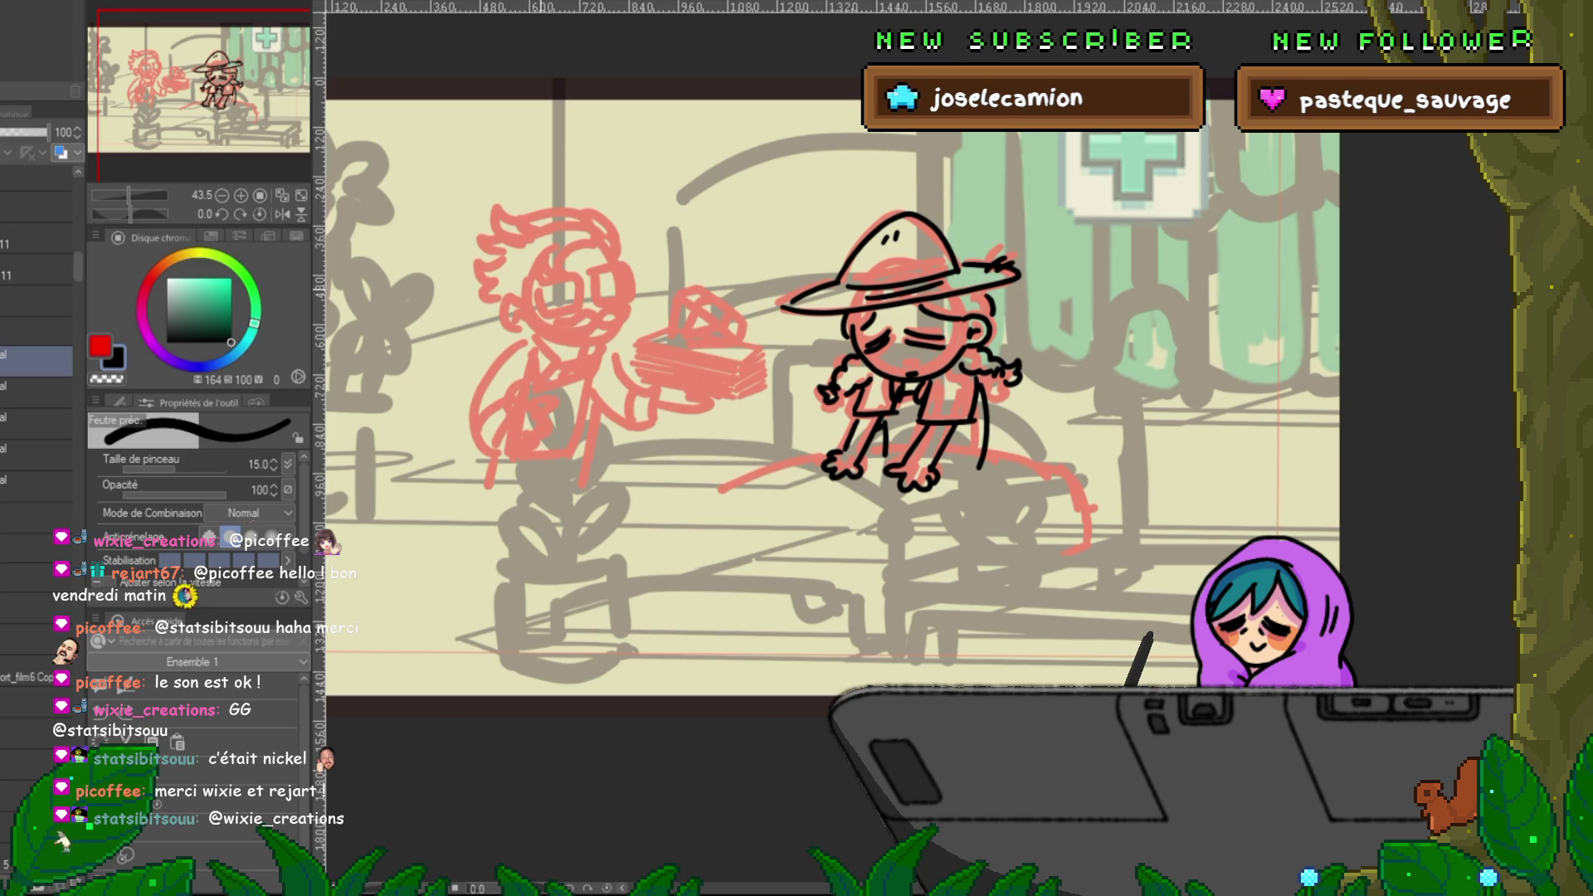
{"action": "mouse_move", "coordinate": [537, 288]}
{"action": "left_mouse_down"}
{"action": "mouse_move", "coordinate": [570, 281]}
{"action": "mouse_move", "coordinate": [542, 312]}
{"action": "mouse_move", "coordinate": [624, 298]}
{"action": "left_mouse_up"}
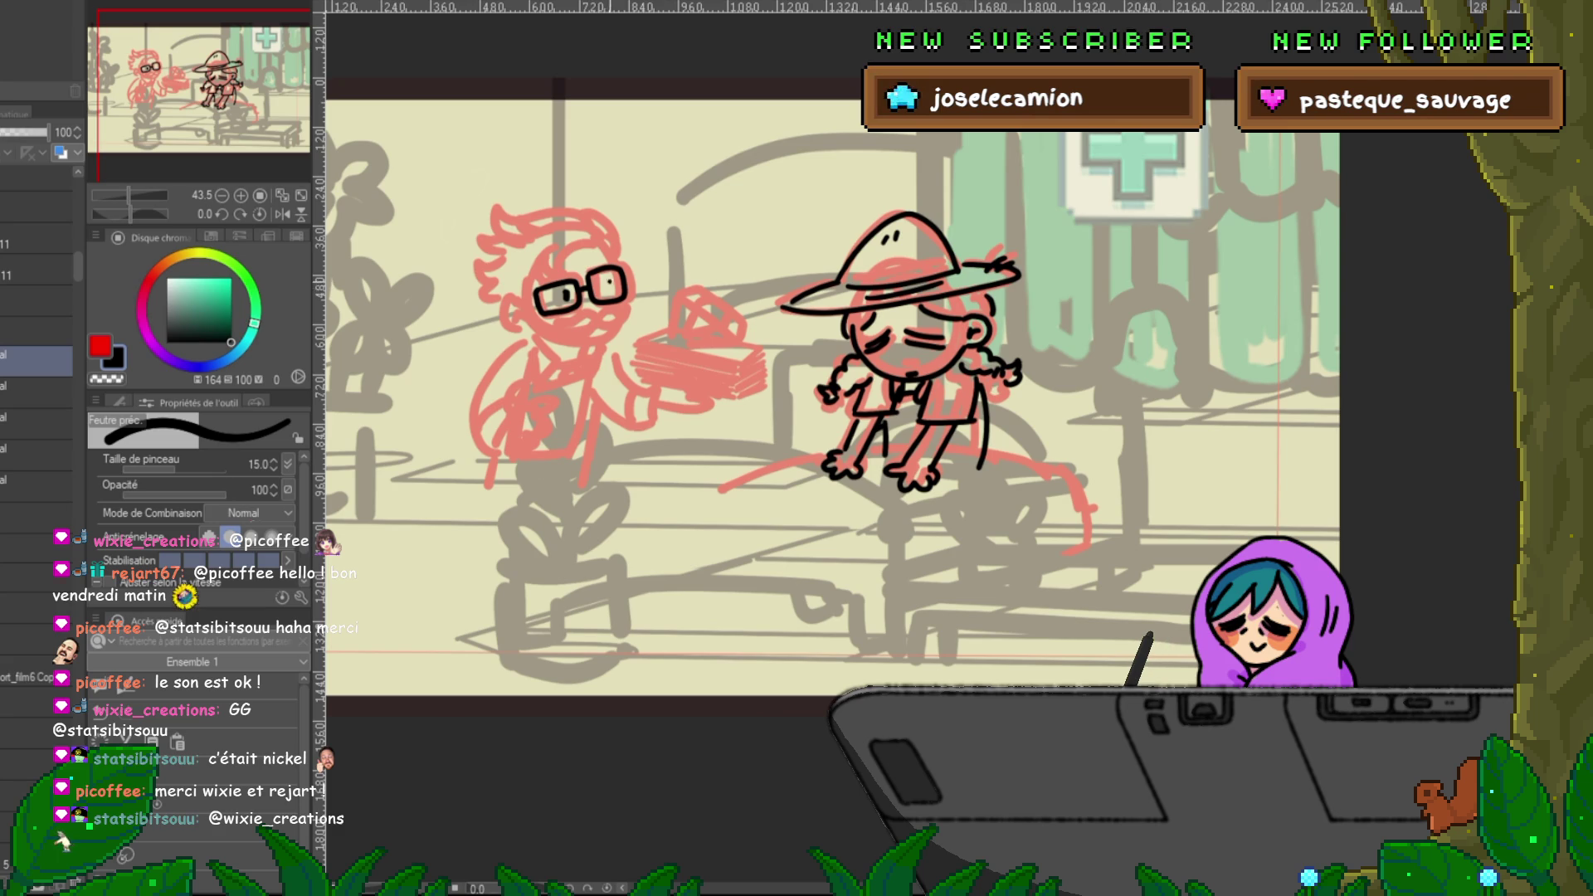
{"action": "left_click_drag", "start_coordinate": [559, 314], "coordinate": [596, 315]}
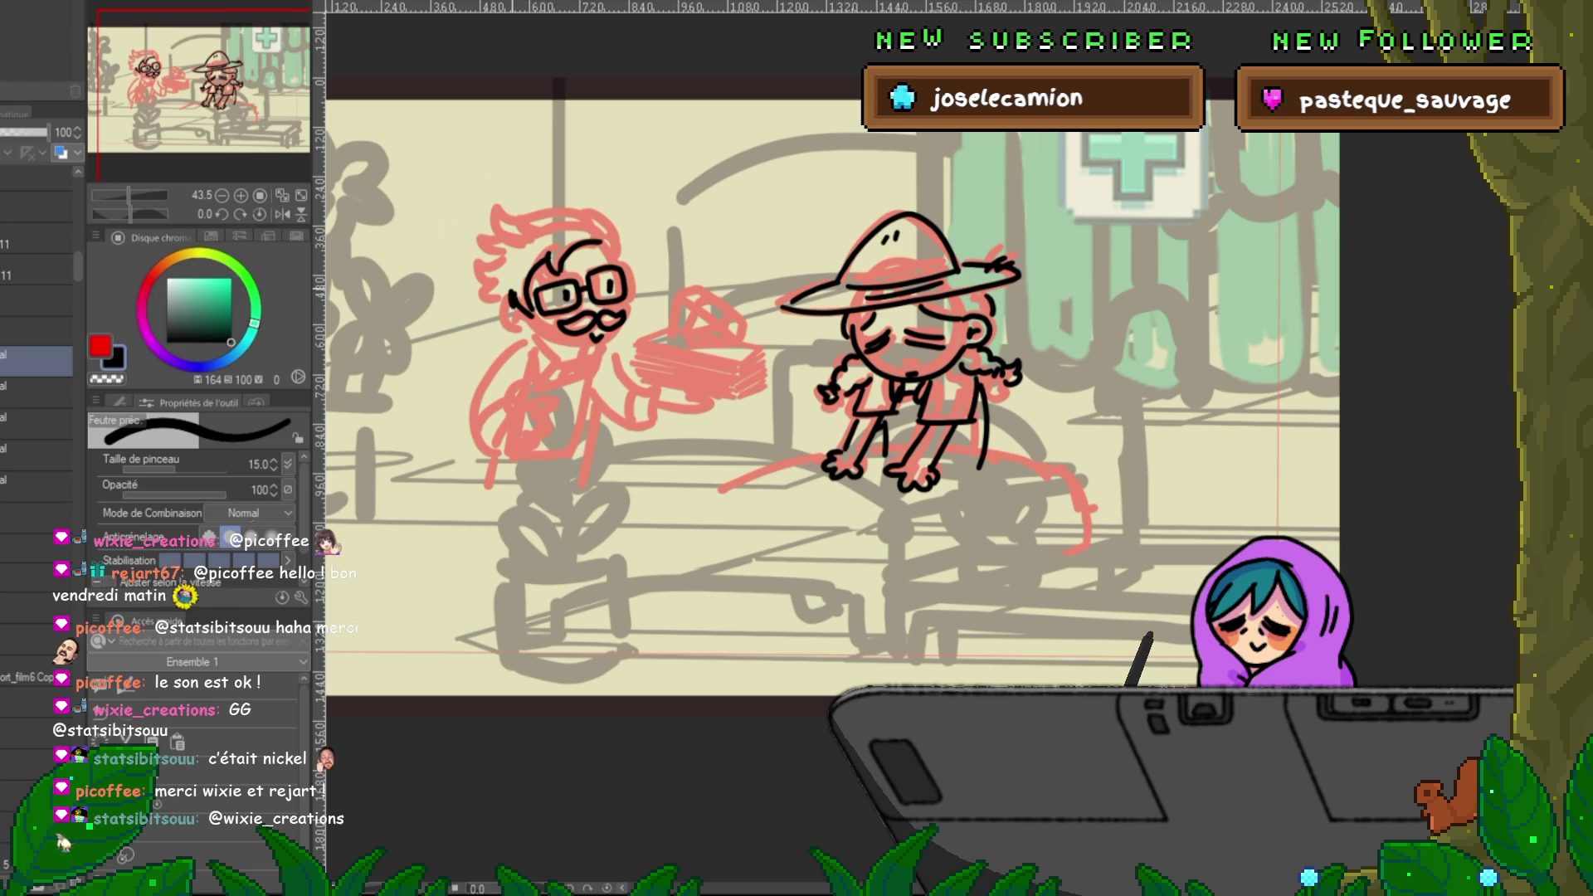
{"action": "left_click_drag", "start_coordinate": [510, 307], "coordinate": [481, 297]}
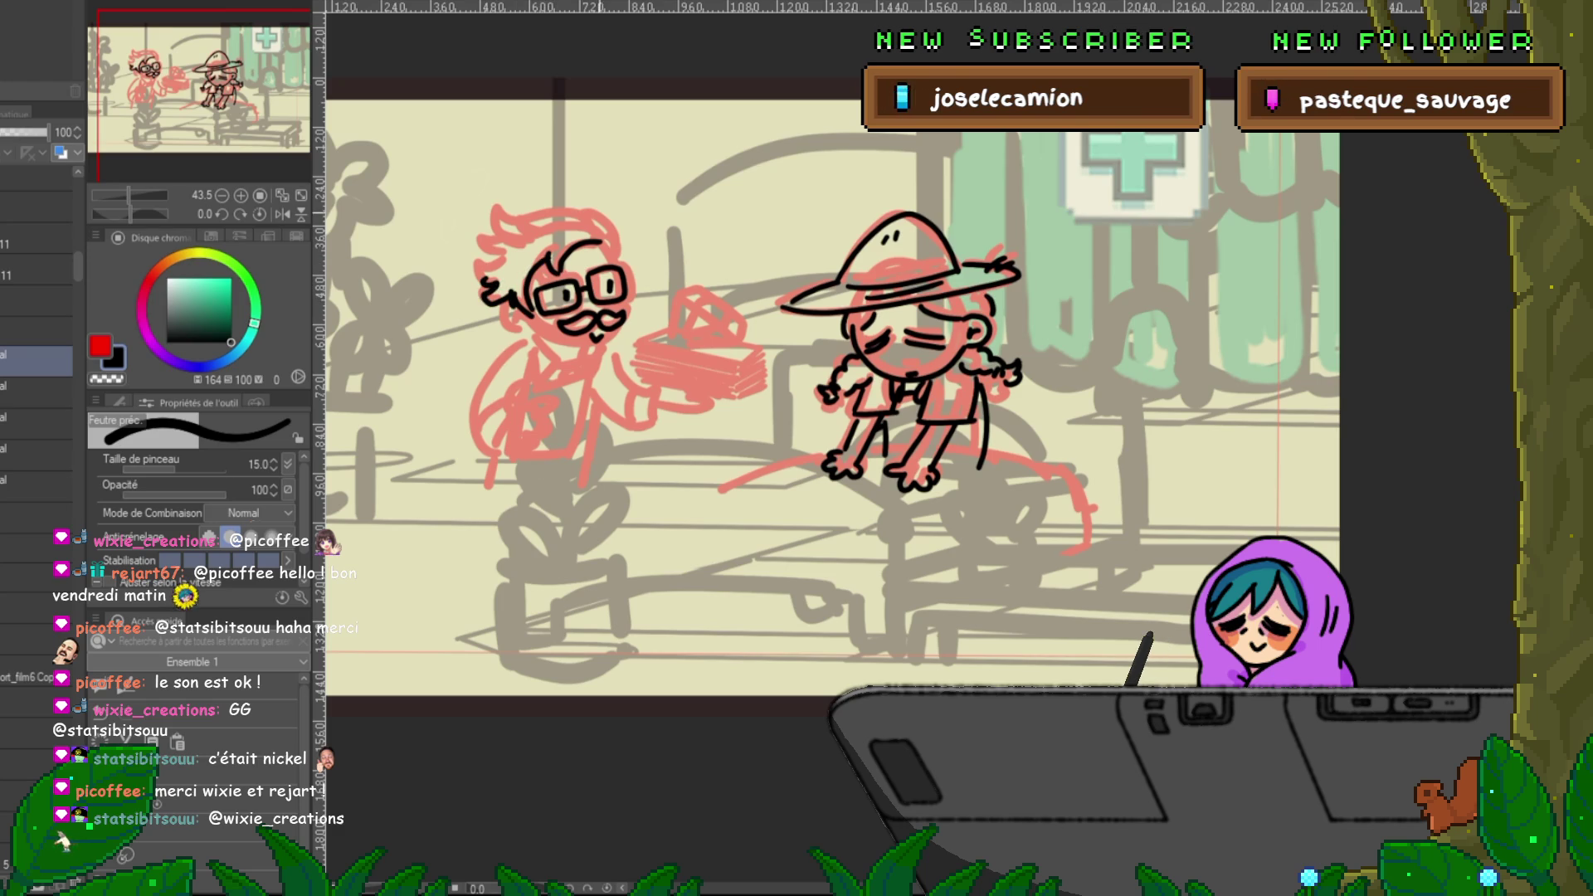
{"action": "left_click_drag", "start_coordinate": [523, 221], "coordinate": [593, 217]}
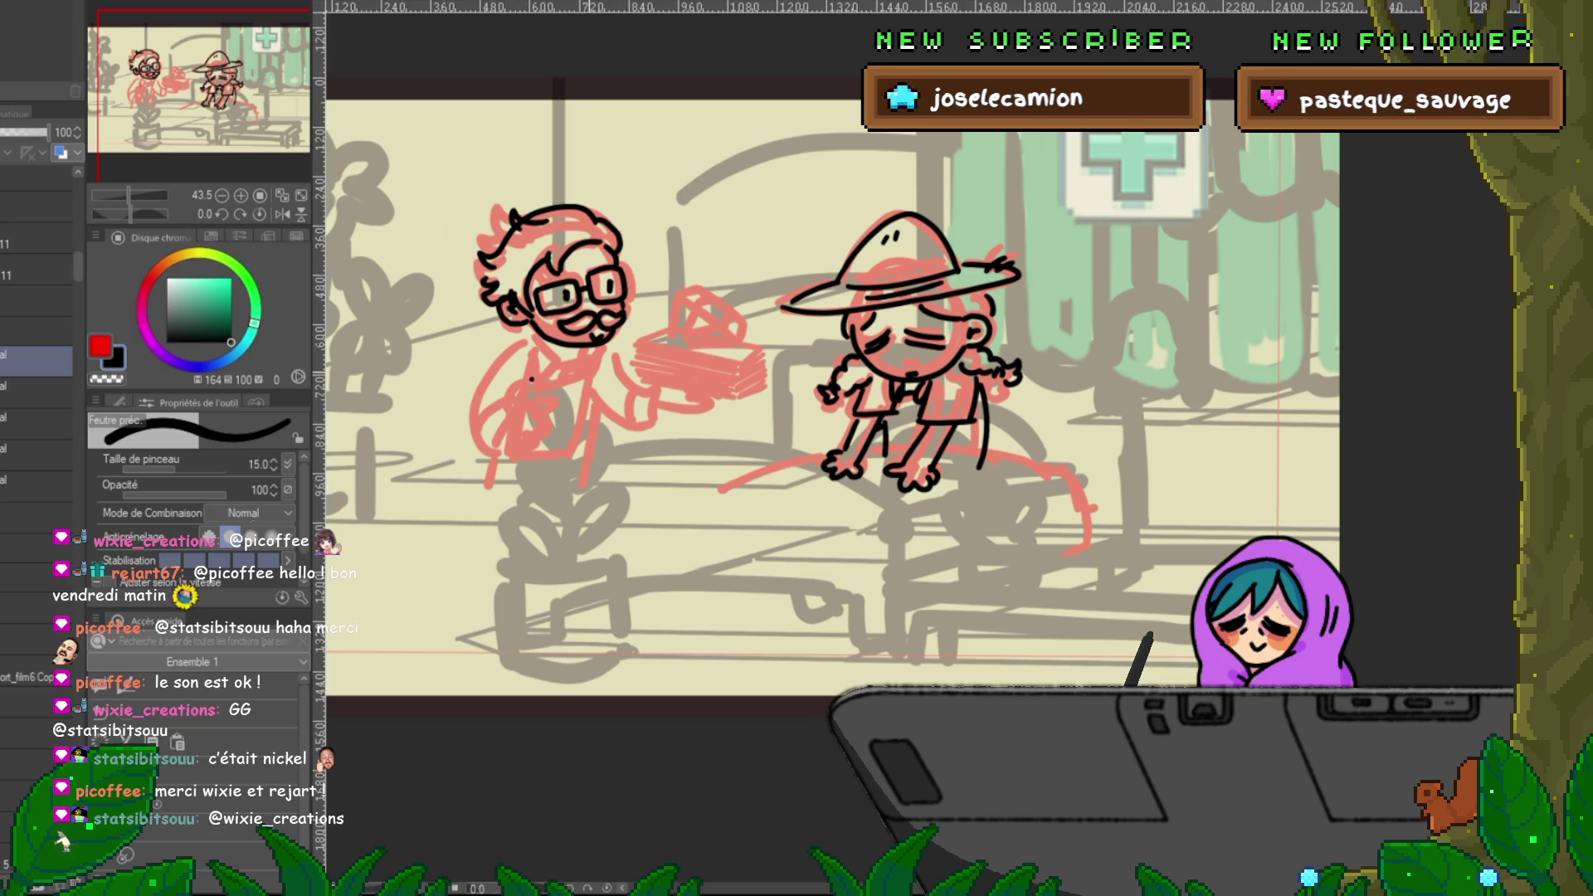
{"action": "left_click_drag", "start_coordinate": [590, 370], "coordinate": [531, 392]}
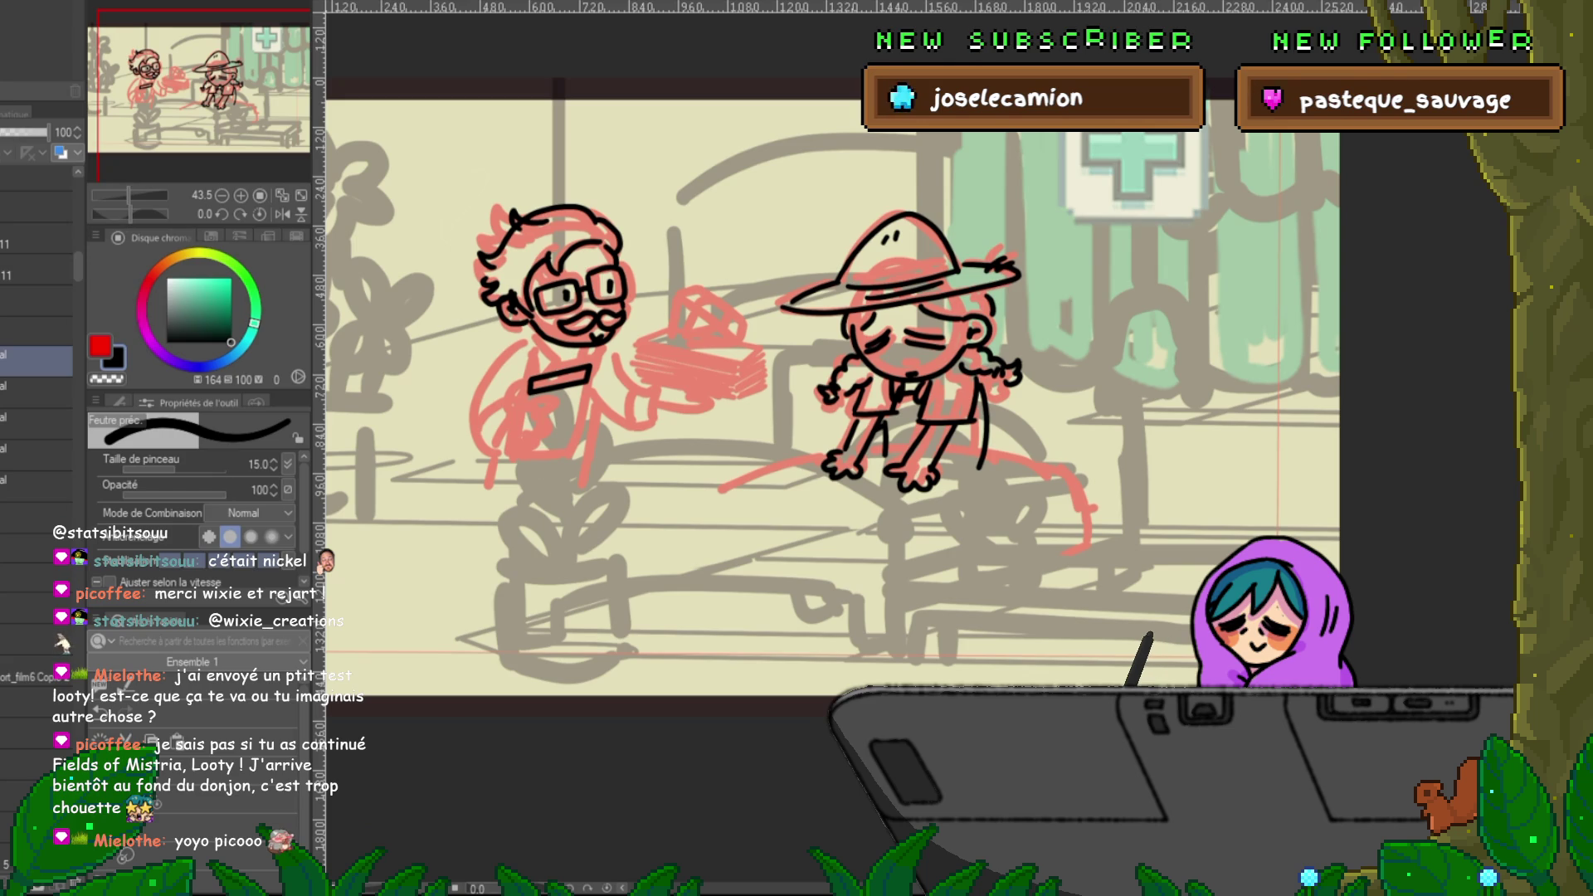
- Paste the hospital sketch, then enlarge it and shift it up-left until it fills the storyboard frame
{"action": "key", "text": "ctrl+minus"}
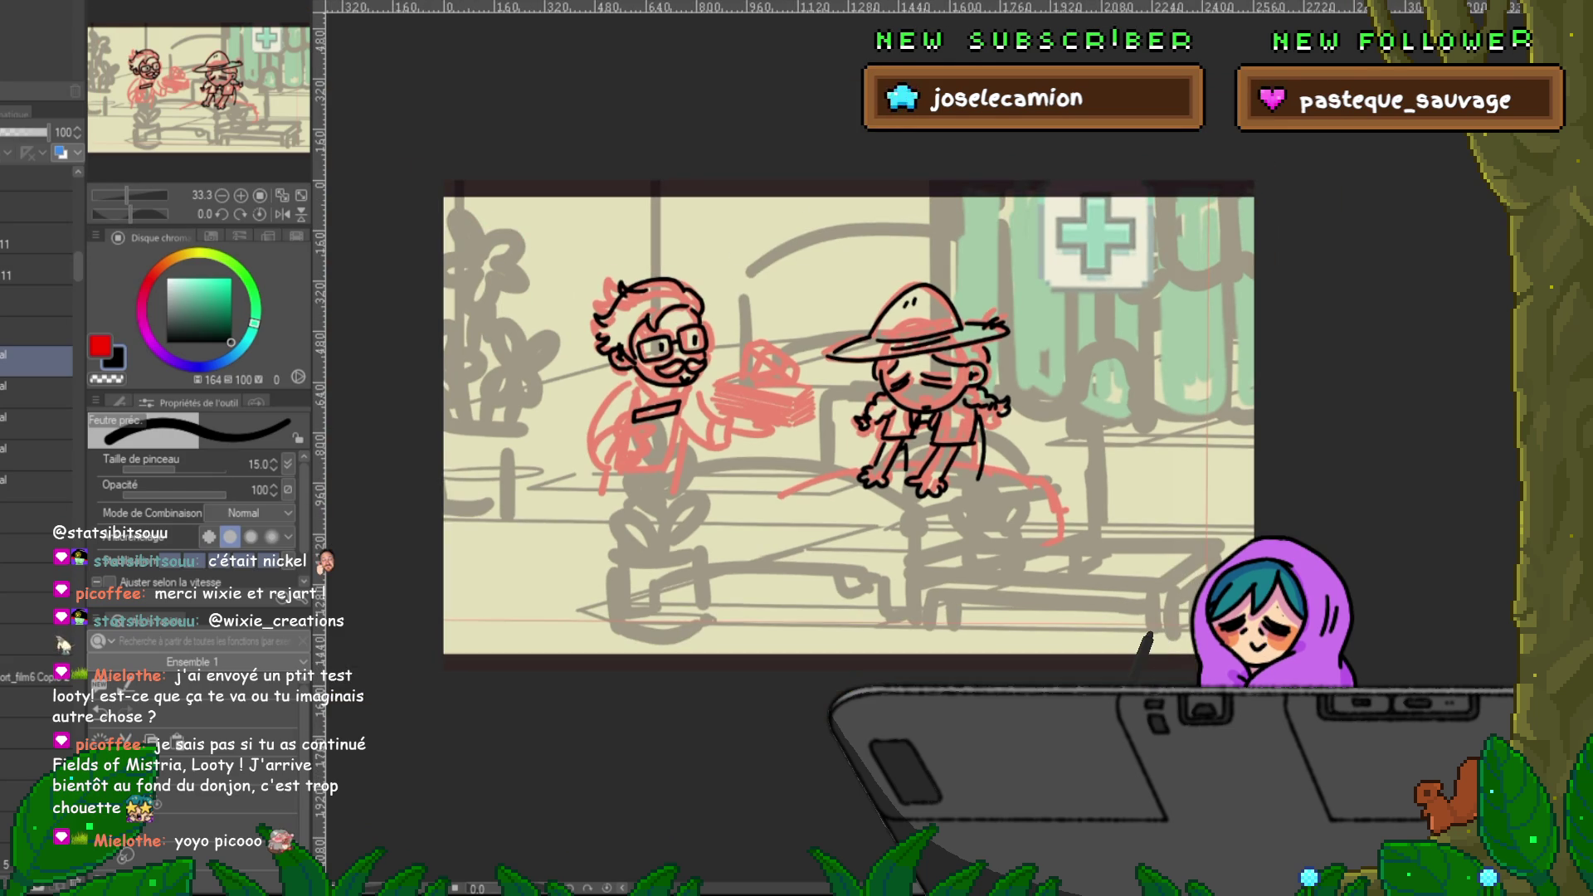
{"action": "key", "text": "ctrl+v"}
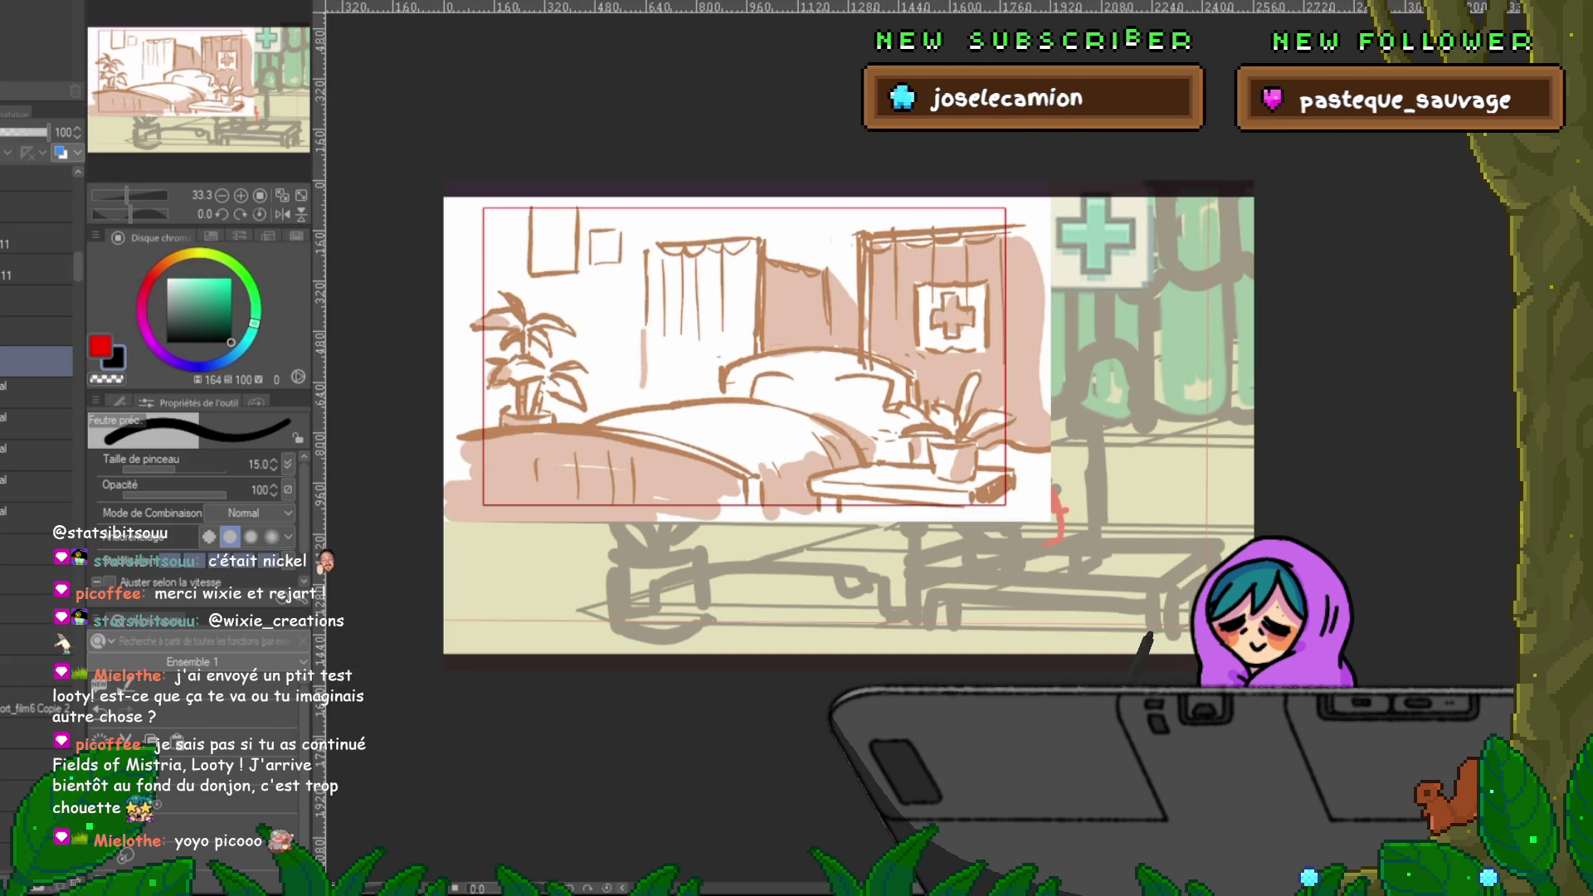
{"action": "key", "text": "ctrl+t"}
{"action": "left_click_drag", "start_coordinate": [1051, 521], "coordinate": [1278, 654]}
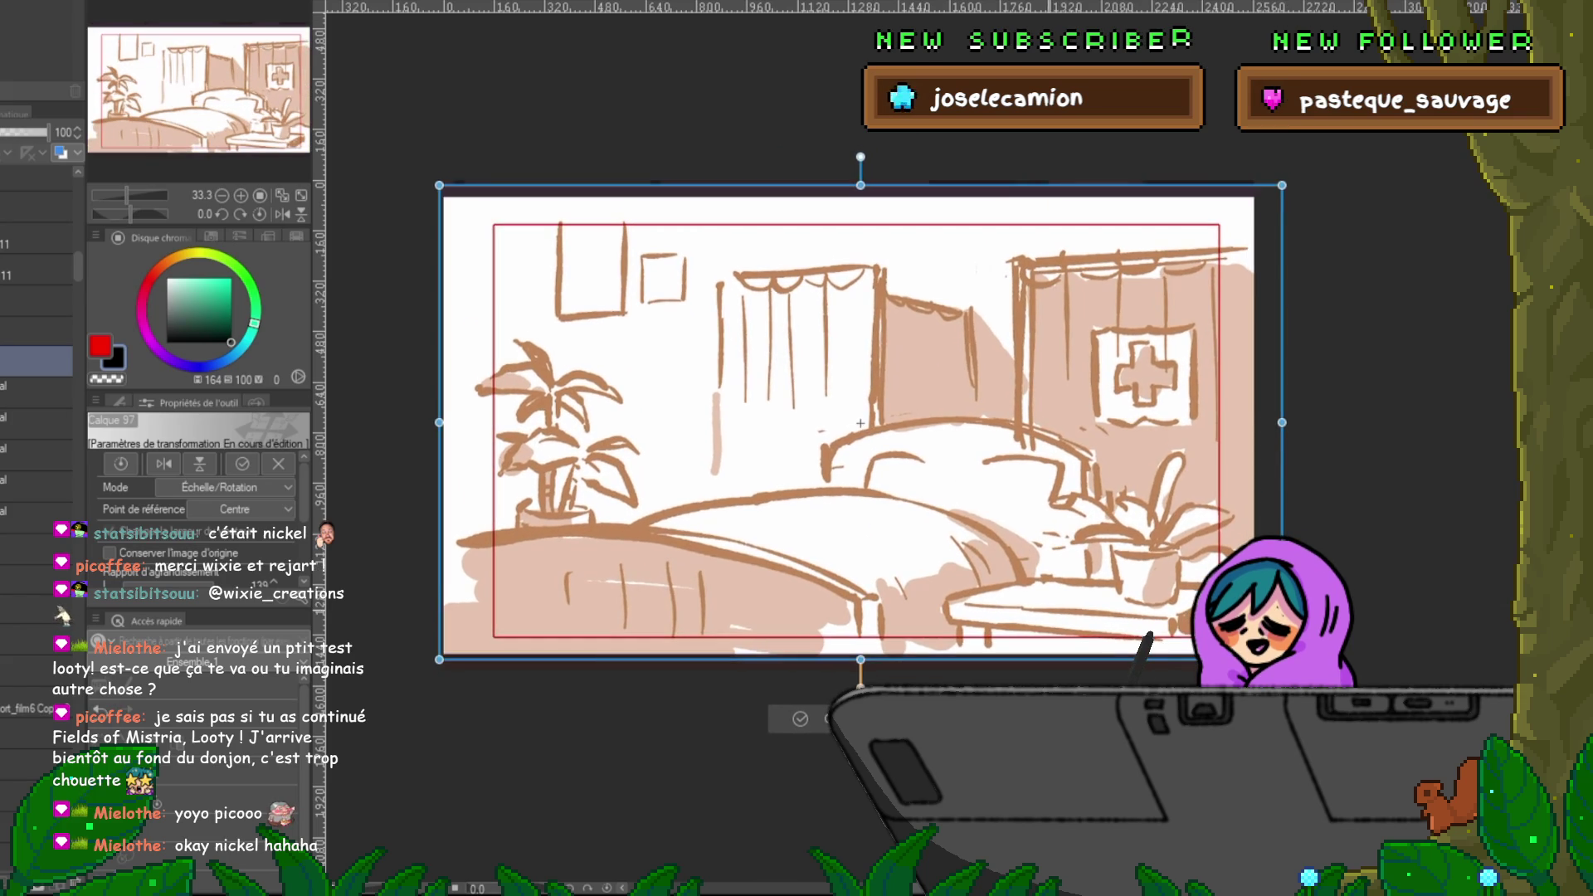
{"action": "left_click_drag", "start_coordinate": [857, 418], "coordinate": [813, 398]}
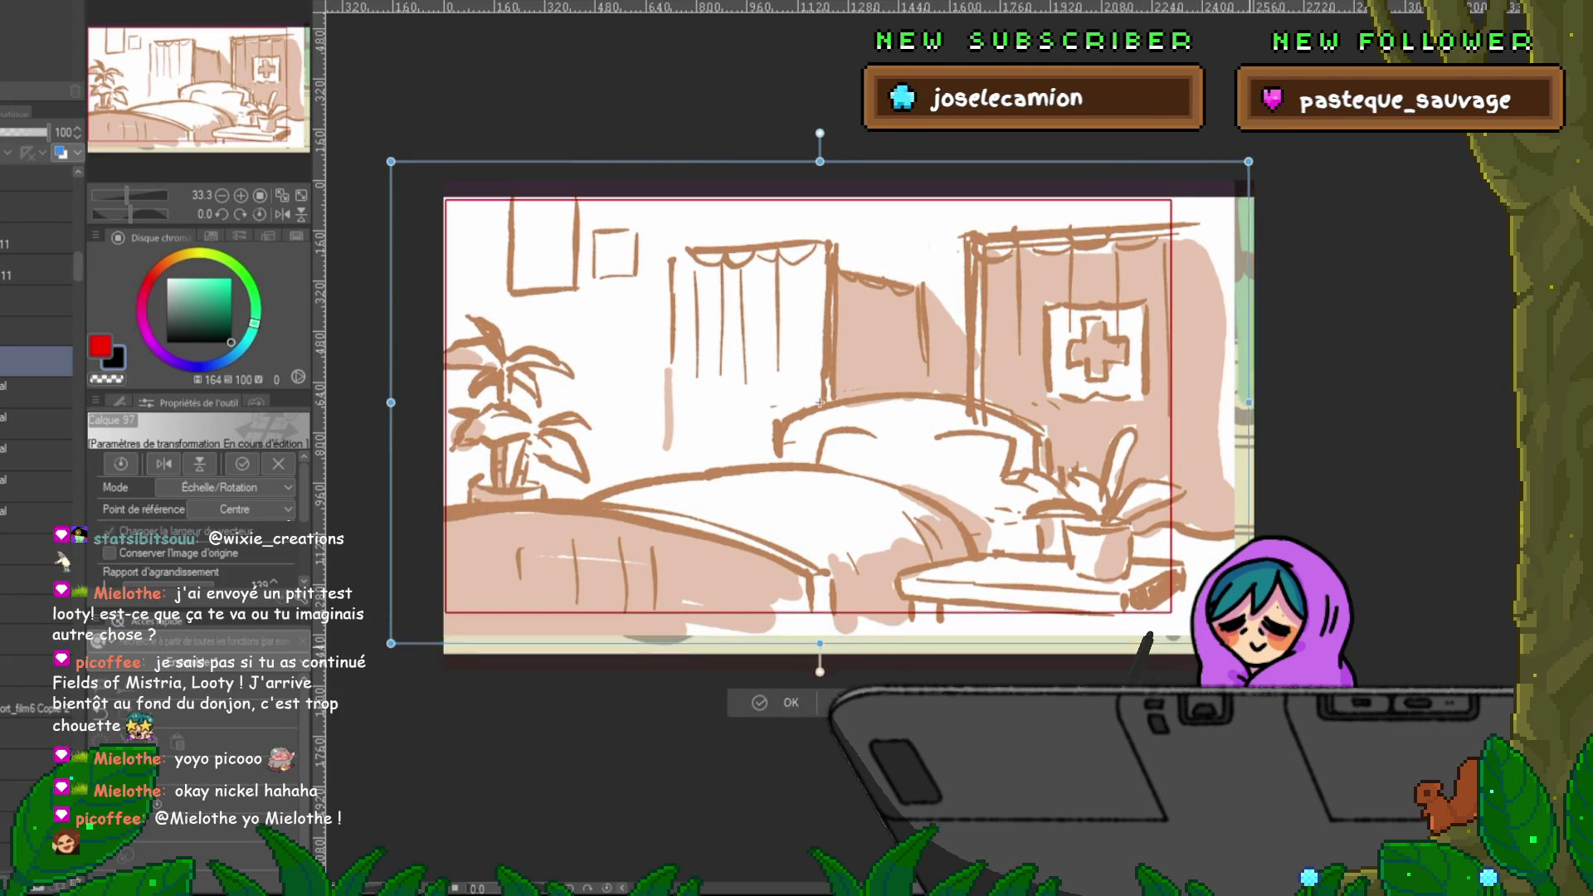
{"action": "left_click_drag", "start_coordinate": [1235, 634], "coordinate": [1308, 678]}
{"action": "left_click_drag", "start_coordinate": [850, 419], "coordinate": [851, 417]}
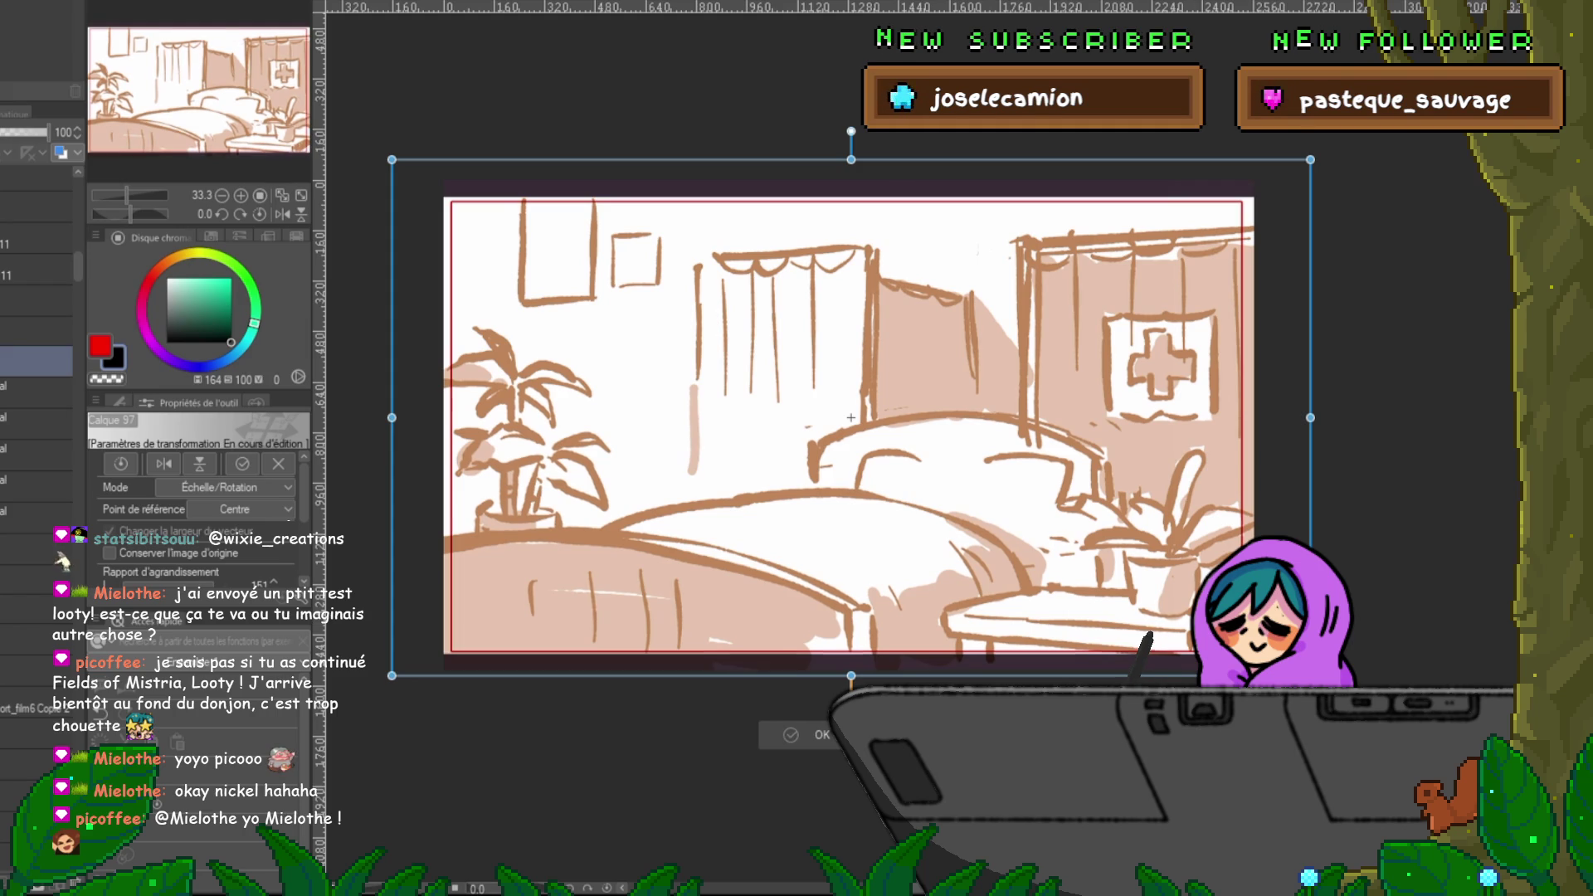
{"action": "key", "text": "Return"}
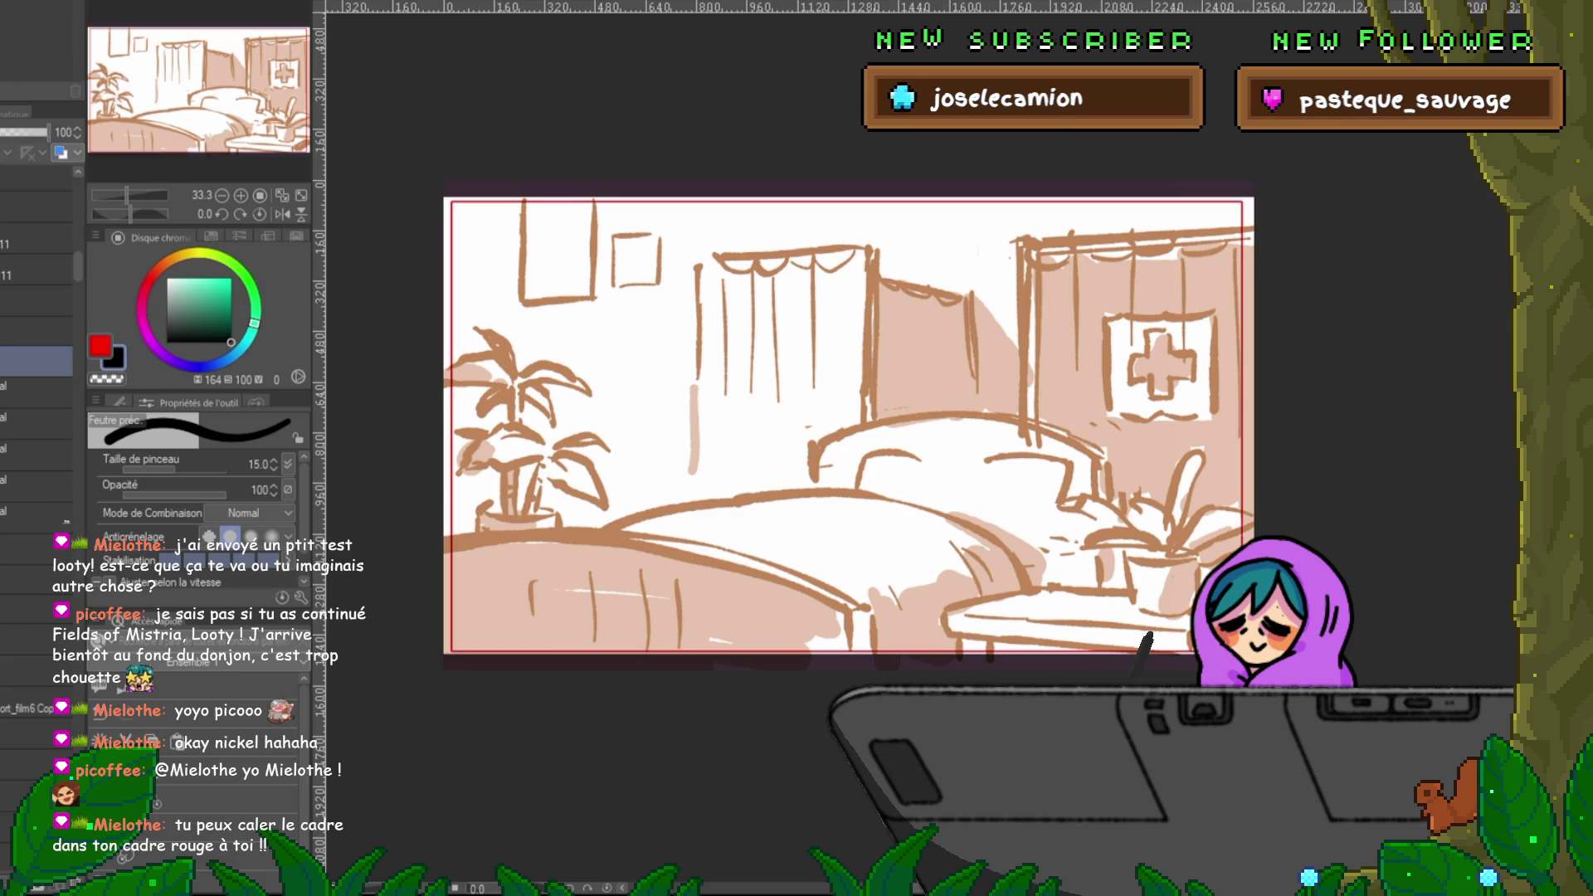
- Bring up the inked characters and red-rough reference, then select the hospital background sketch layer
{"action": "key", "text": "ctrl+Tab"}
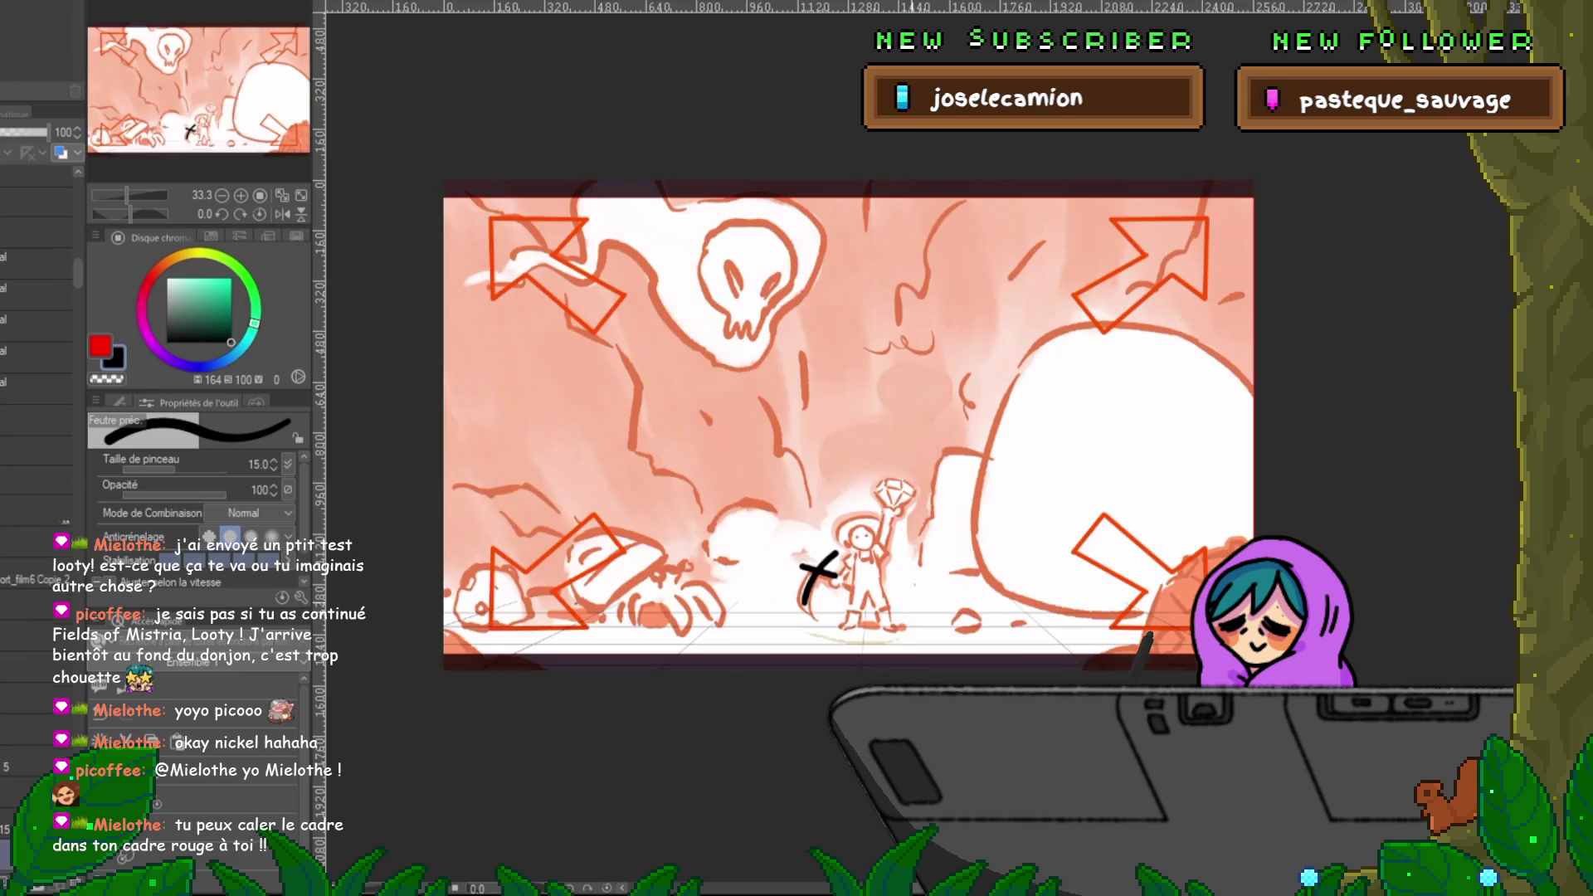
{"action": "key", "text": "ctrl+Tab"}
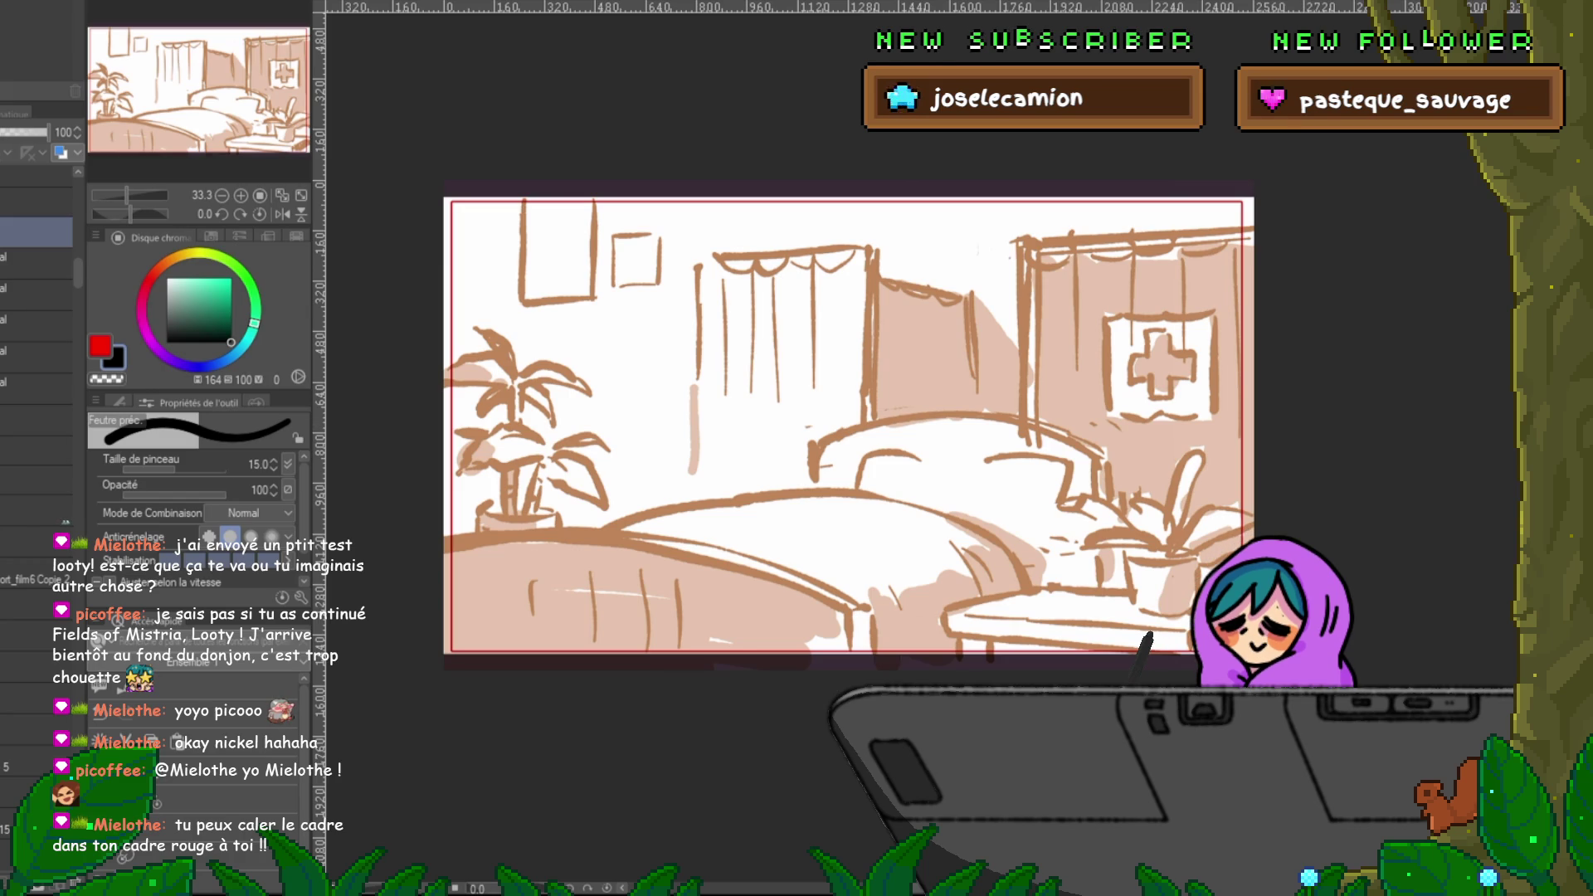
{"action": "key", "text": "ctrl+z"}
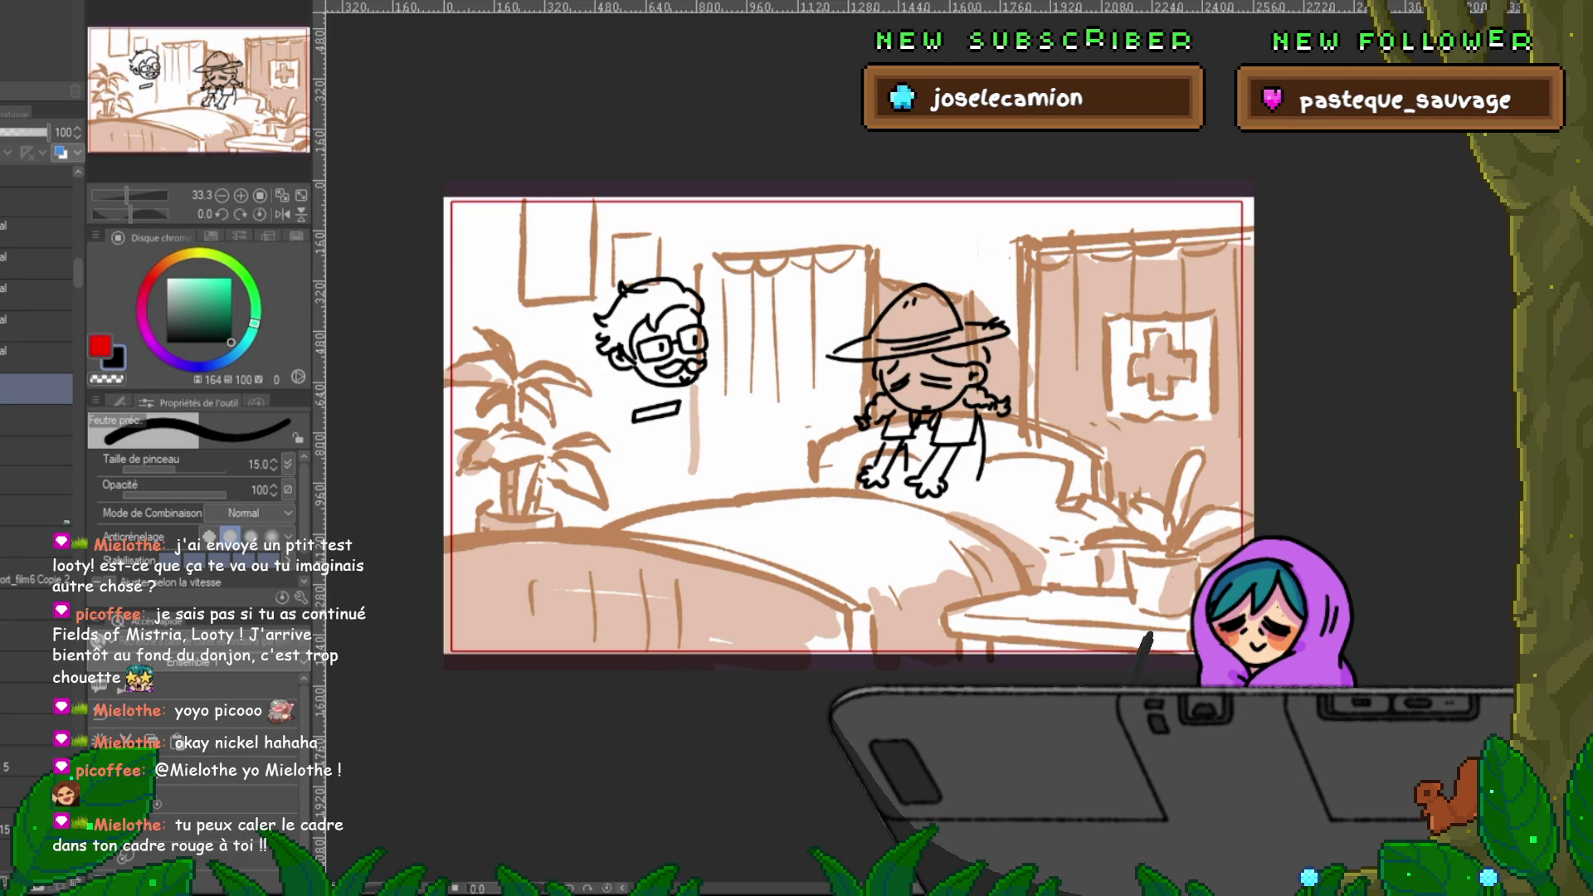
{"action": "key", "text": "ctrl+Tab"}
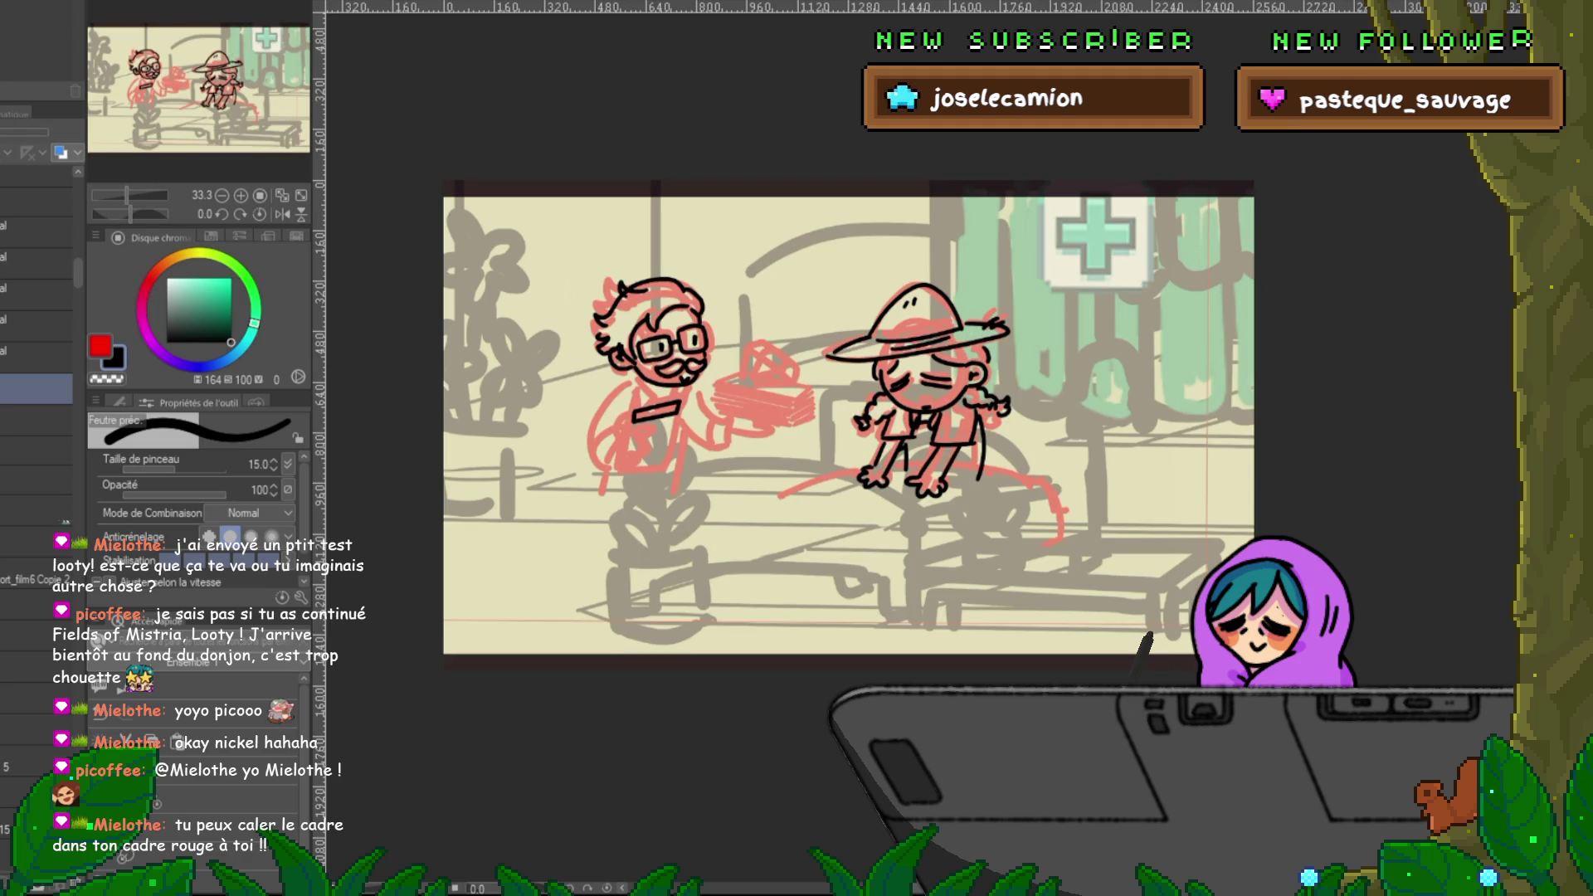
{"action": "left_click", "coordinate": [37, 233]}
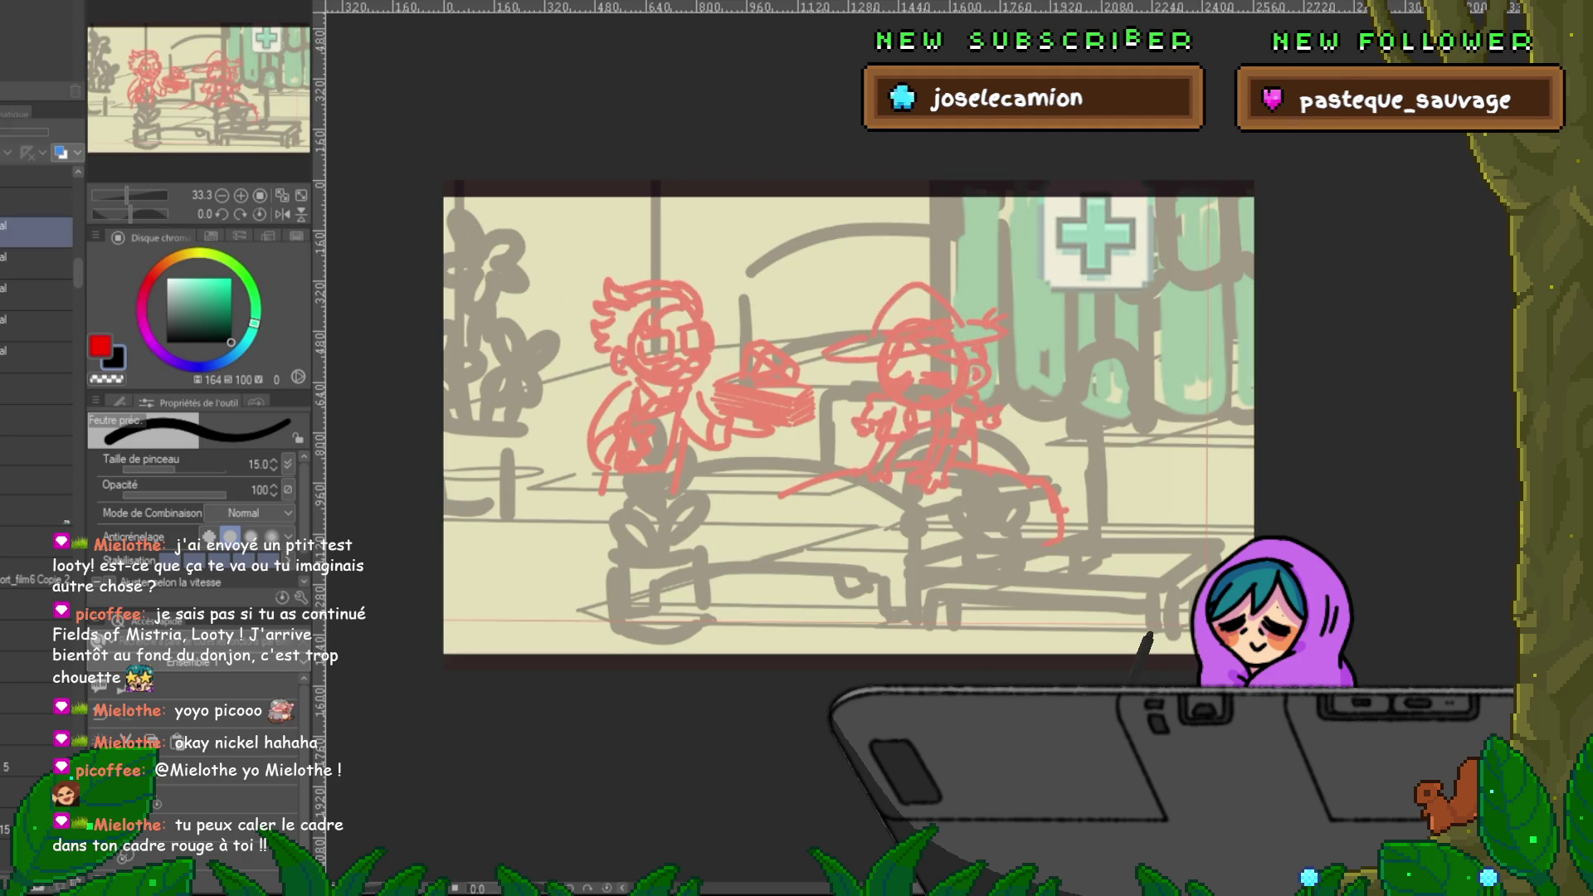
{"action": "left_click", "coordinate": [37, 389]}
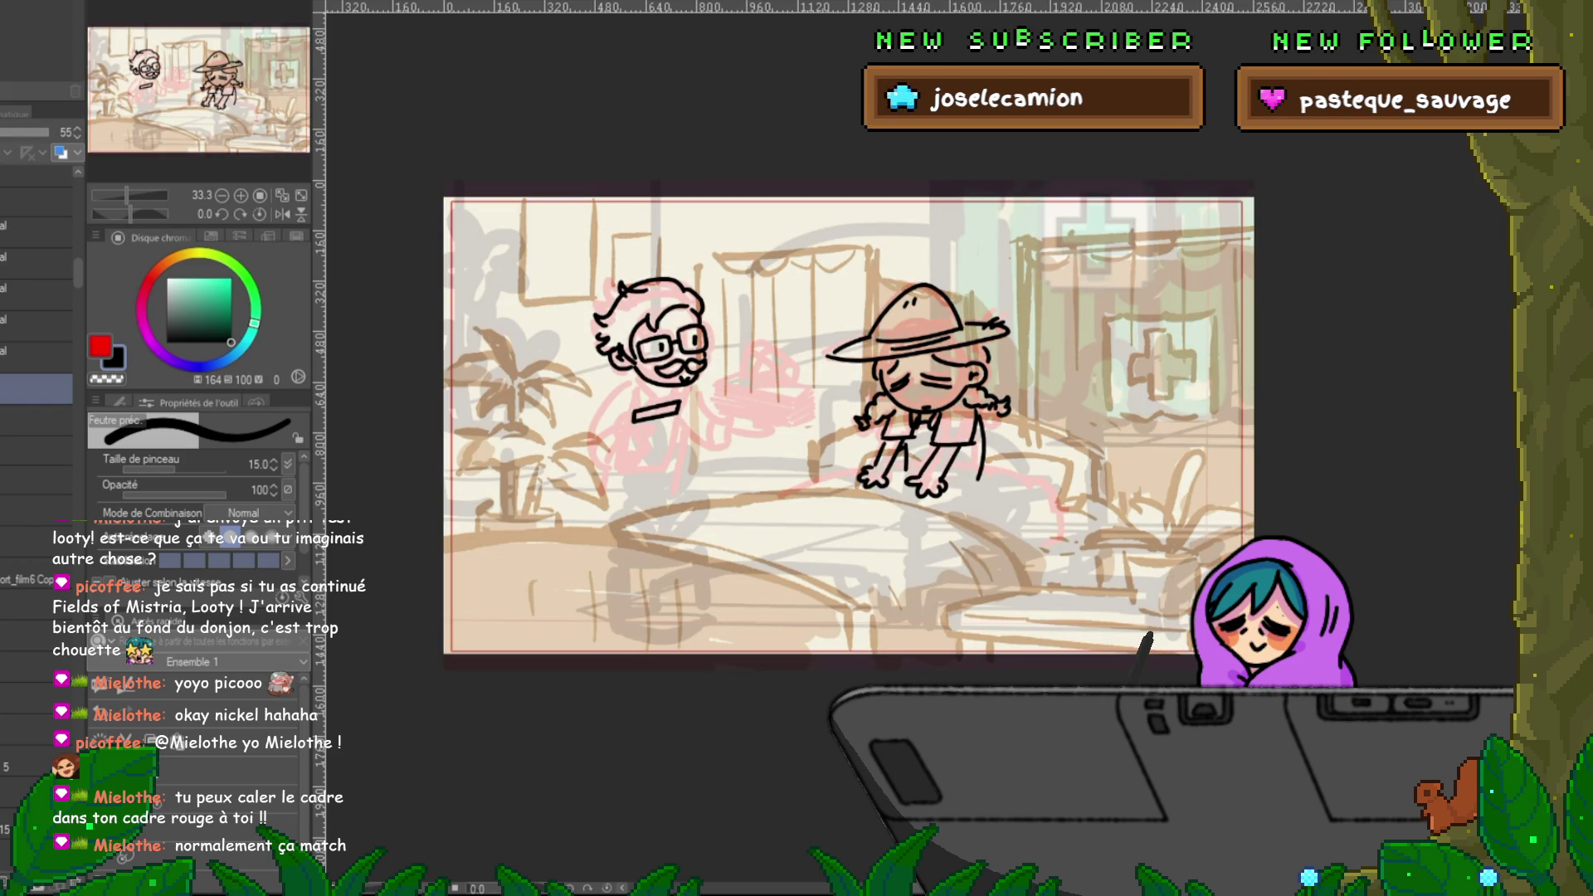
- Tilt the hospital background sketch slightly
{"action": "key", "text": "ctrl+t"}
{"action": "left_click_drag", "start_coordinate": [1328, 689], "coordinate": [1324, 693]}
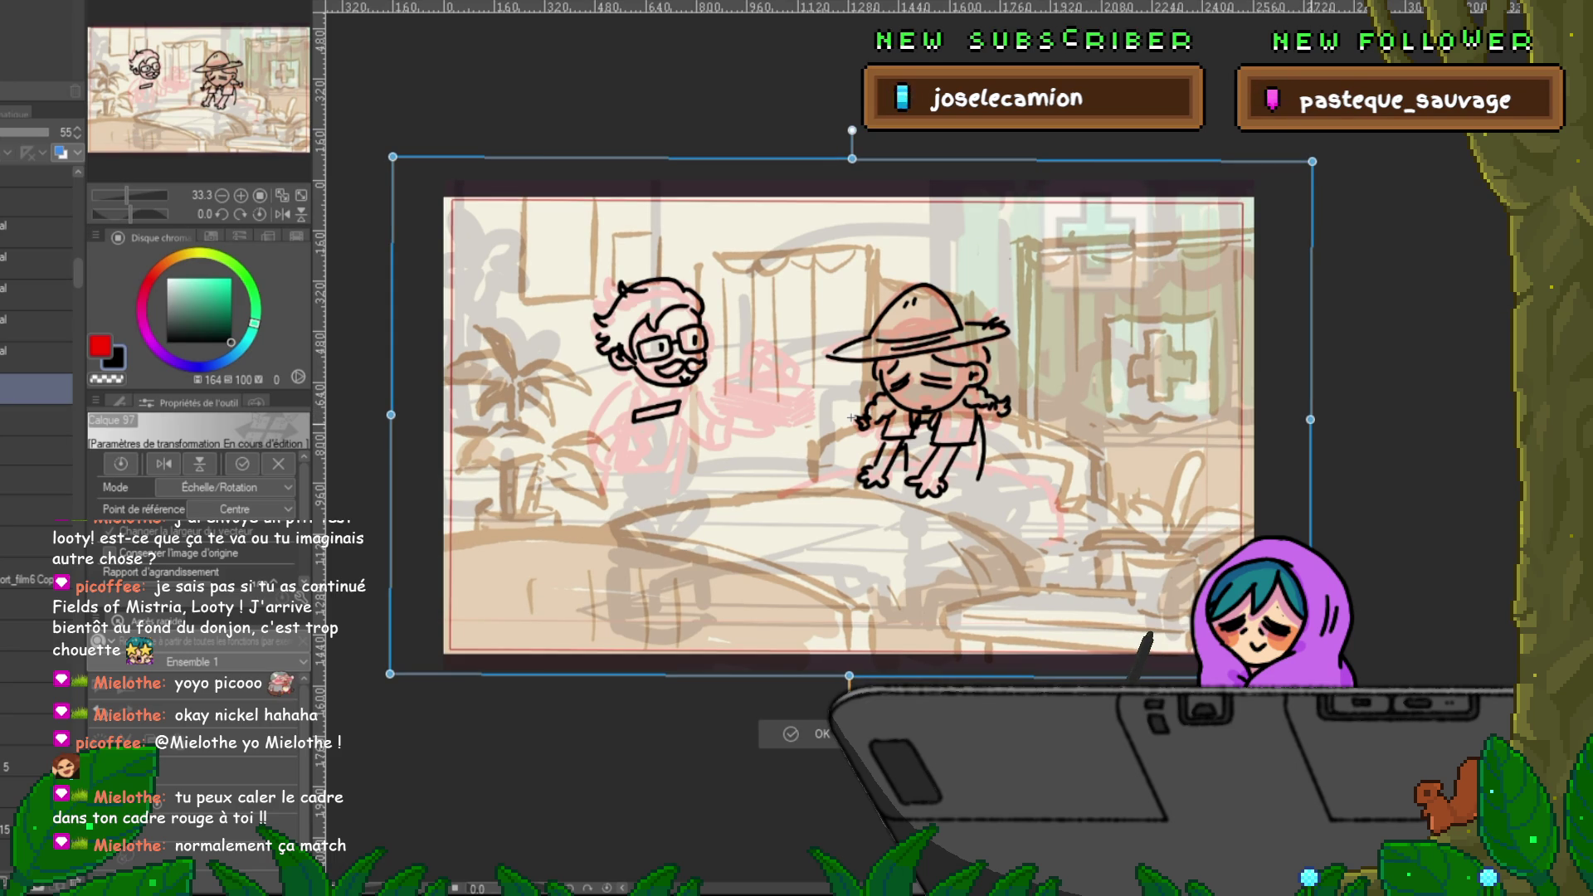
{"action": "key", "text": "Return"}
- Resize and reposition the background sketch to sit within the red frame
{"action": "key", "text": "ctrl+t"}
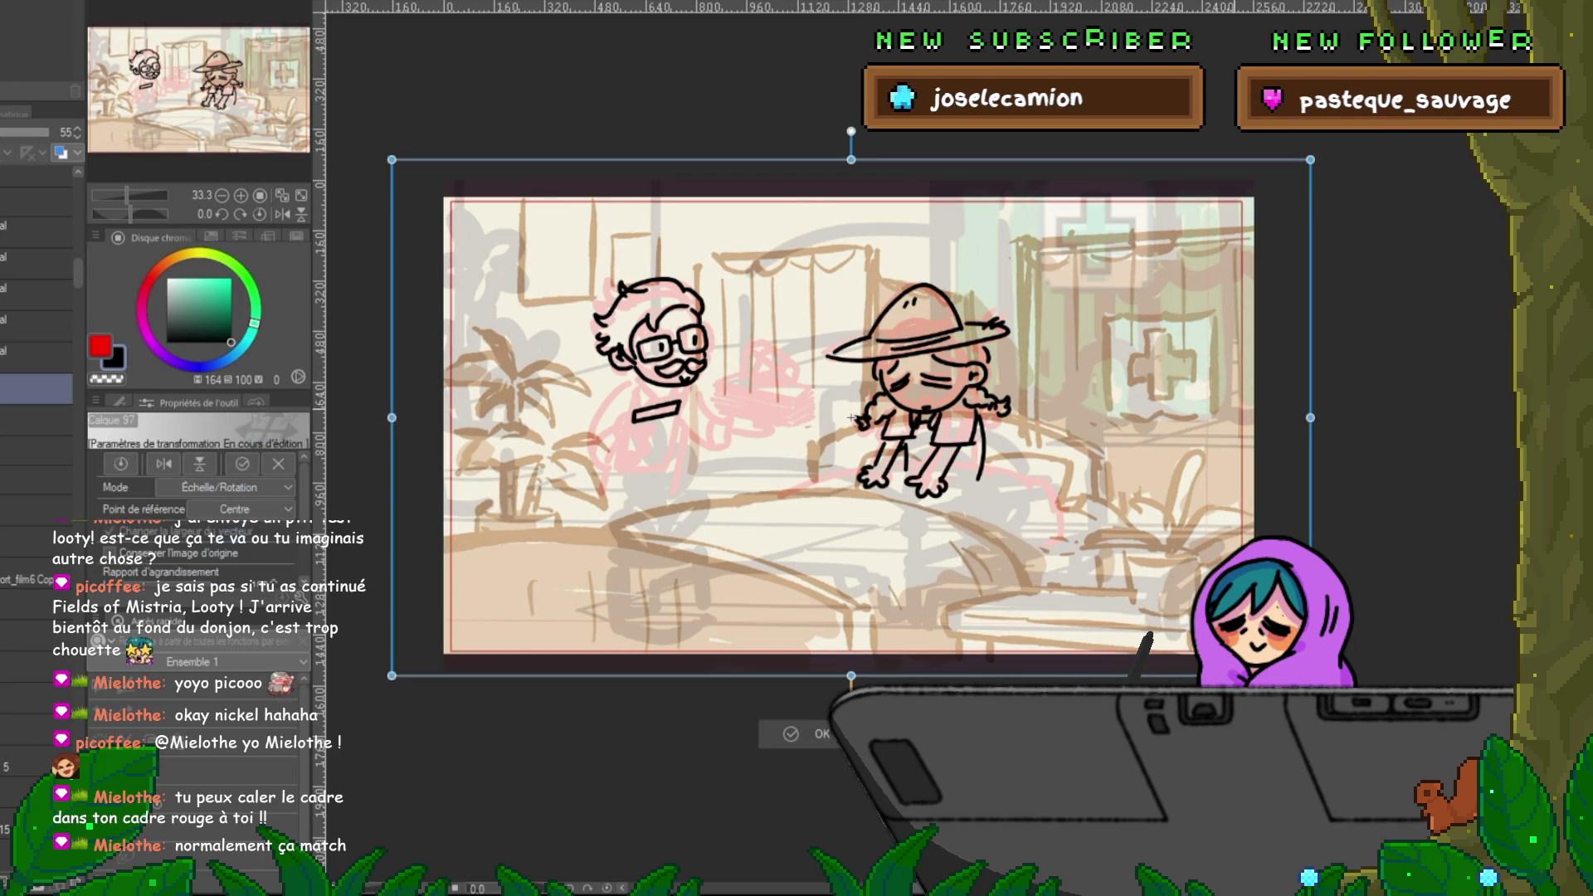
{"action": "left_click_drag", "start_coordinate": [1259, 418], "coordinate": [1185, 416]}
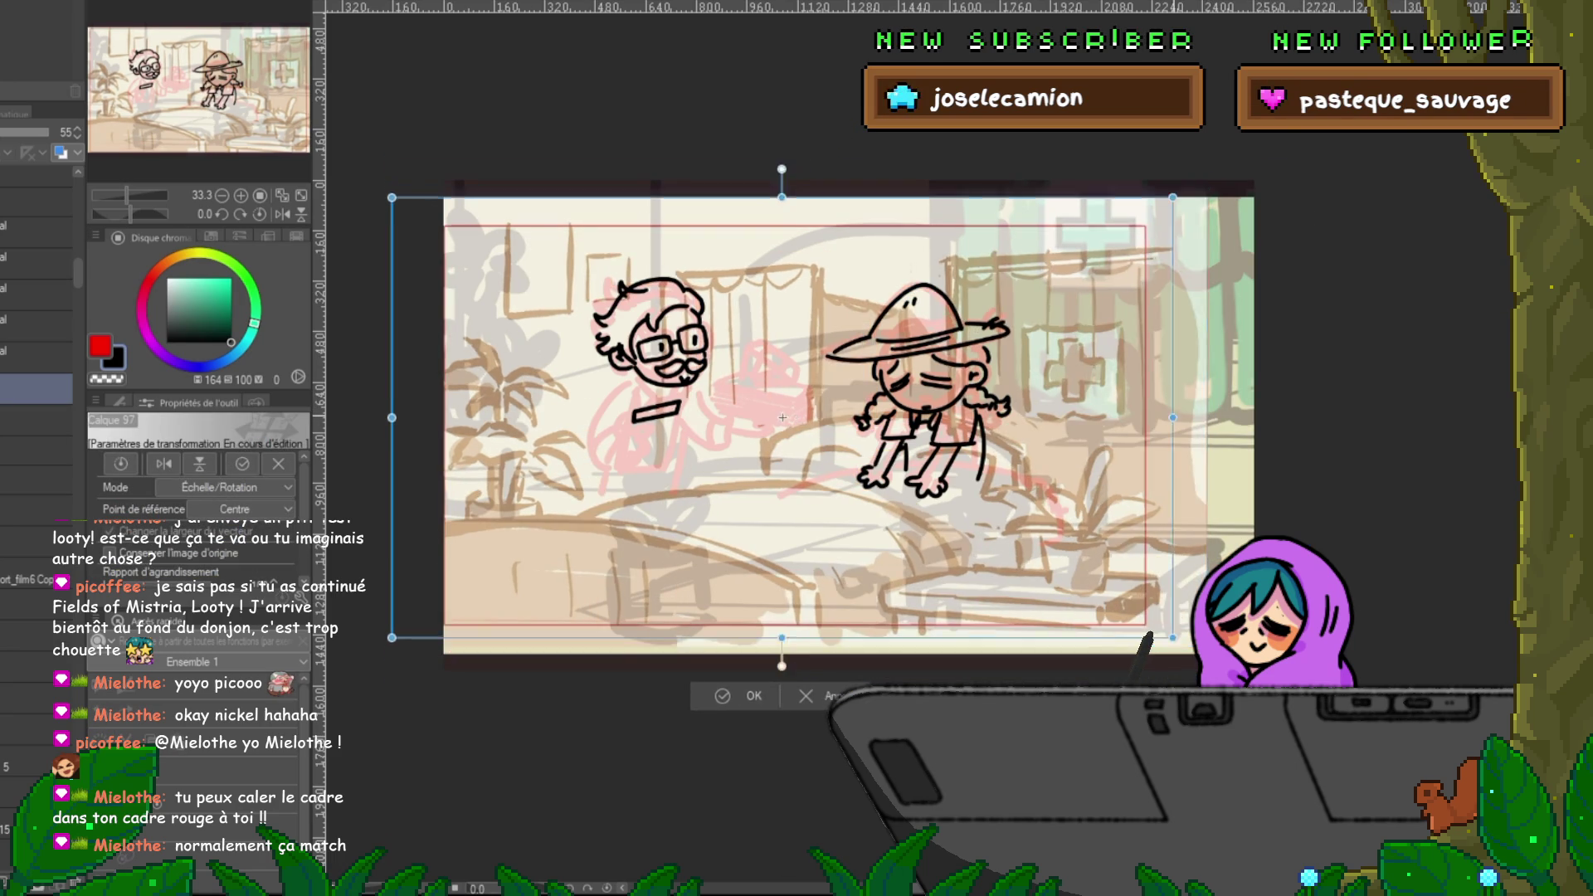
{"action": "left_click_drag", "start_coordinate": [1185, 193], "coordinate": [1277, 149]}
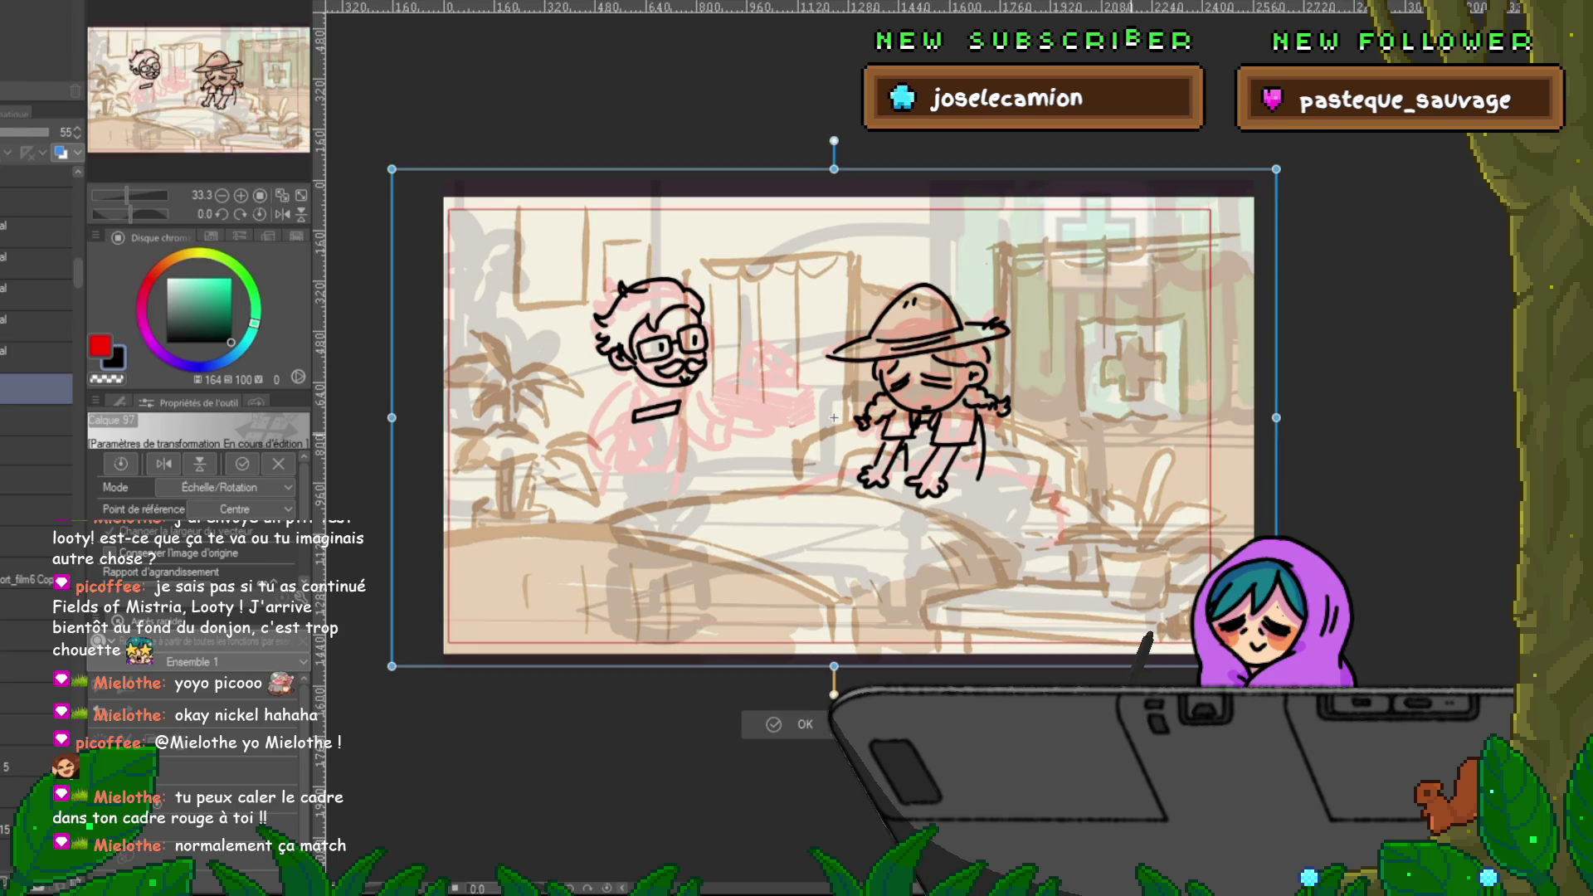
{"action": "left_click_drag", "start_coordinate": [835, 399], "coordinate": [832, 398]}
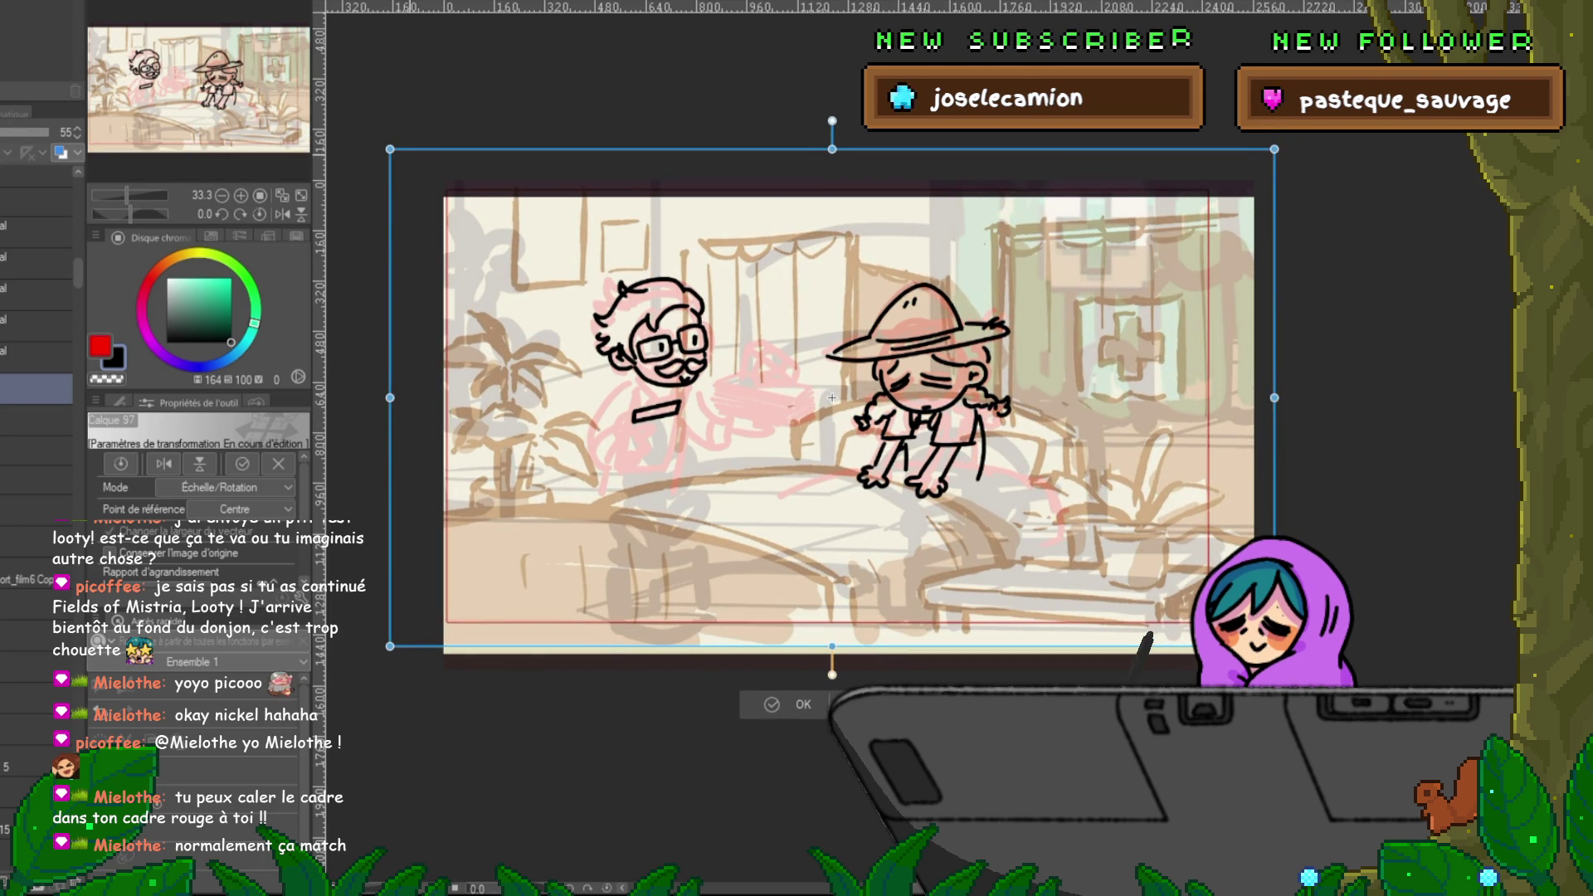
{"action": "left_click_drag", "start_coordinate": [390, 149], "coordinate": [722, 337]}
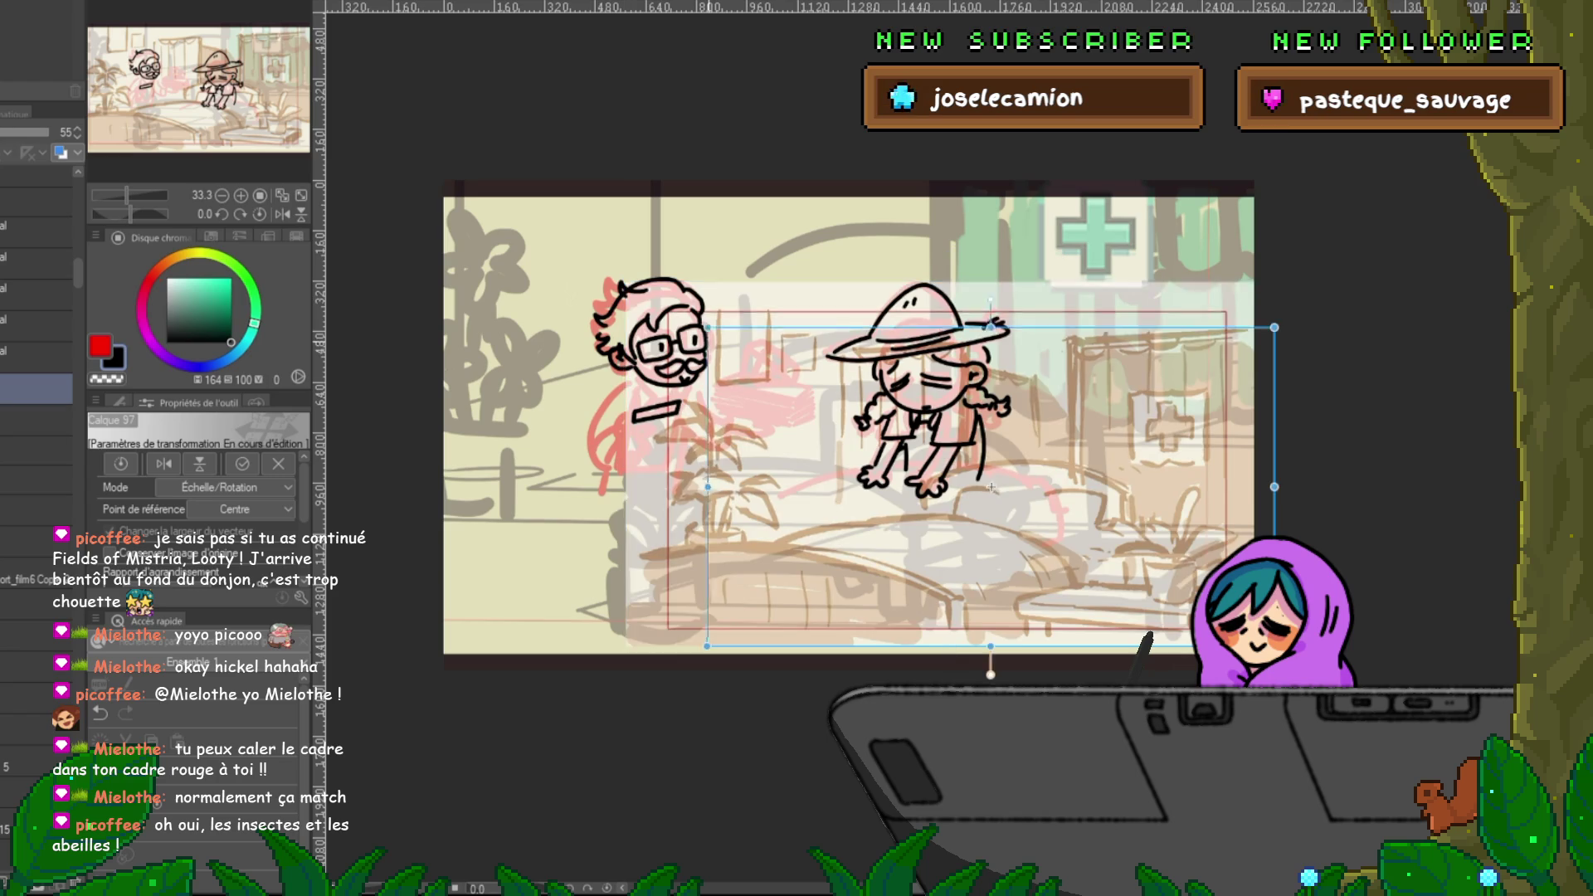
{"action": "key", "text": "ctrl+z"}
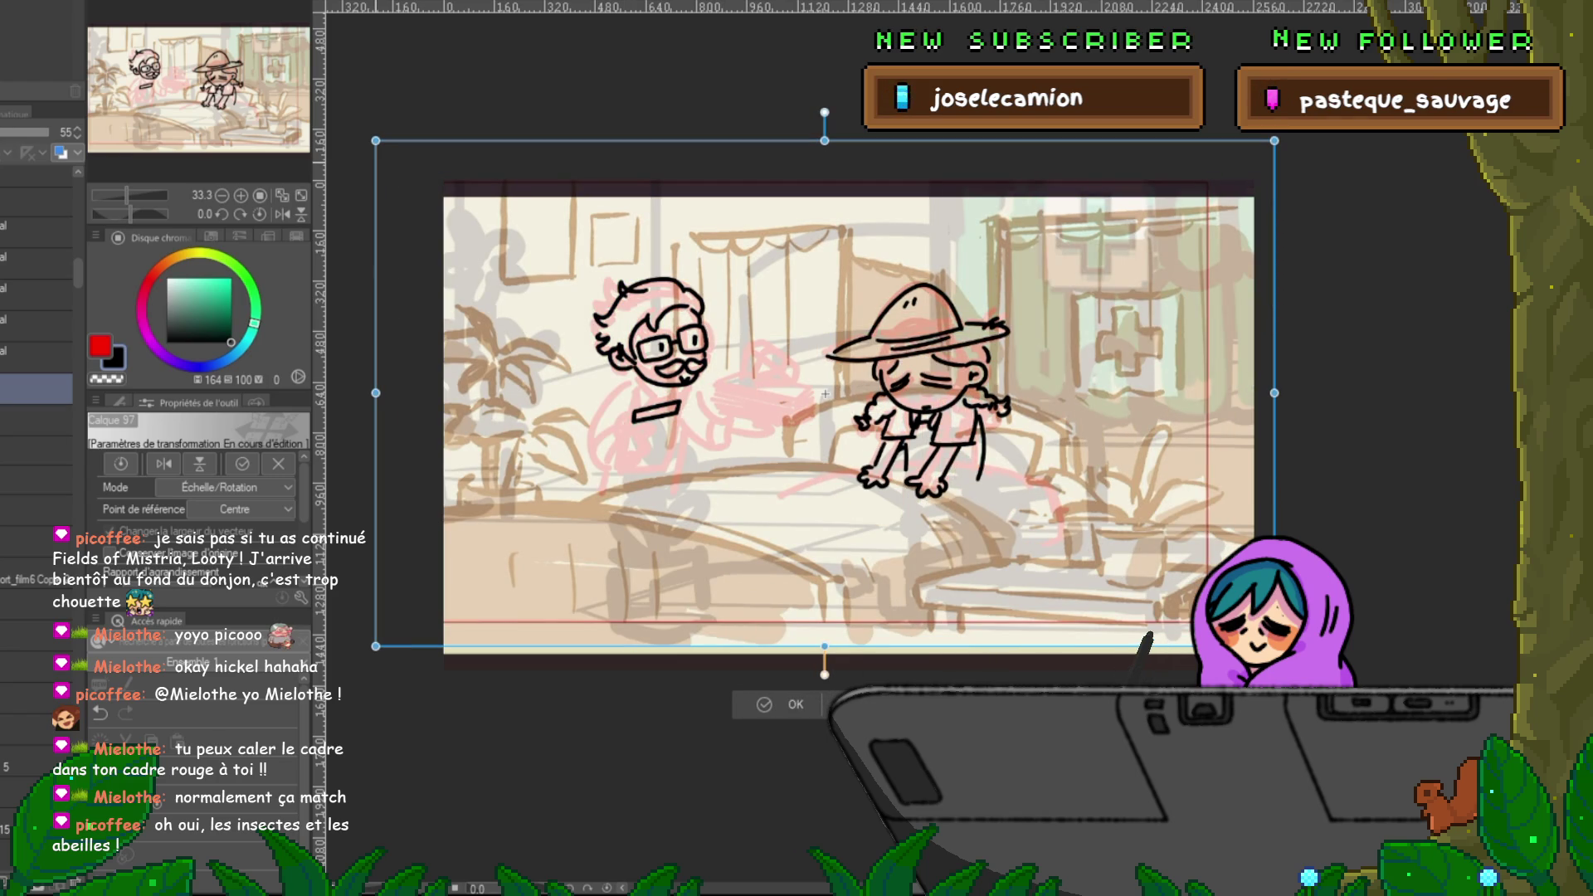
{"action": "left_click_drag", "start_coordinate": [376, 140], "coordinate": [360, 132]}
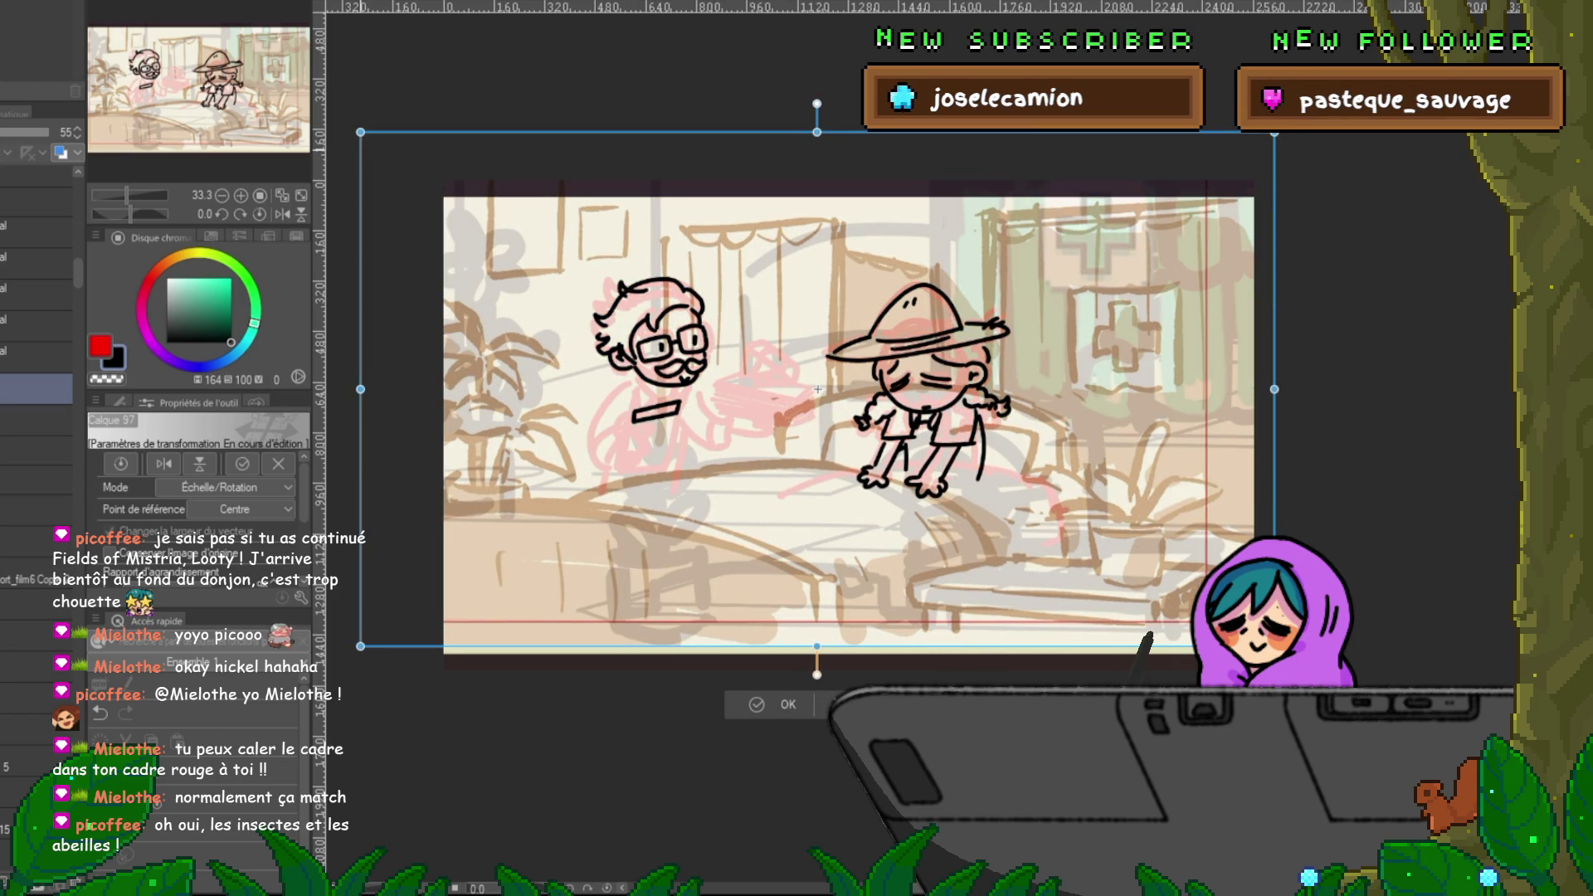
{"action": "left_click_drag", "start_coordinate": [361, 132], "coordinate": [397, 153]}
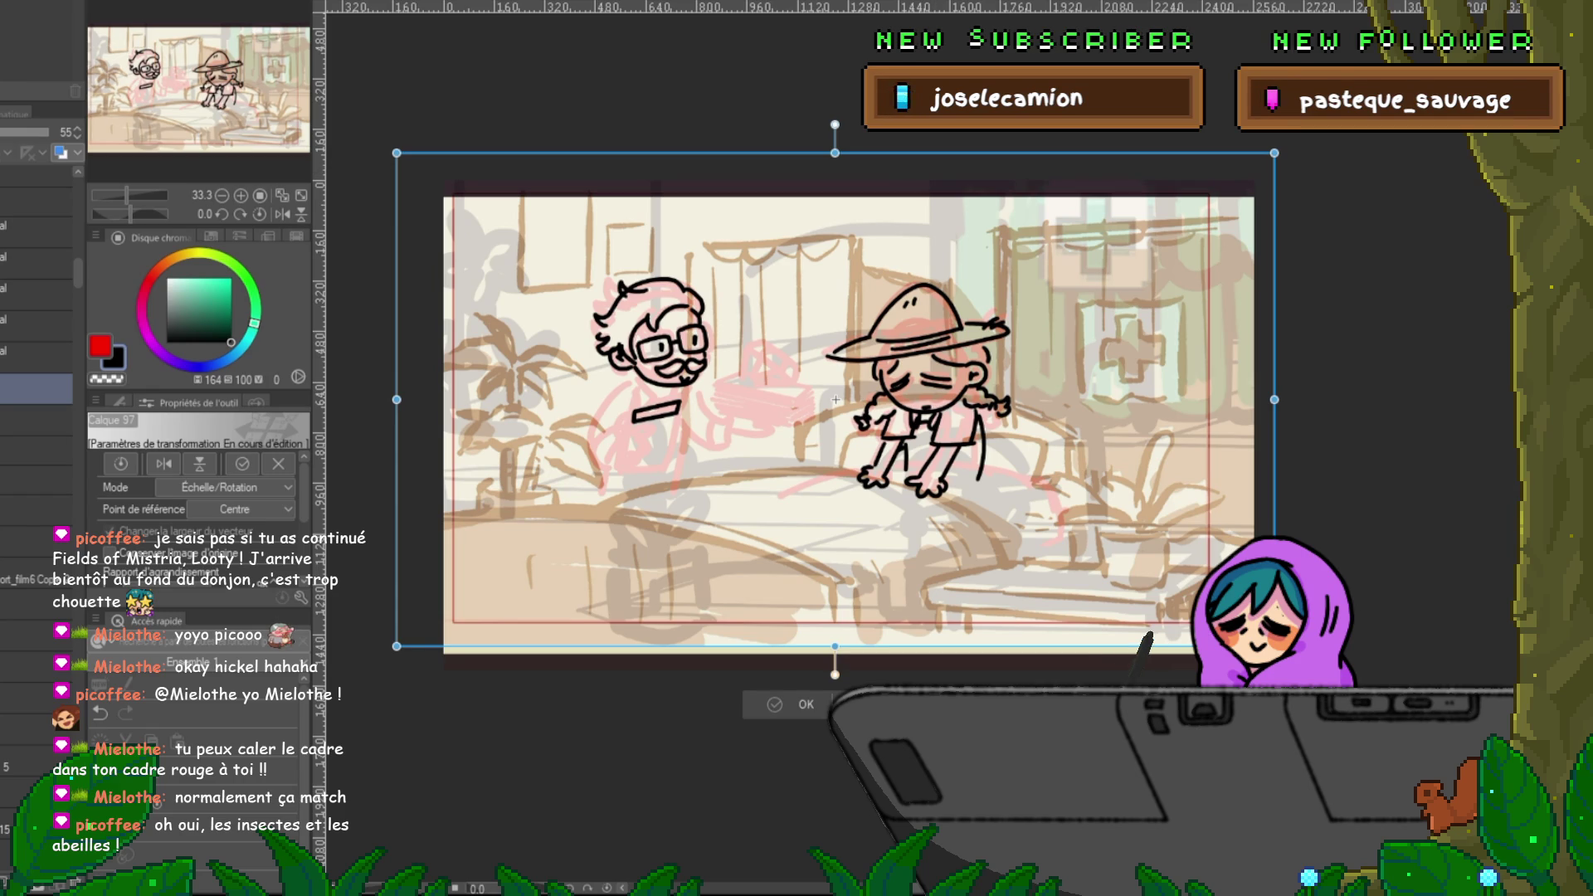
{"action": "mouse_move", "coordinate": [835, 399]}
{"action": "left_mouse_down"}
{"action": "mouse_move", "coordinate": [863, 415]}
{"action": "mouse_move", "coordinate": [834, 414]}
{"action": "left_mouse_up"}
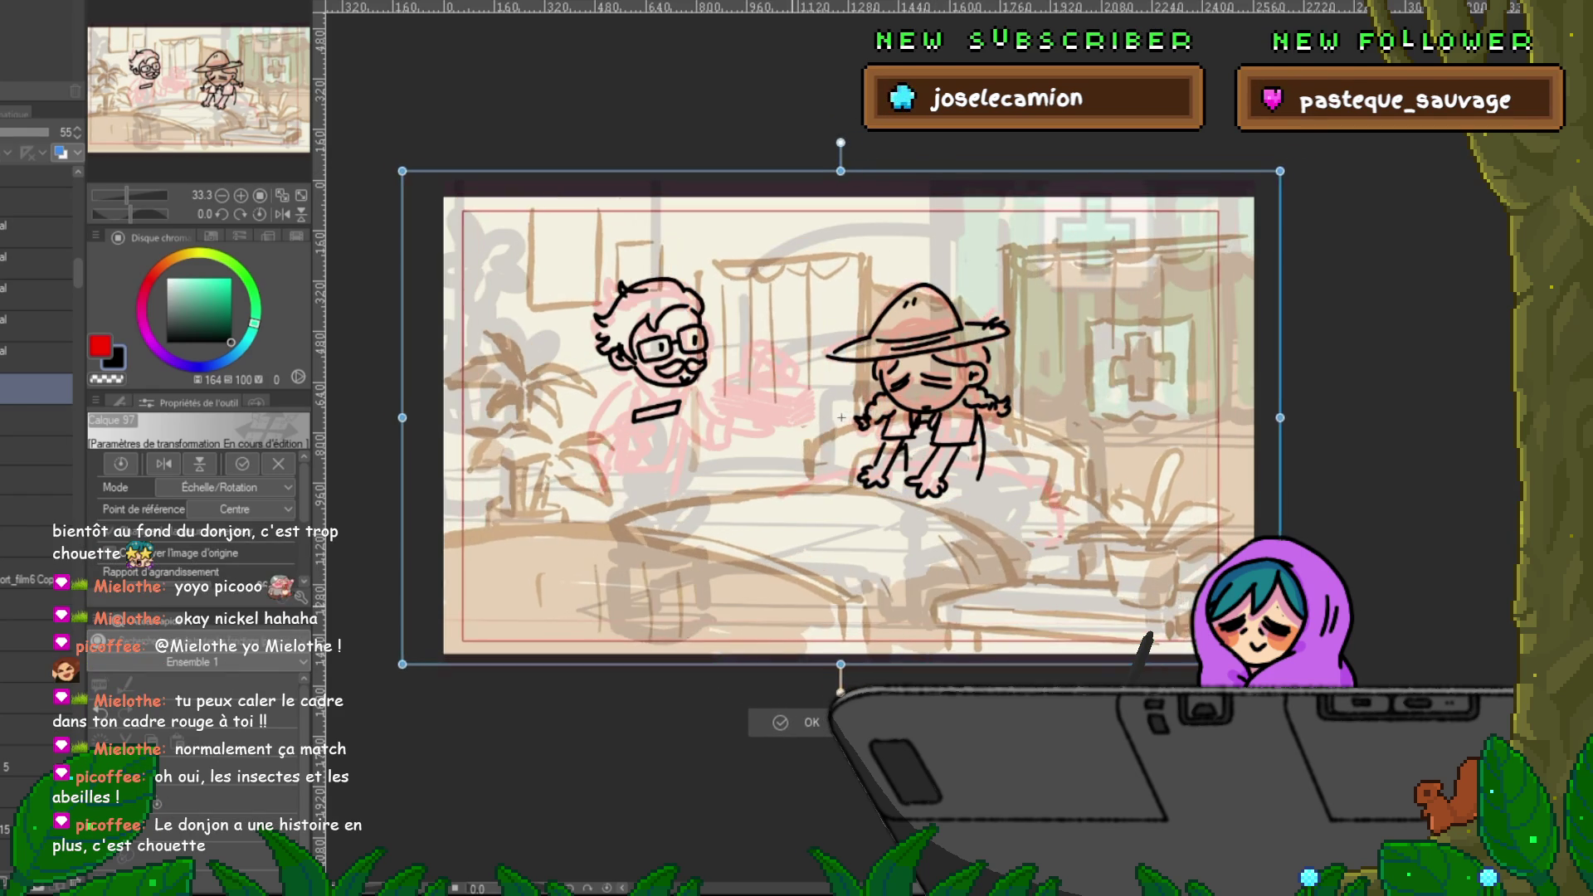
{"action": "key", "text": "Return"}
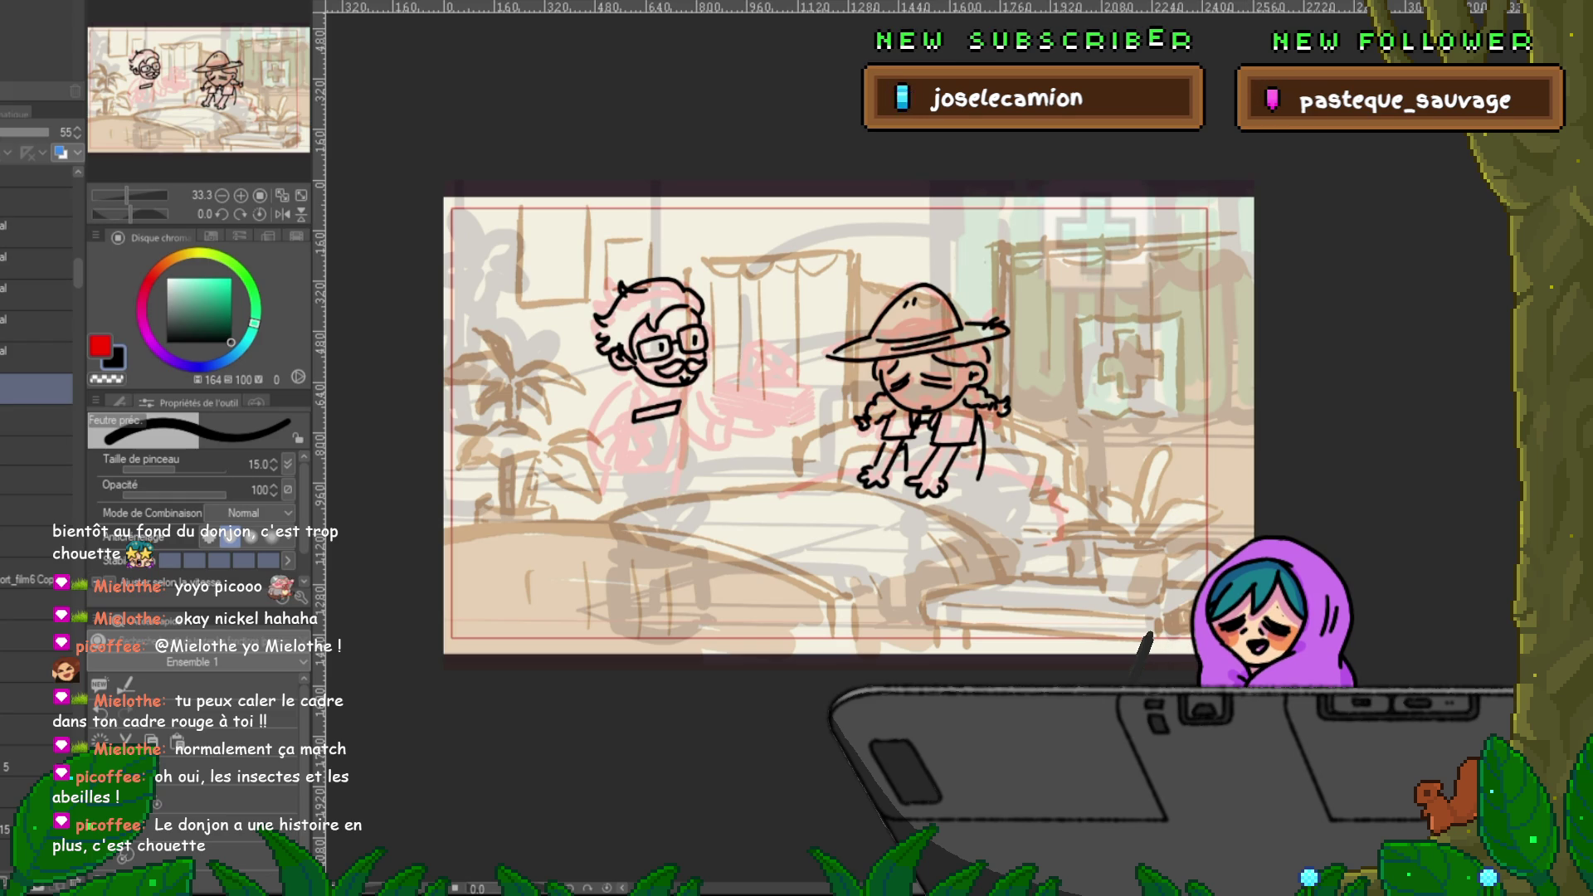
- Show the reference and ink the doctor's chest mark, left arm, tray diamond and tray top edge
{"action": "left_click", "coordinate": [37, 356]}
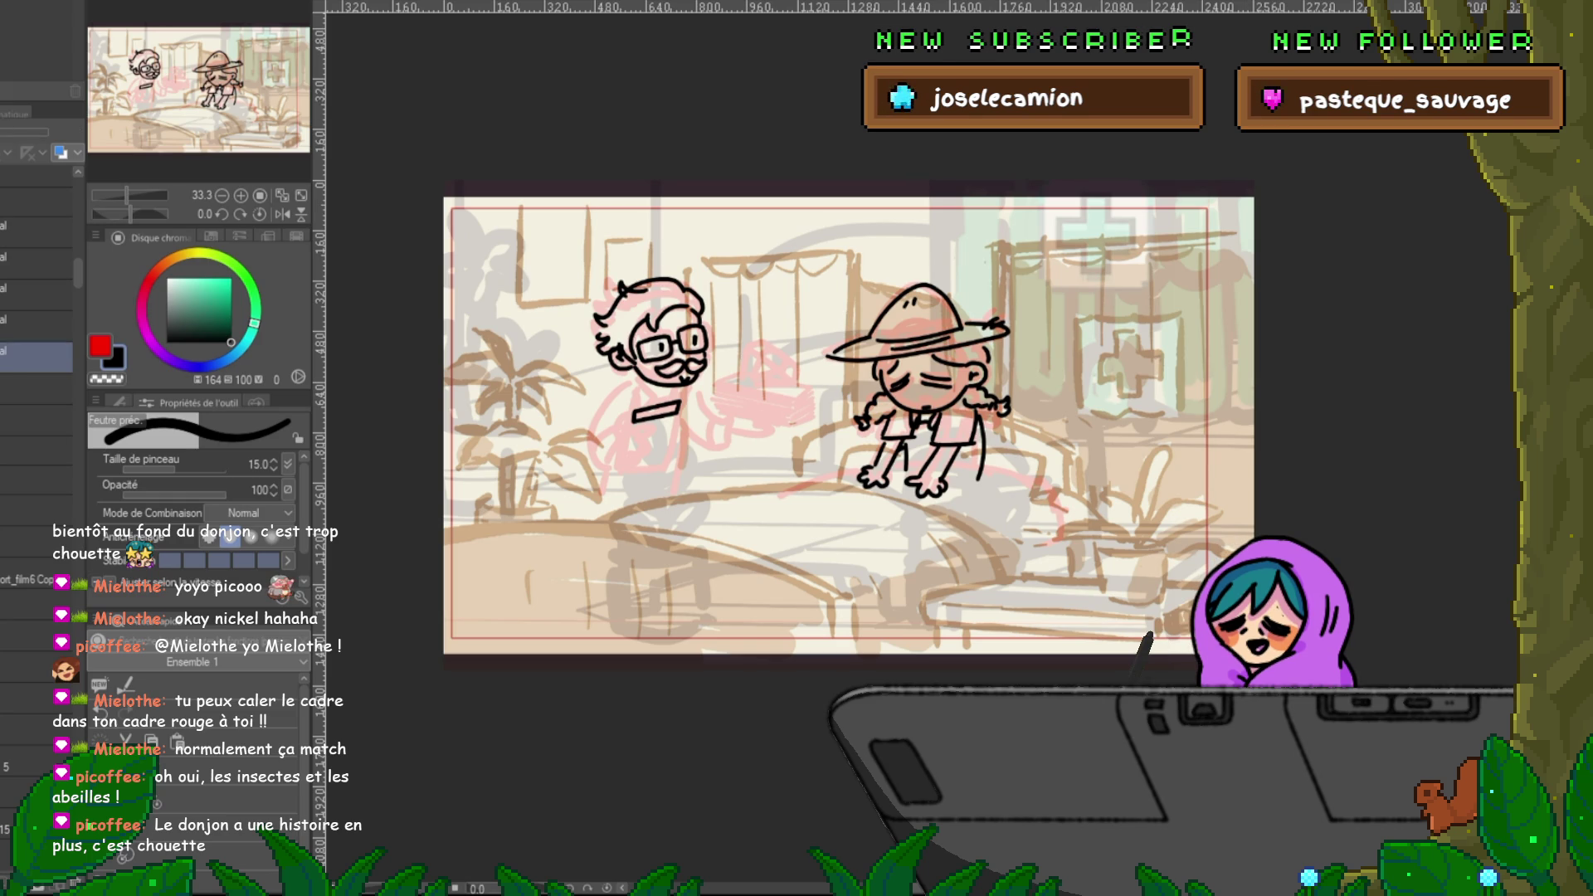
{"action": "left_click", "coordinate": [37, 232]}
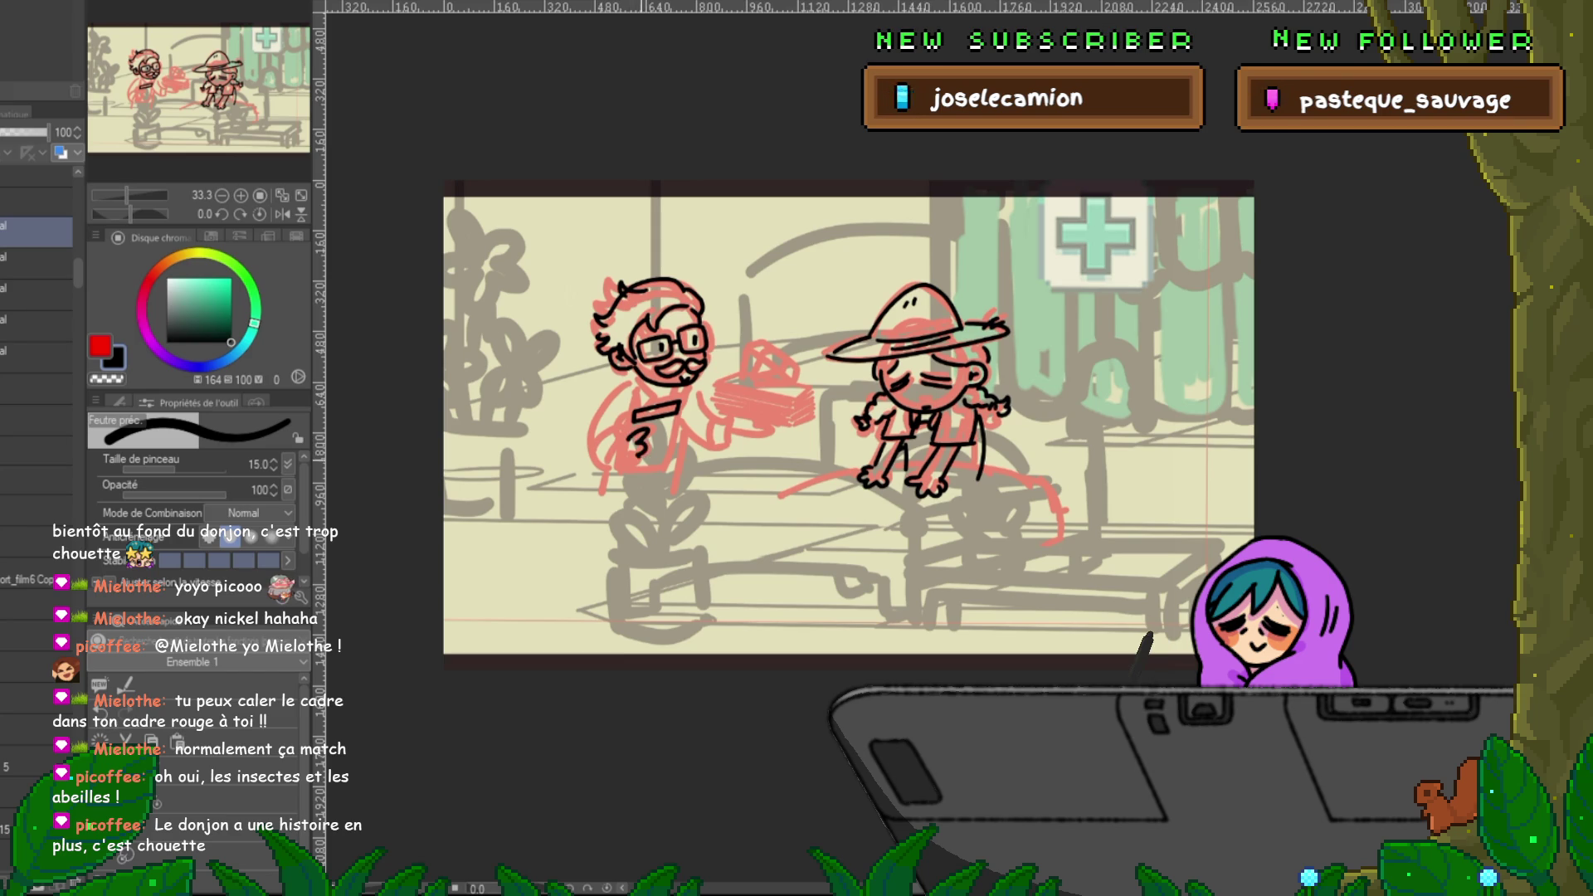
{"action": "left_click_drag", "start_coordinate": [622, 435], "coordinate": [624, 461]}
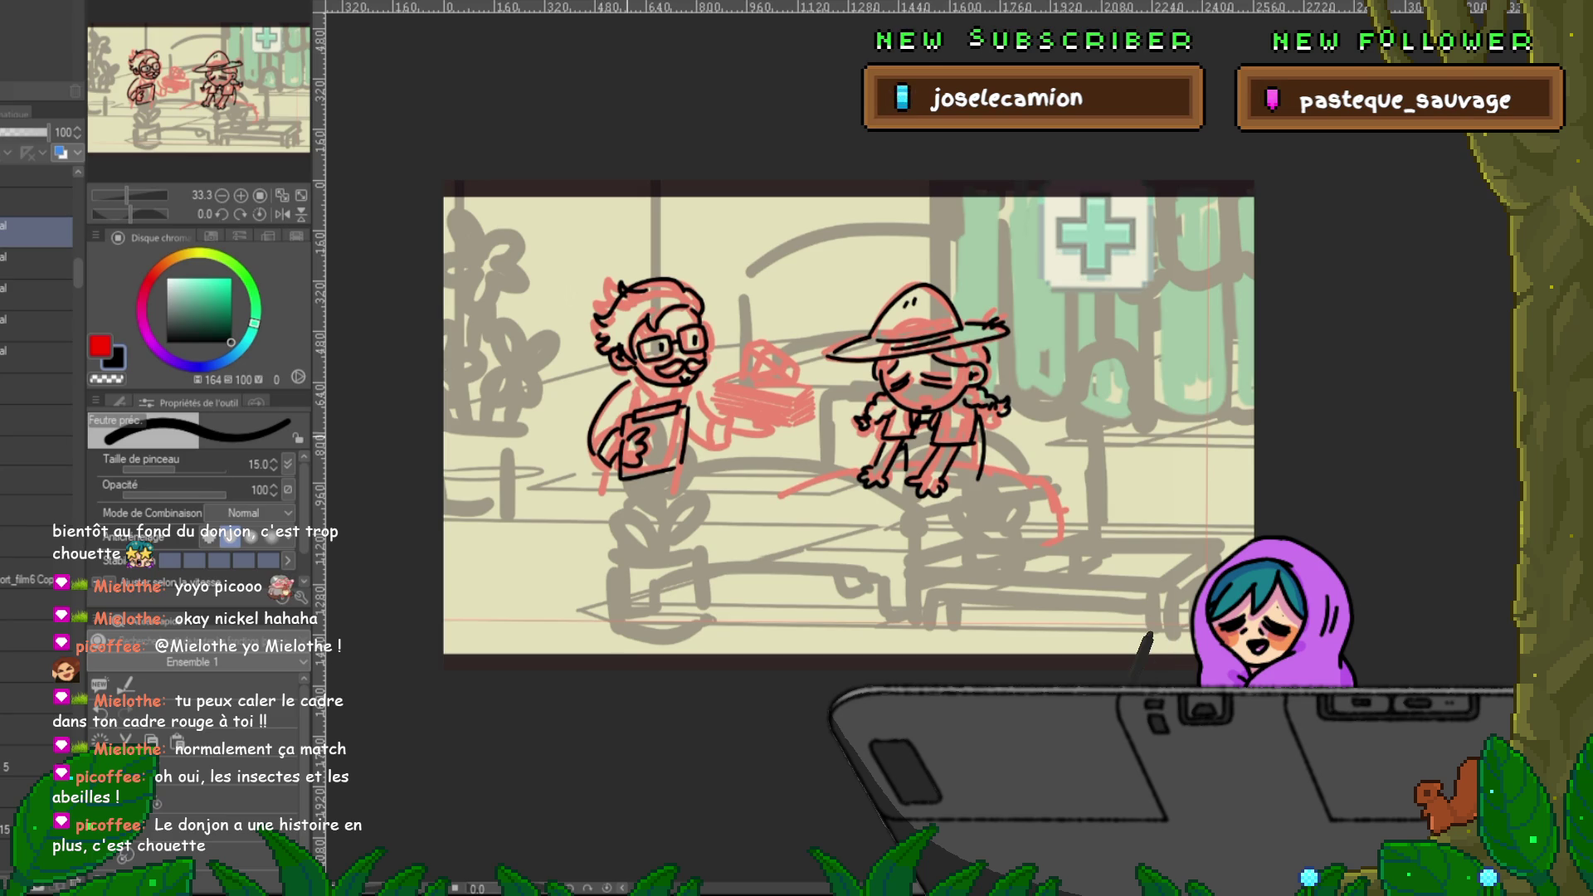
{"action": "mouse_move", "coordinate": [630, 380]}
{"action": "left_mouse_down"}
{"action": "mouse_move", "coordinate": [592, 413]}
{"action": "mouse_move", "coordinate": [590, 448]}
{"action": "left_mouse_up"}
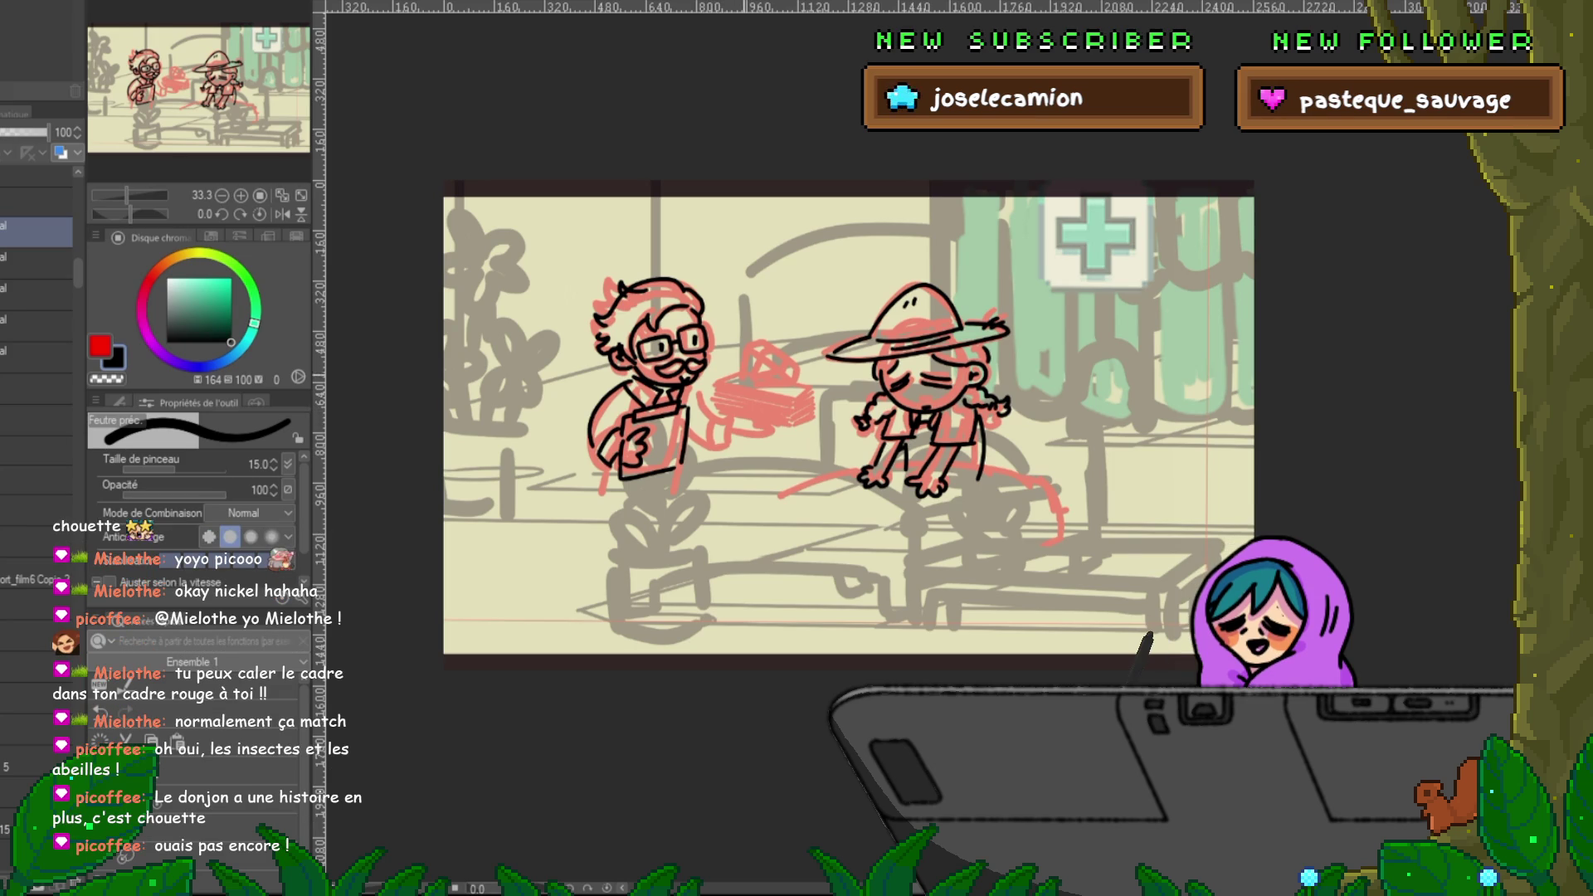
{"action": "left_click_drag", "start_coordinate": [746, 375], "coordinate": [793, 371]}
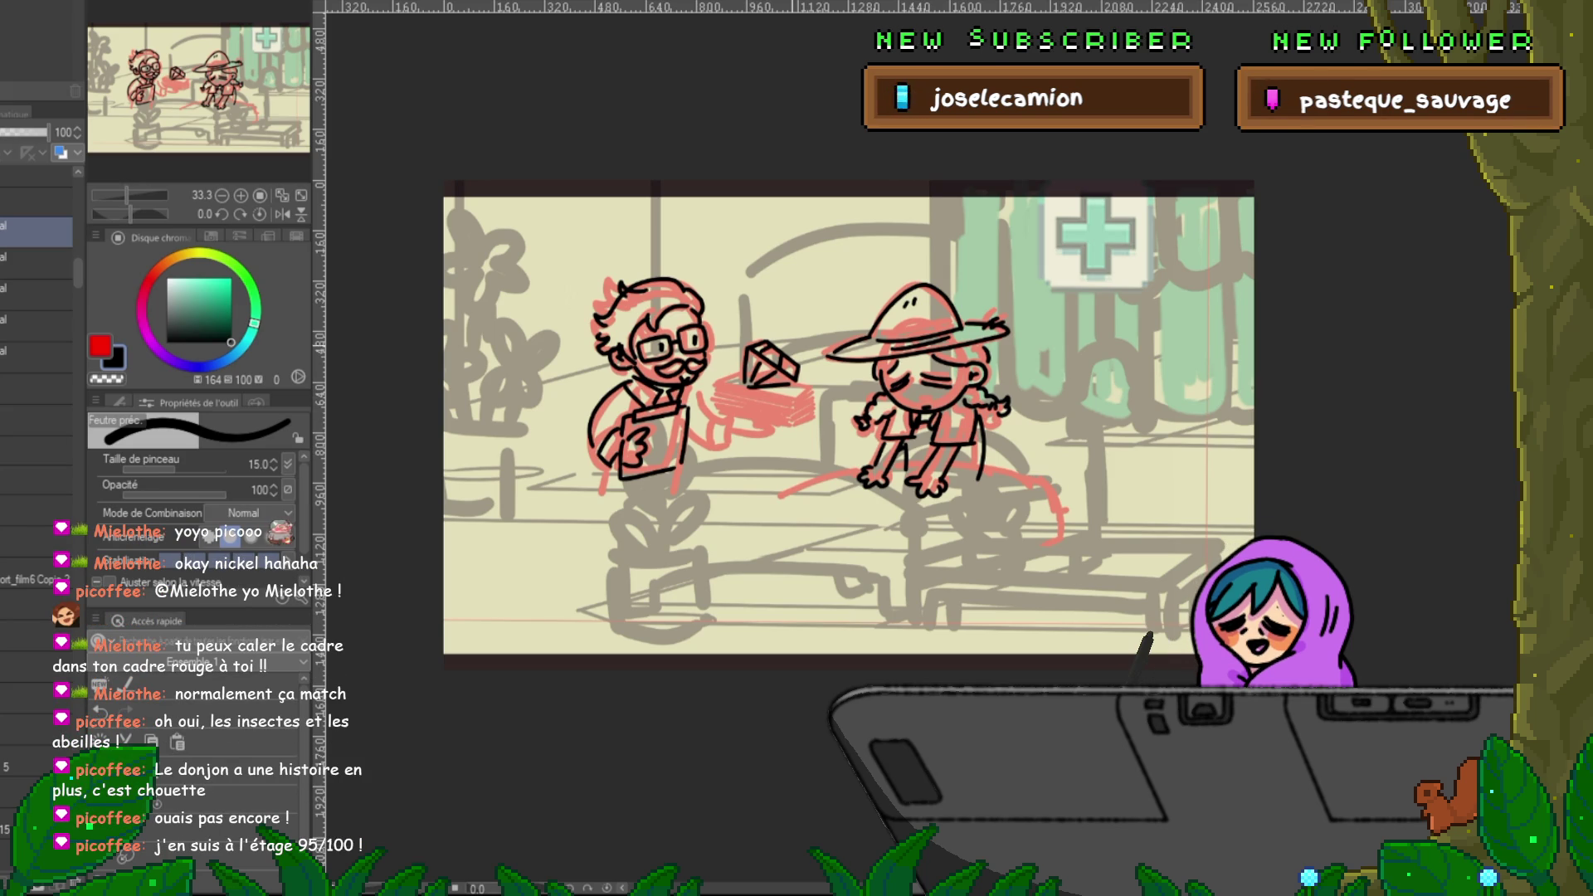
{"action": "mouse_move", "coordinate": [714, 386]}
{"action": "left_mouse_down"}
{"action": "mouse_move", "coordinate": [796, 386]}
{"action": "mouse_move", "coordinate": [788, 427]}
{"action": "left_mouse_up"}
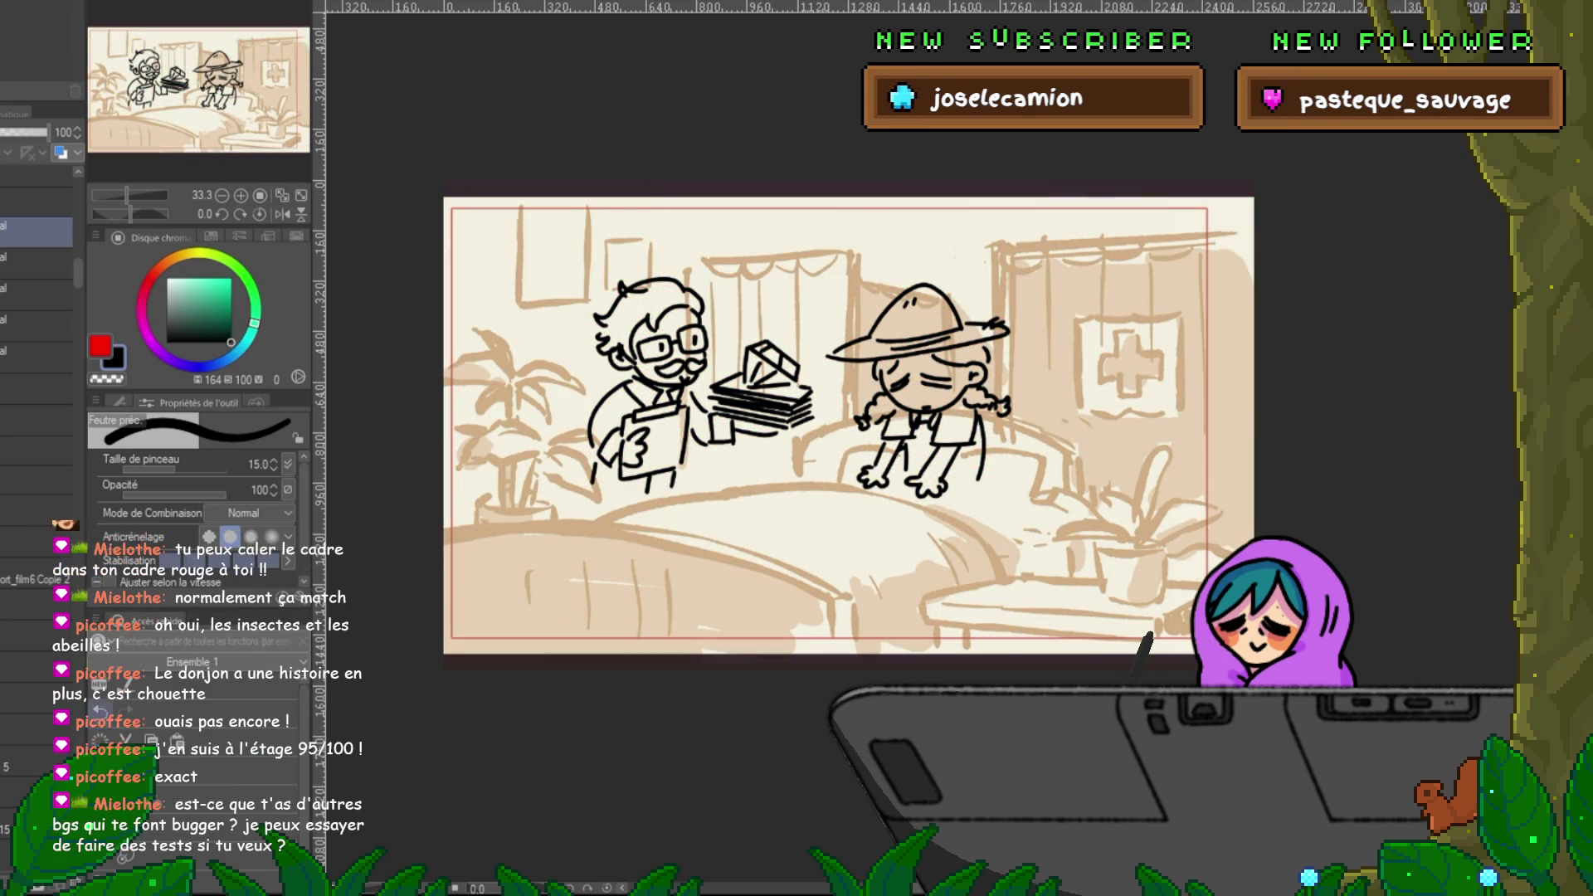
- Begin a free transform on the inked doctor and farmer
{"action": "key", "text": "ctrl+t"}
- Nudge the doctor and farmer slightly down-right, then switch to the Stardew Valley bus scene
{"action": "left_click_drag", "start_coordinate": [790, 396], "coordinate": [795, 408]}
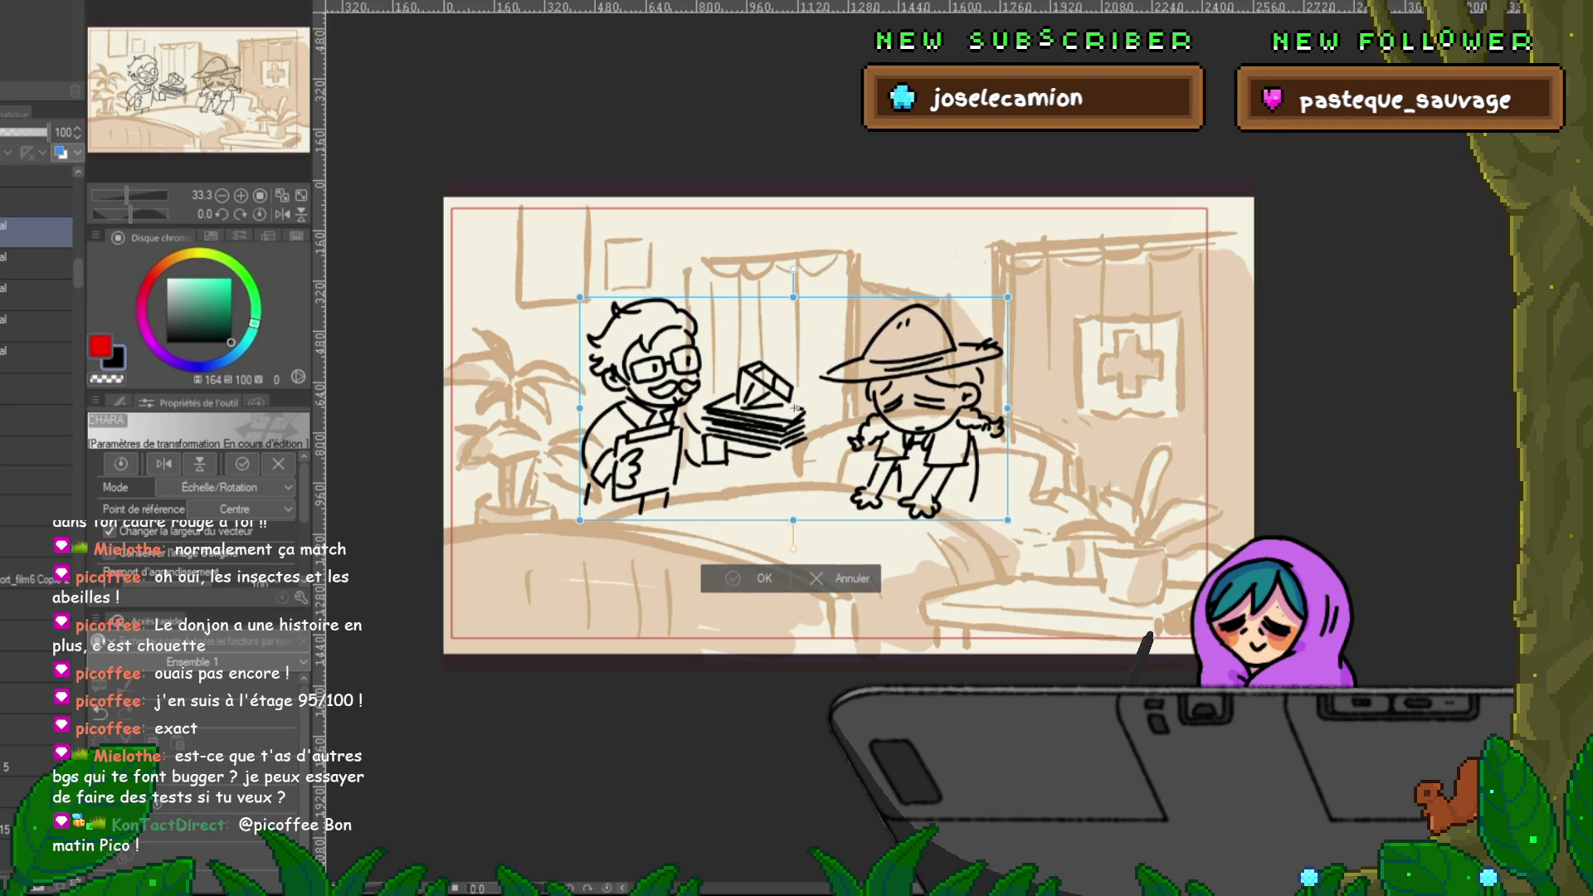
{"action": "key", "text": "Return"}
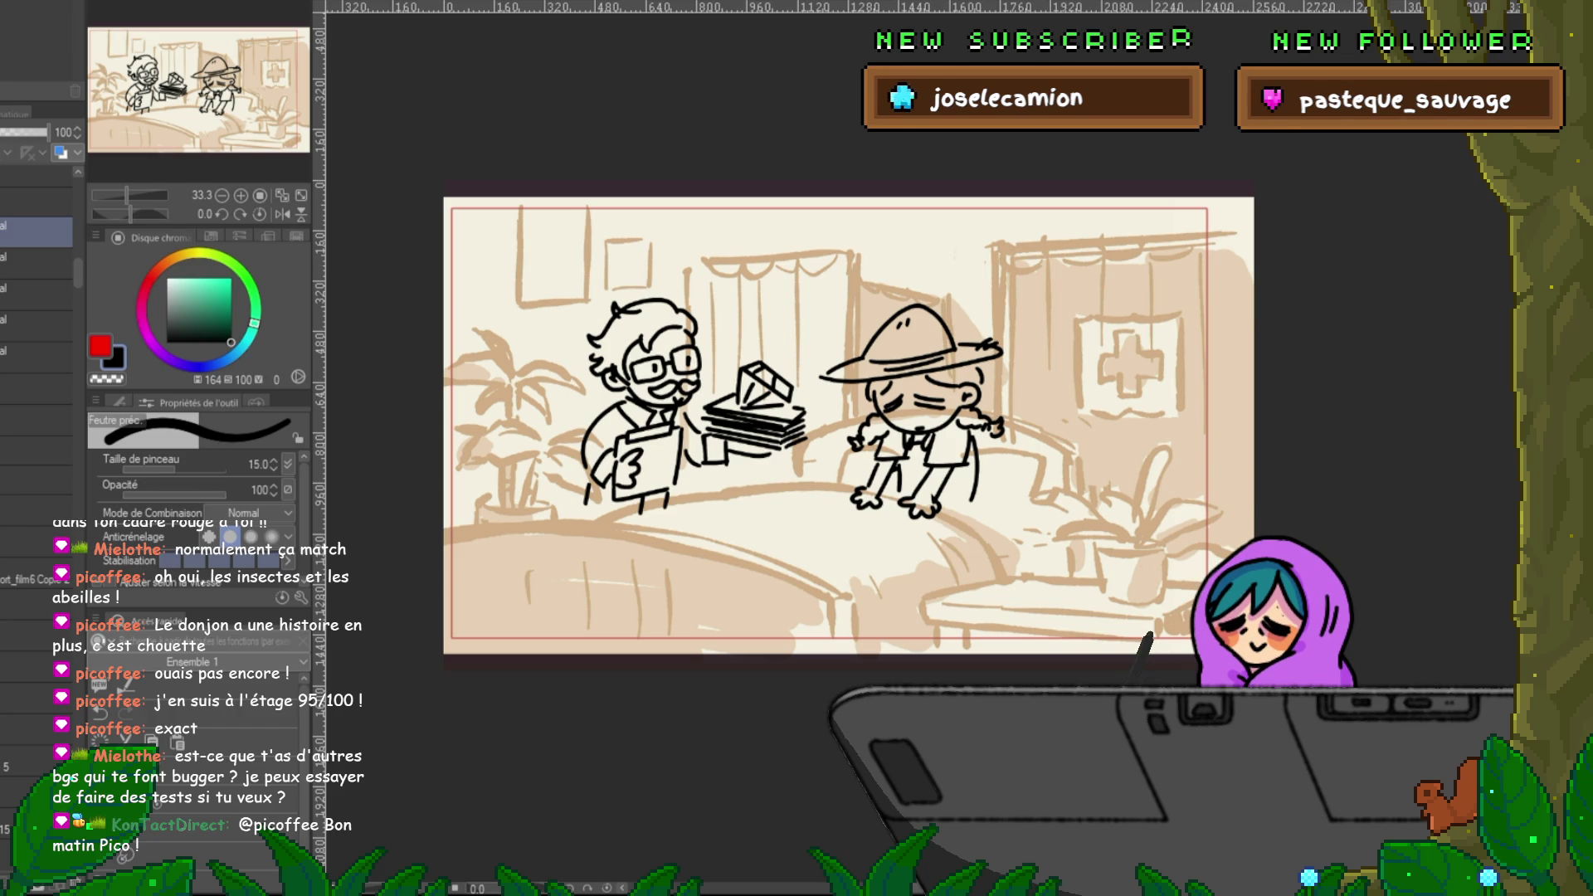
{"action": "key", "text": "ctrl+Tab"}
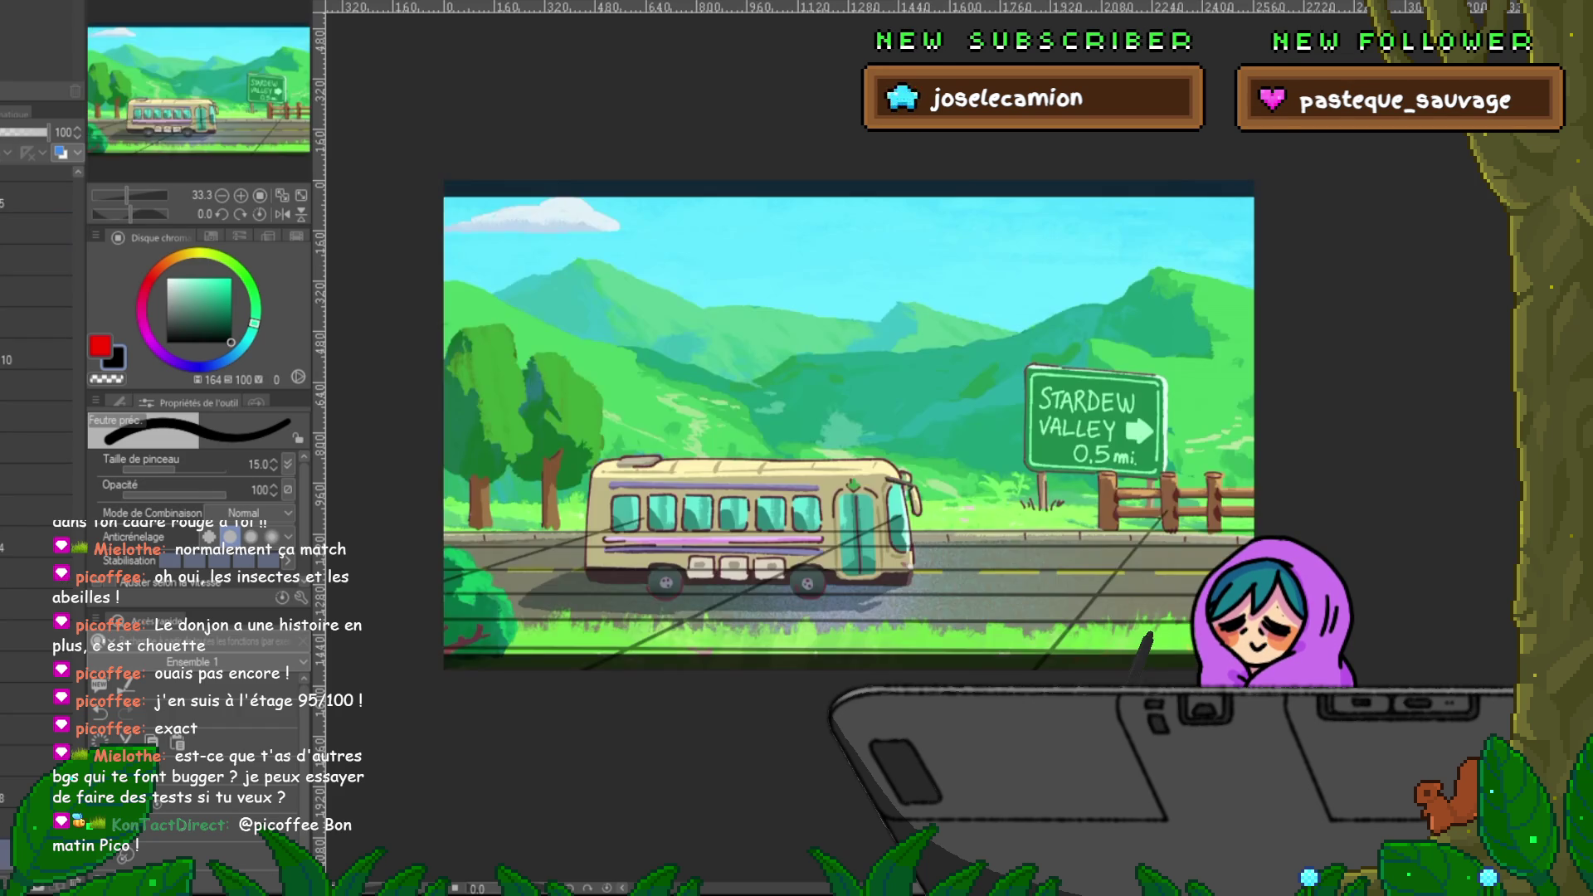
- Flip through the hat-character, forest and key-and-character panels, then play the storyboard animation
{"action": "key", "text": "ctrl+Tab"}
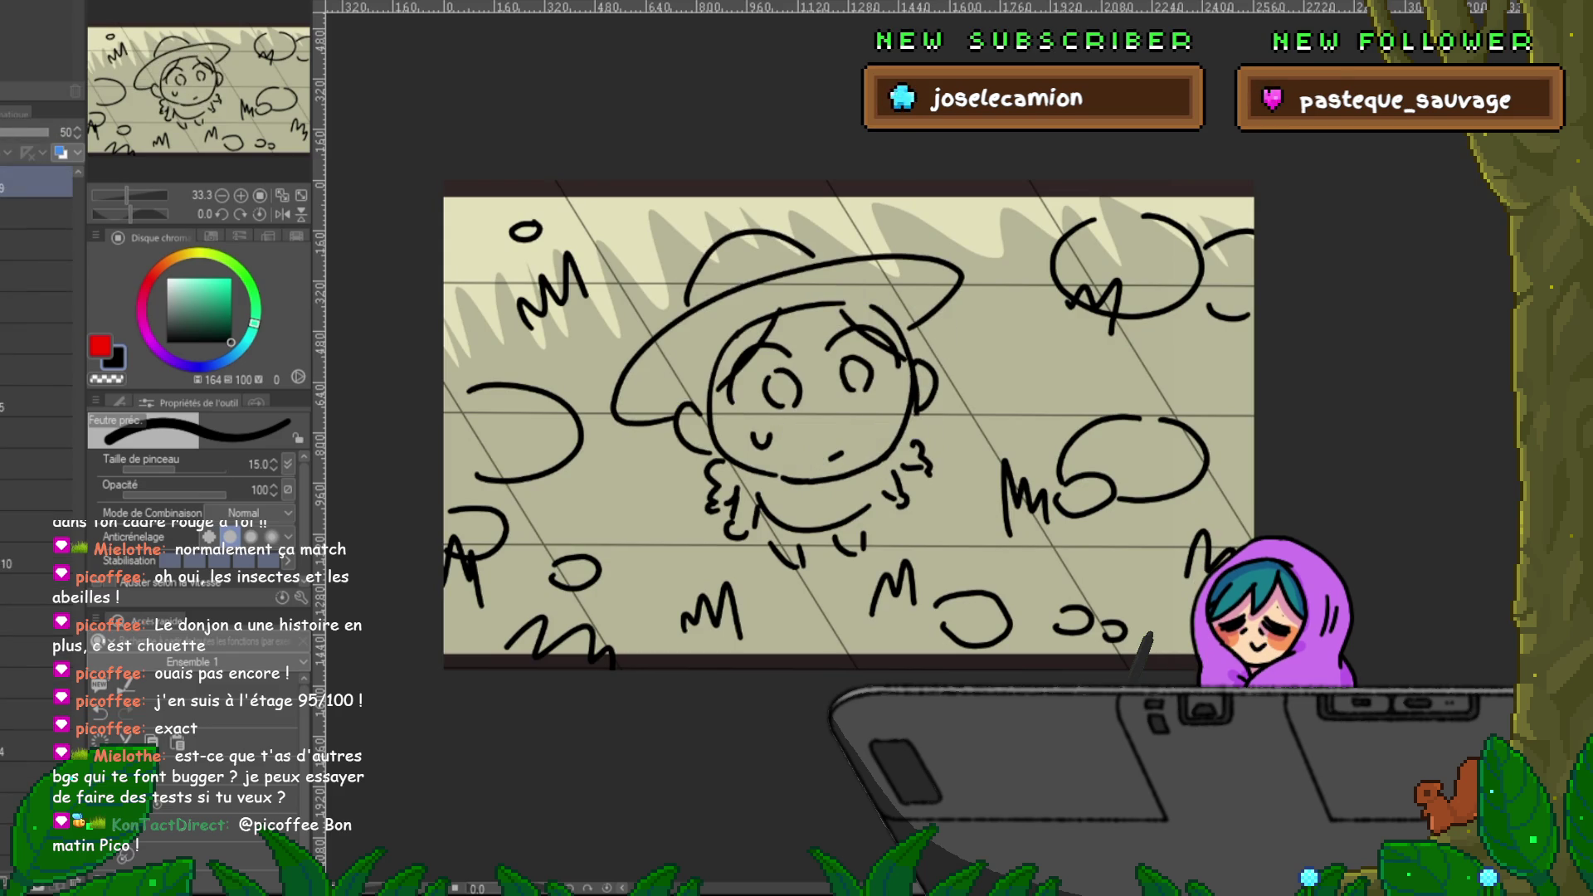
{"action": "key", "text": "ctrl+Tab"}
{"action": "key", "text": "ctrl+Tab"}
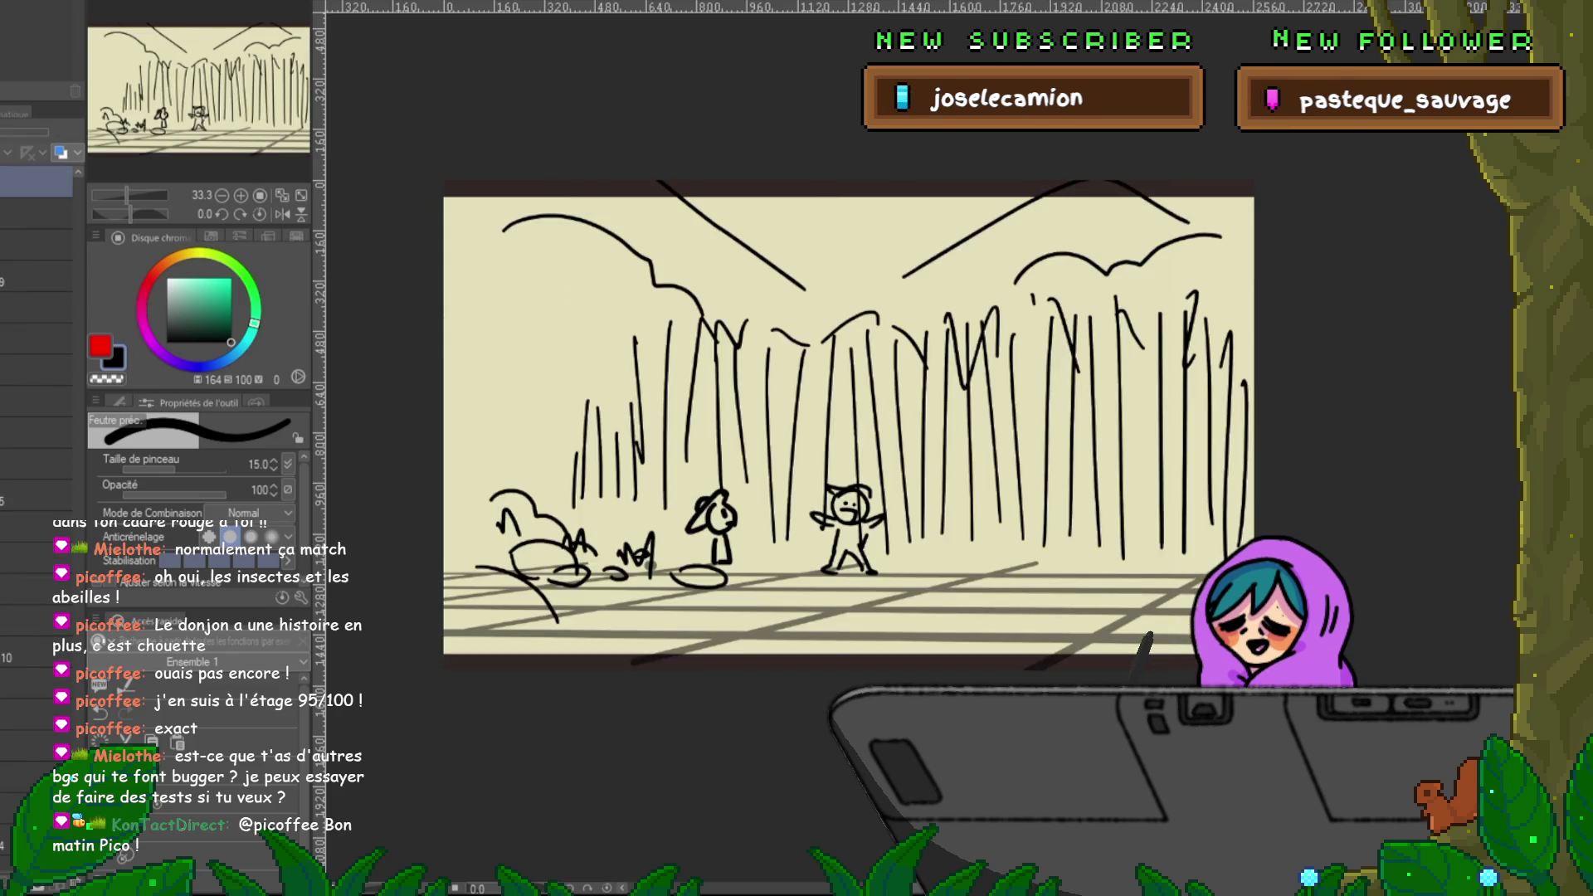
{"action": "key", "text": "ctrl+Tab"}
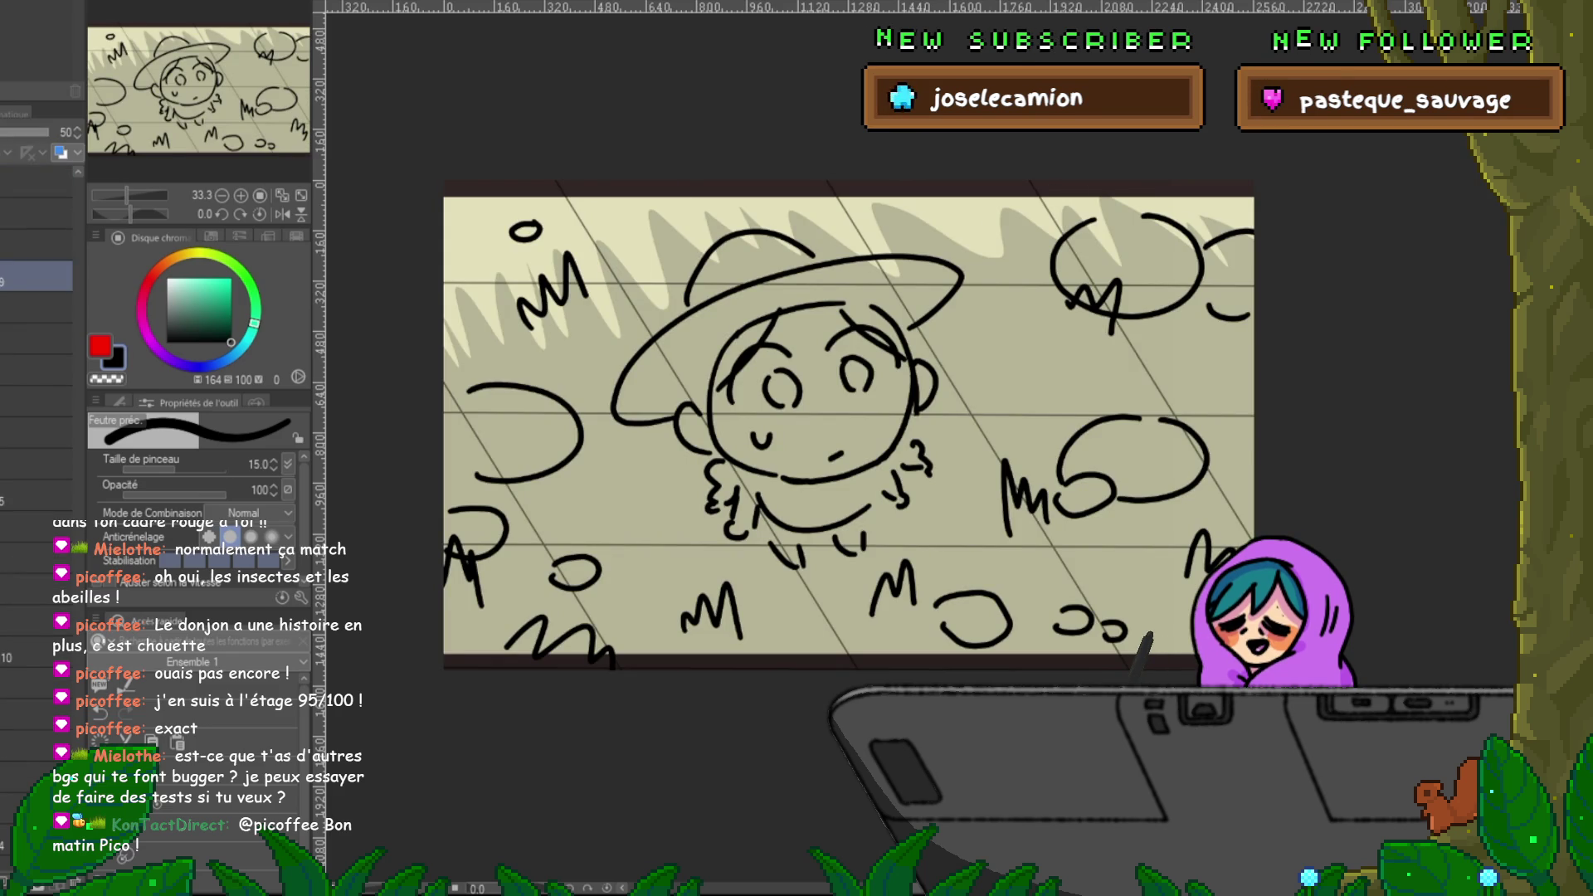
{"action": "key", "text": "ctrl+Tab"}
{"action": "key", "text": "ctrl+Tab"}
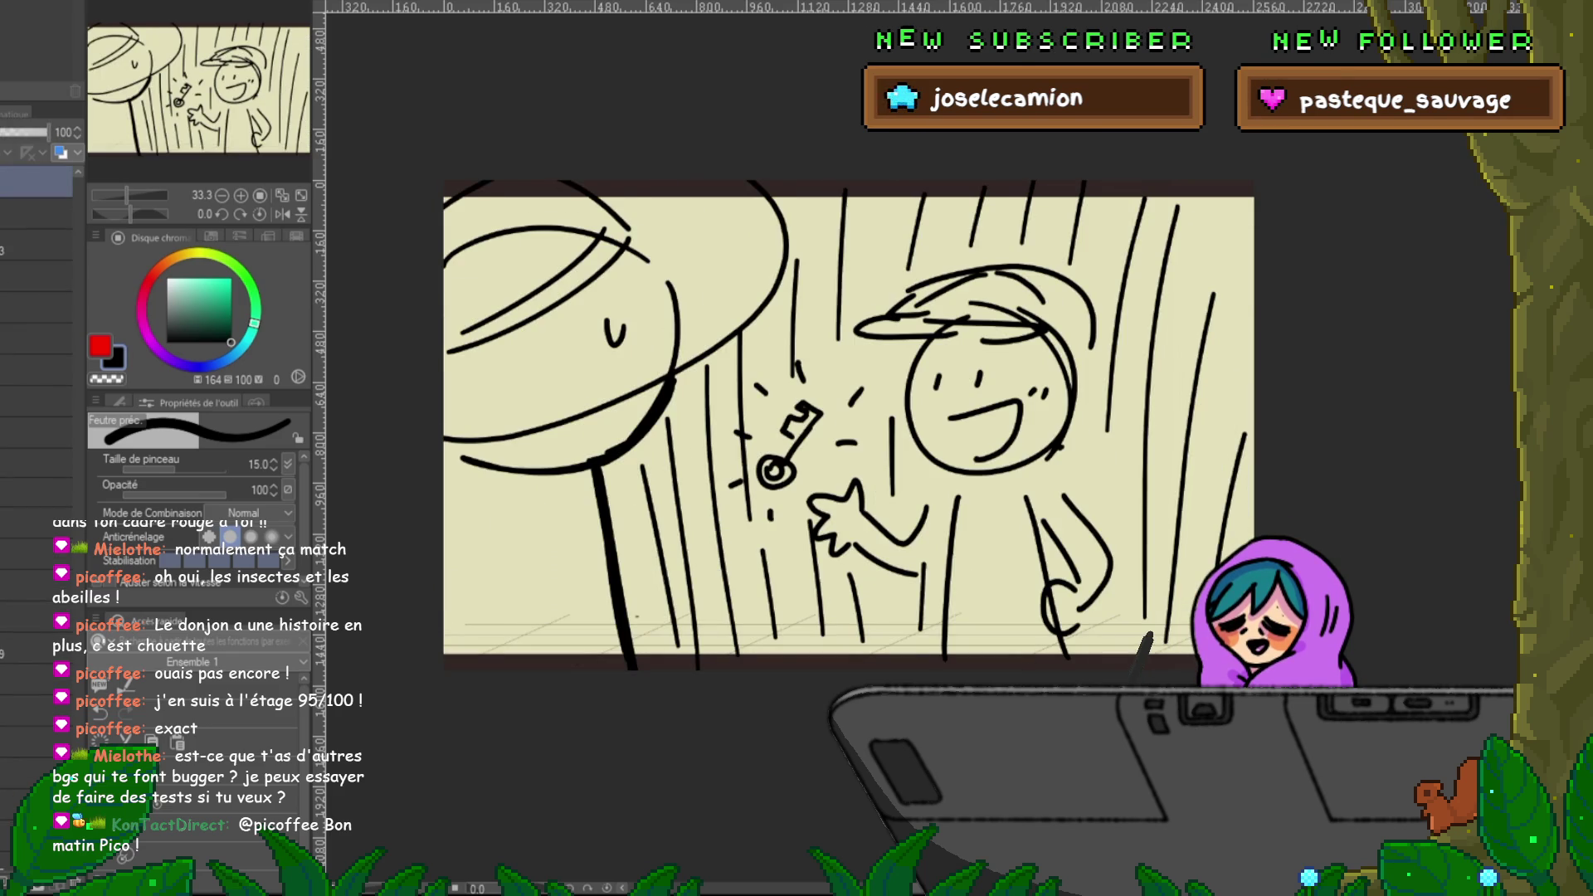
{"action": "key", "text": "ctrl+Tab"}
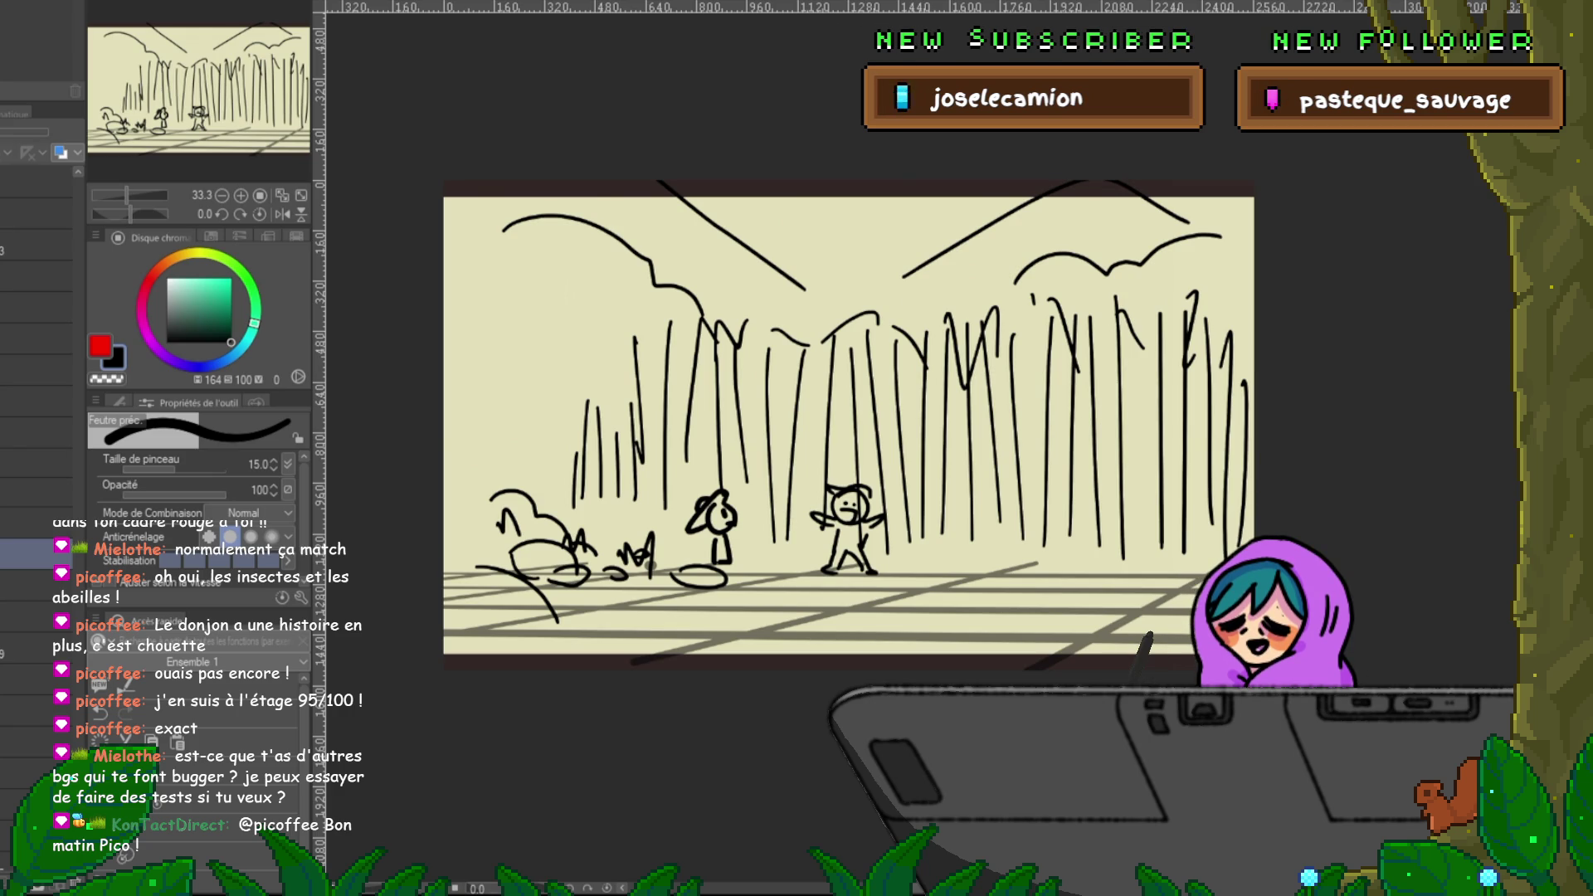
{"action": "key", "text": "ctrl+Tab"}
{"action": "key", "text": "ctrl+Tab"}
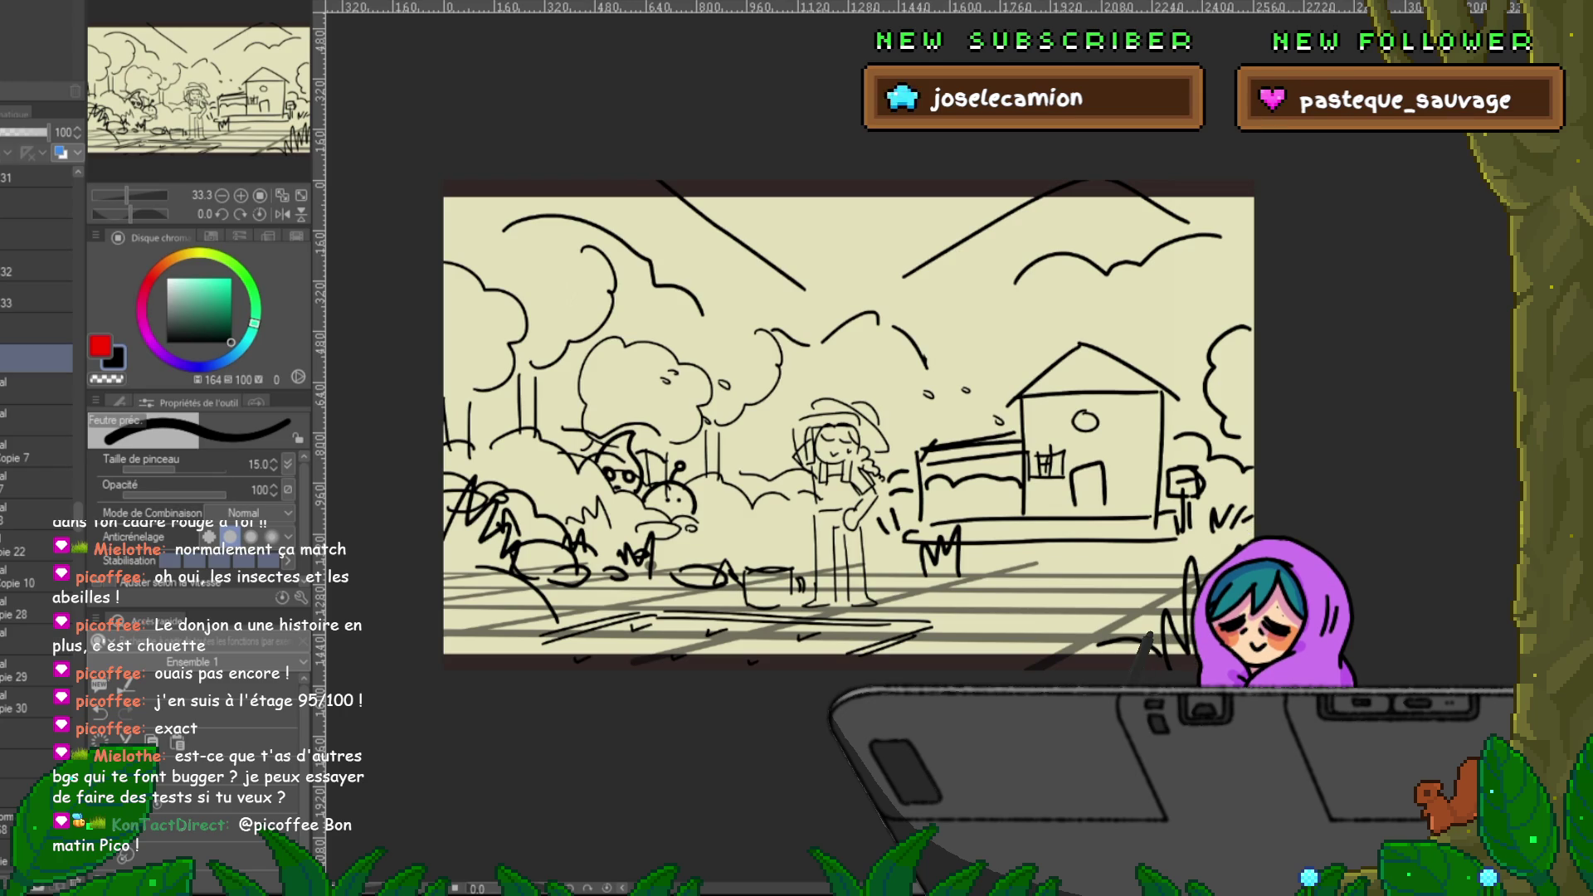
{"action": "key", "text": "space"}
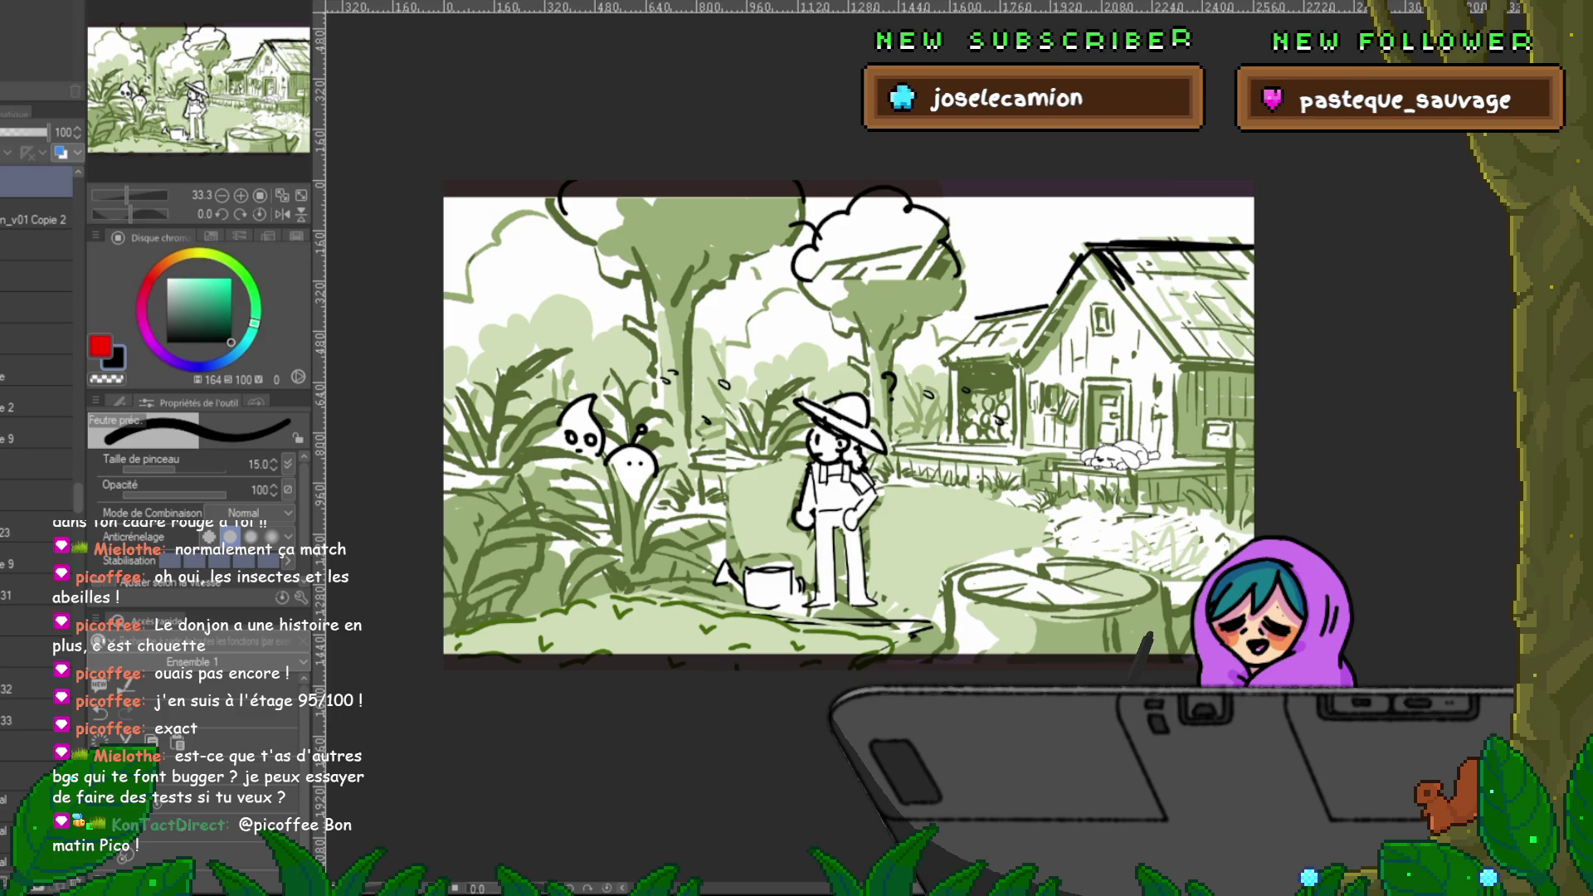
- Step through the girl-and-dog and dog close-up panels to the fishing-dock cabin panel
{"action": "key", "text": "ctrl+Tab"}
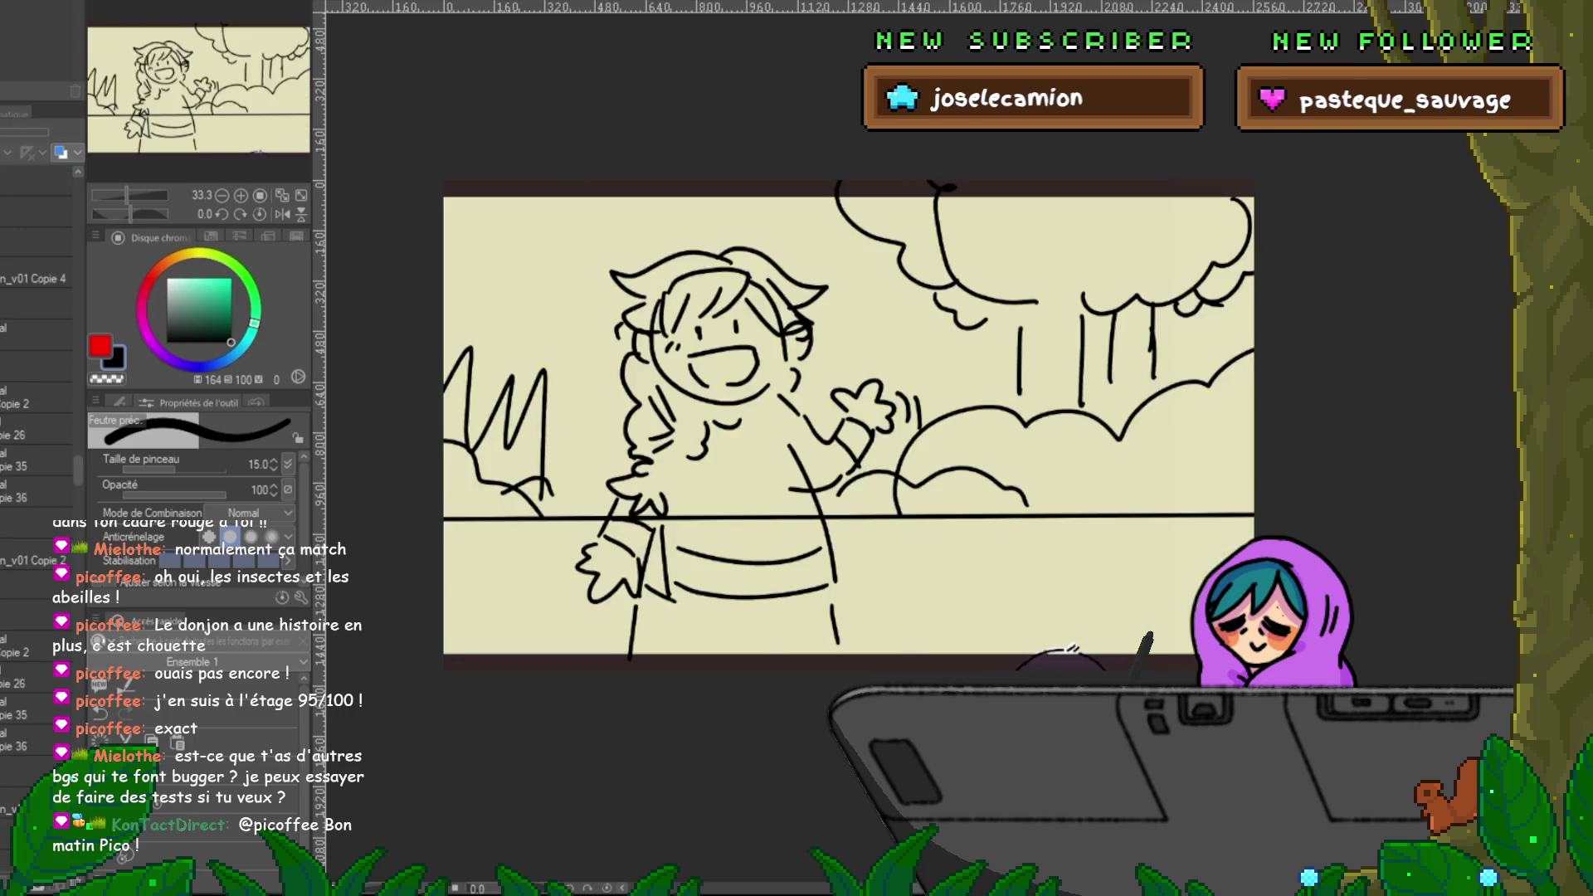
{"action": "key", "text": "ctrl+Tab"}
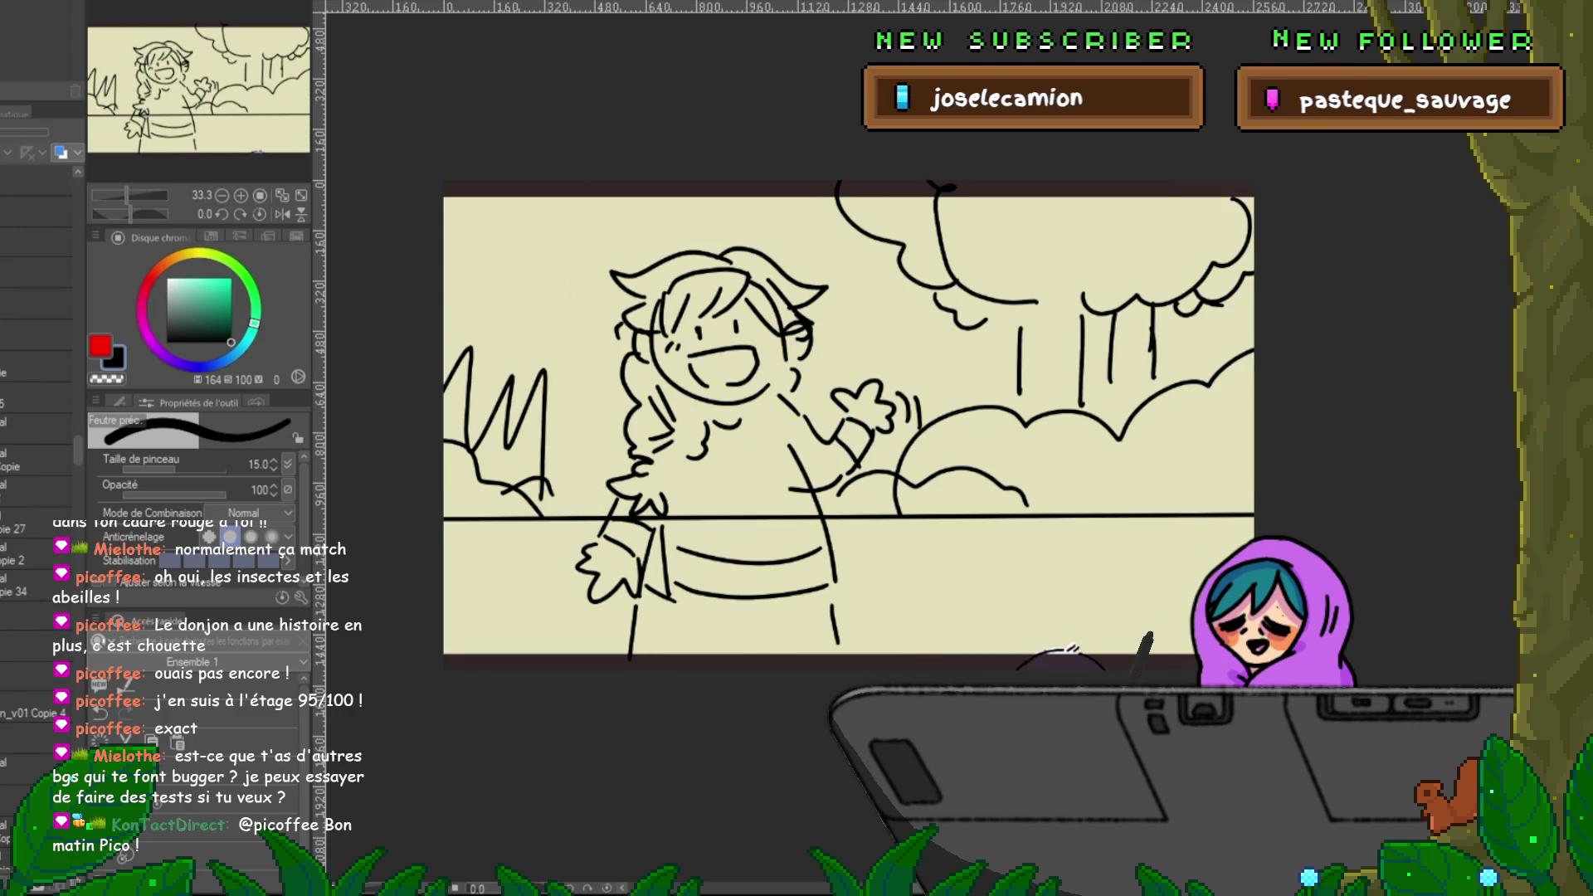
{"action": "key", "text": "ctrl+Tab"}
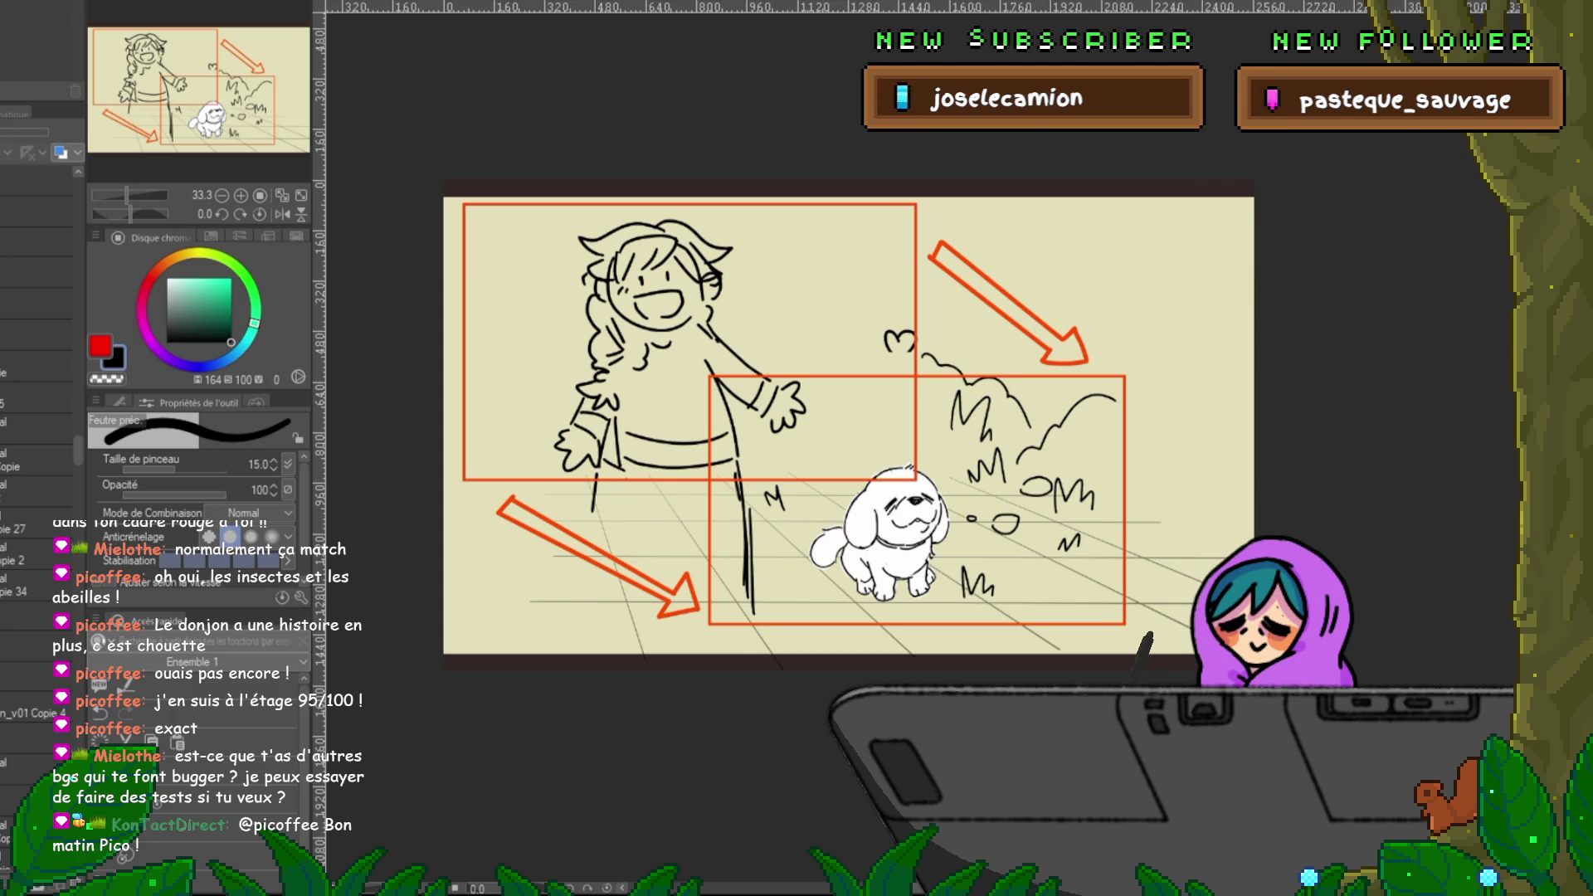
{"action": "key", "text": "ctrl+Tab"}
{"action": "key", "text": "ctrl+Tab"}
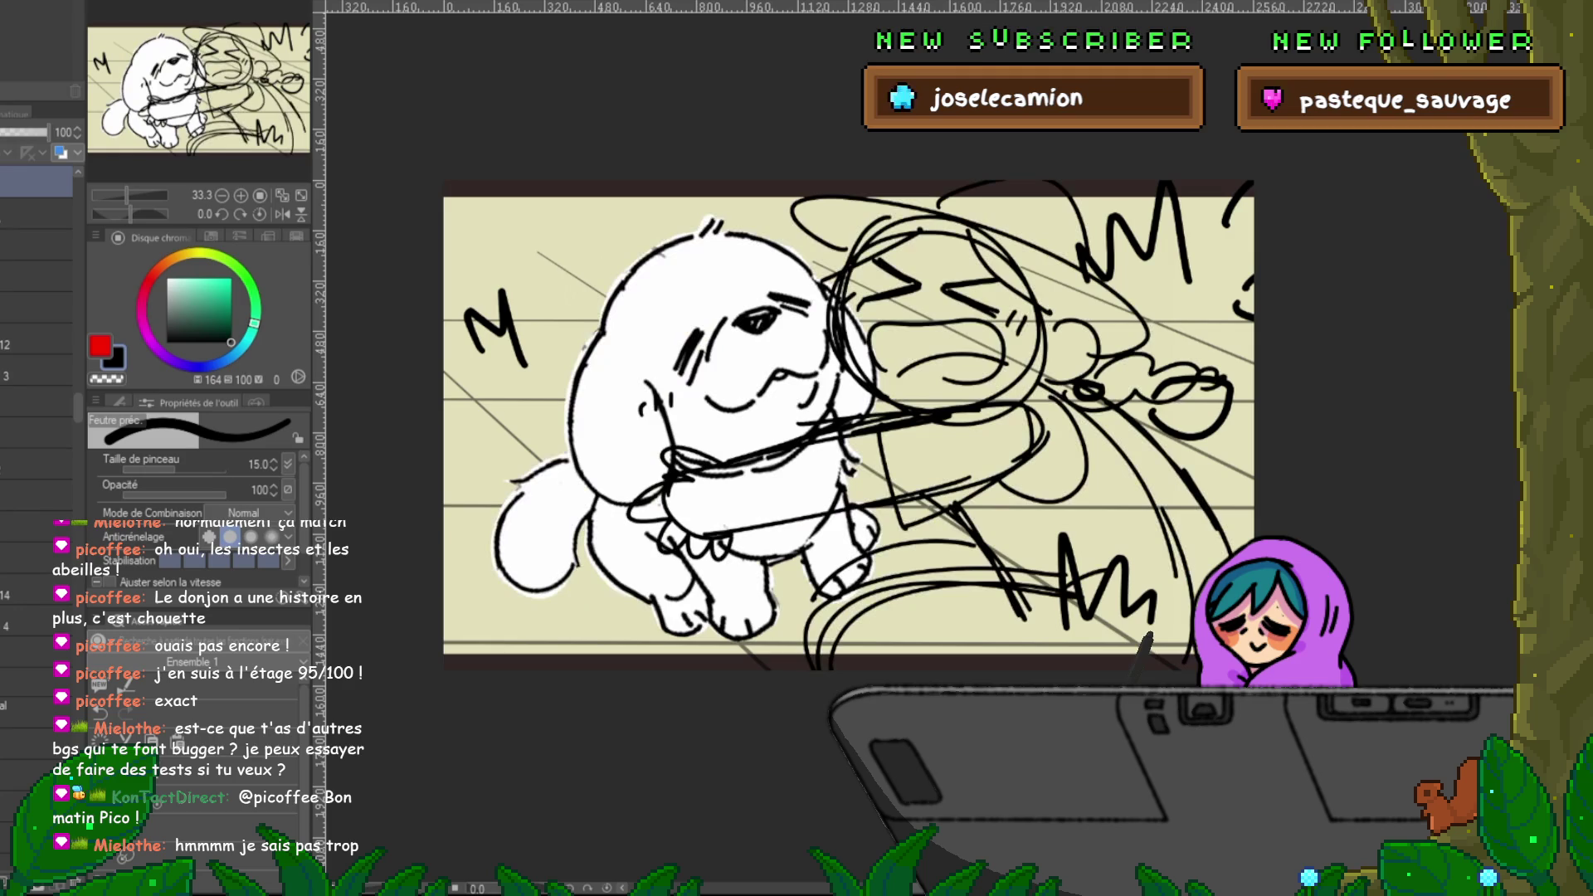
{"action": "key", "text": "ctrl+Tab"}
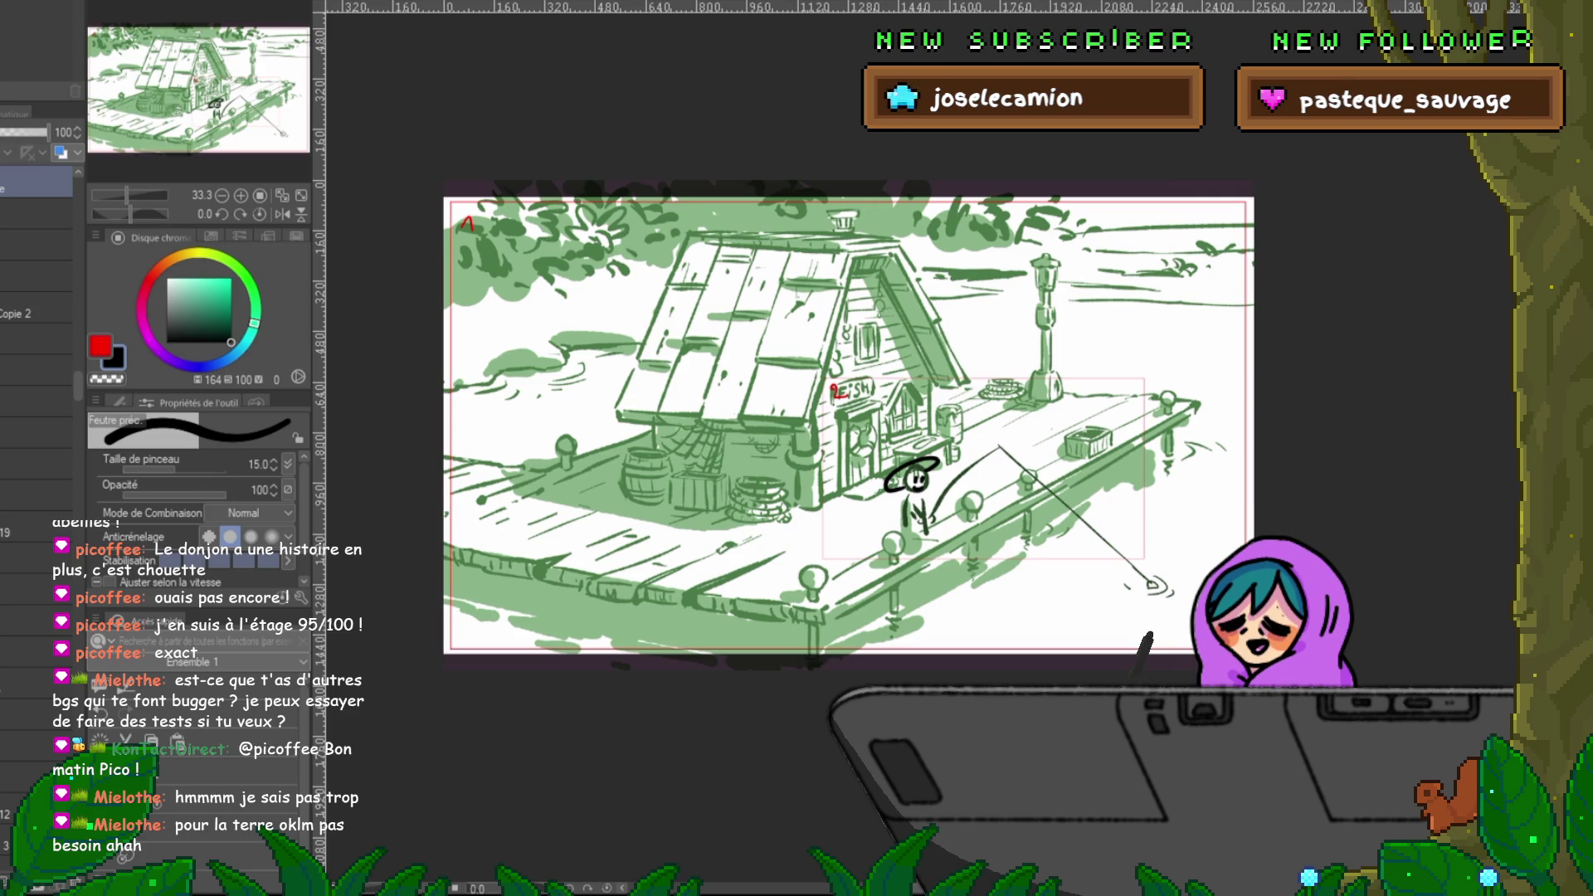
- Advance past the fisherman, JoJa can, port, diamond ring and cave panels to the hospital panel
{"action": "key", "text": "ctrl+Tab"}
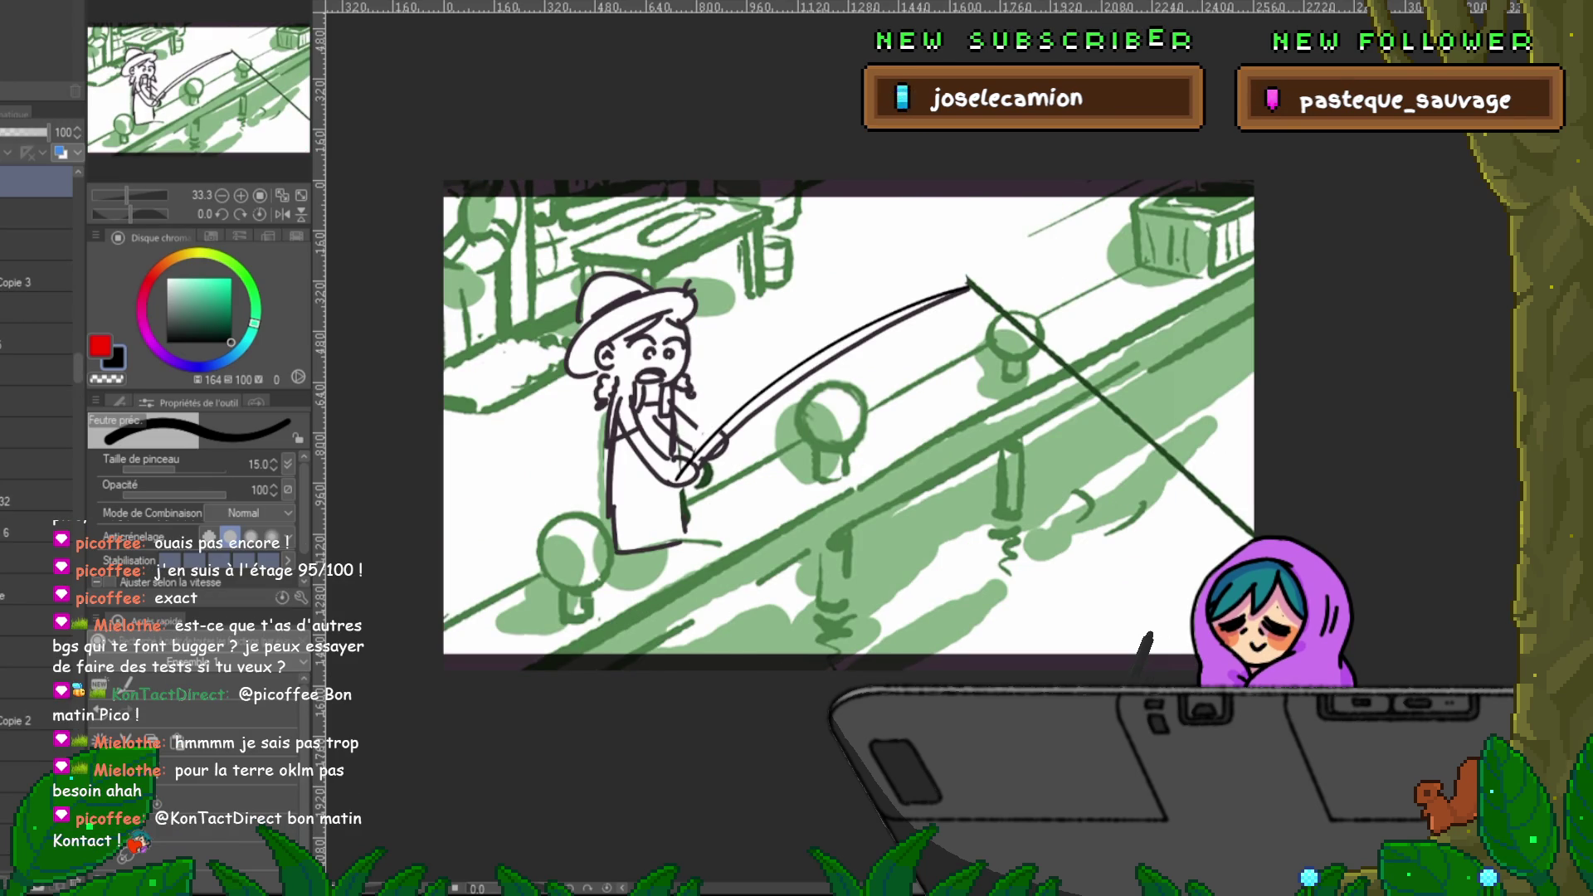
{"action": "key", "text": "ctrl+Tab"}
{"action": "key", "text": "ctrl+Tab"}
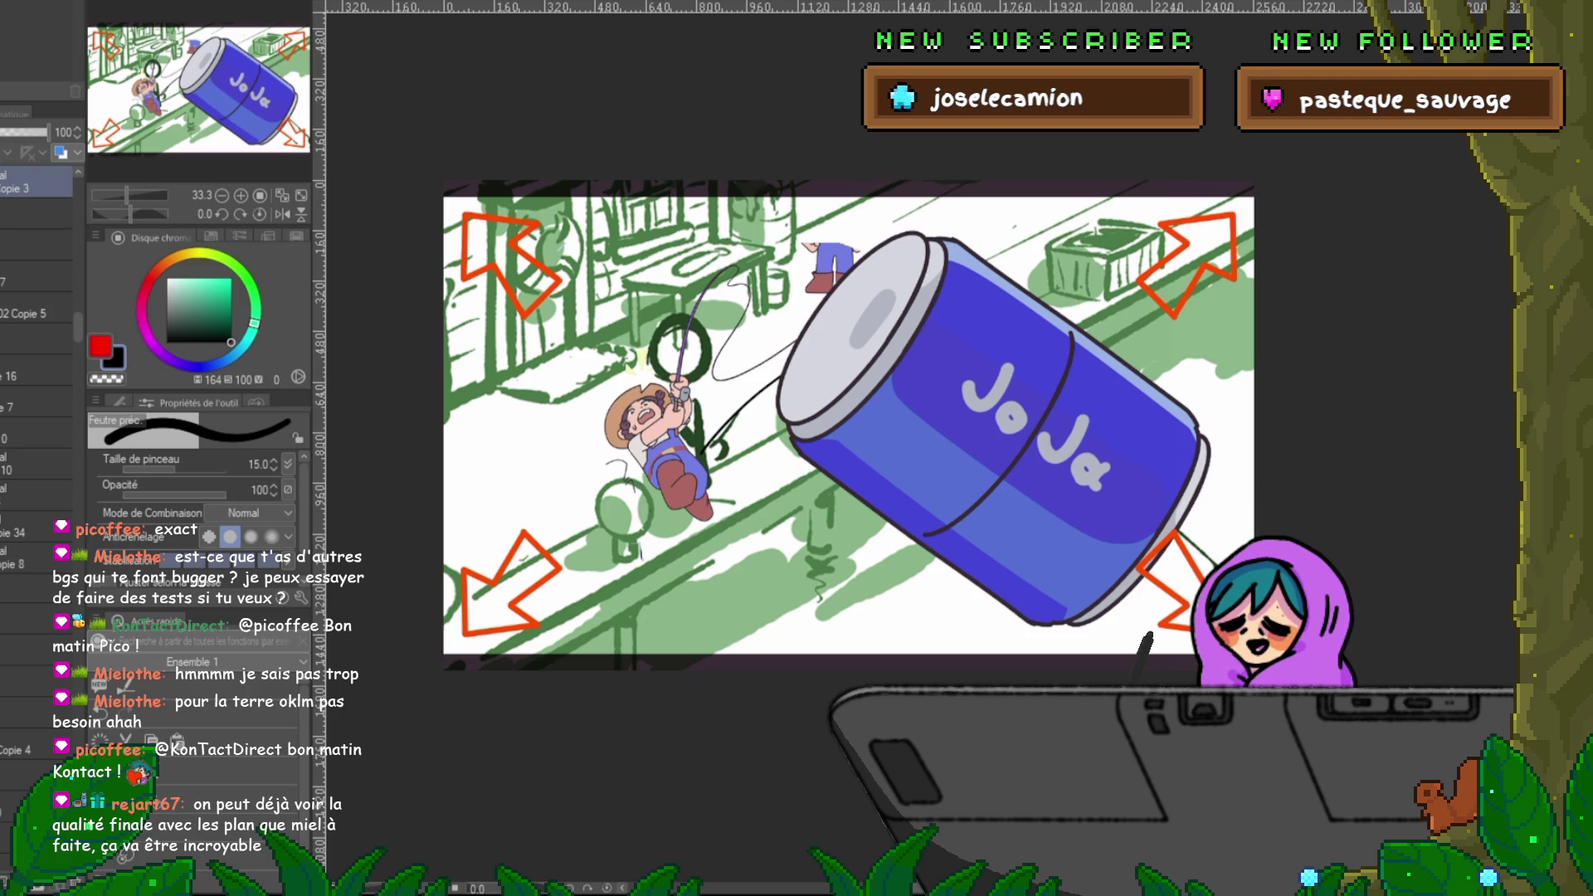
{"action": "key", "text": "ctrl+Tab"}
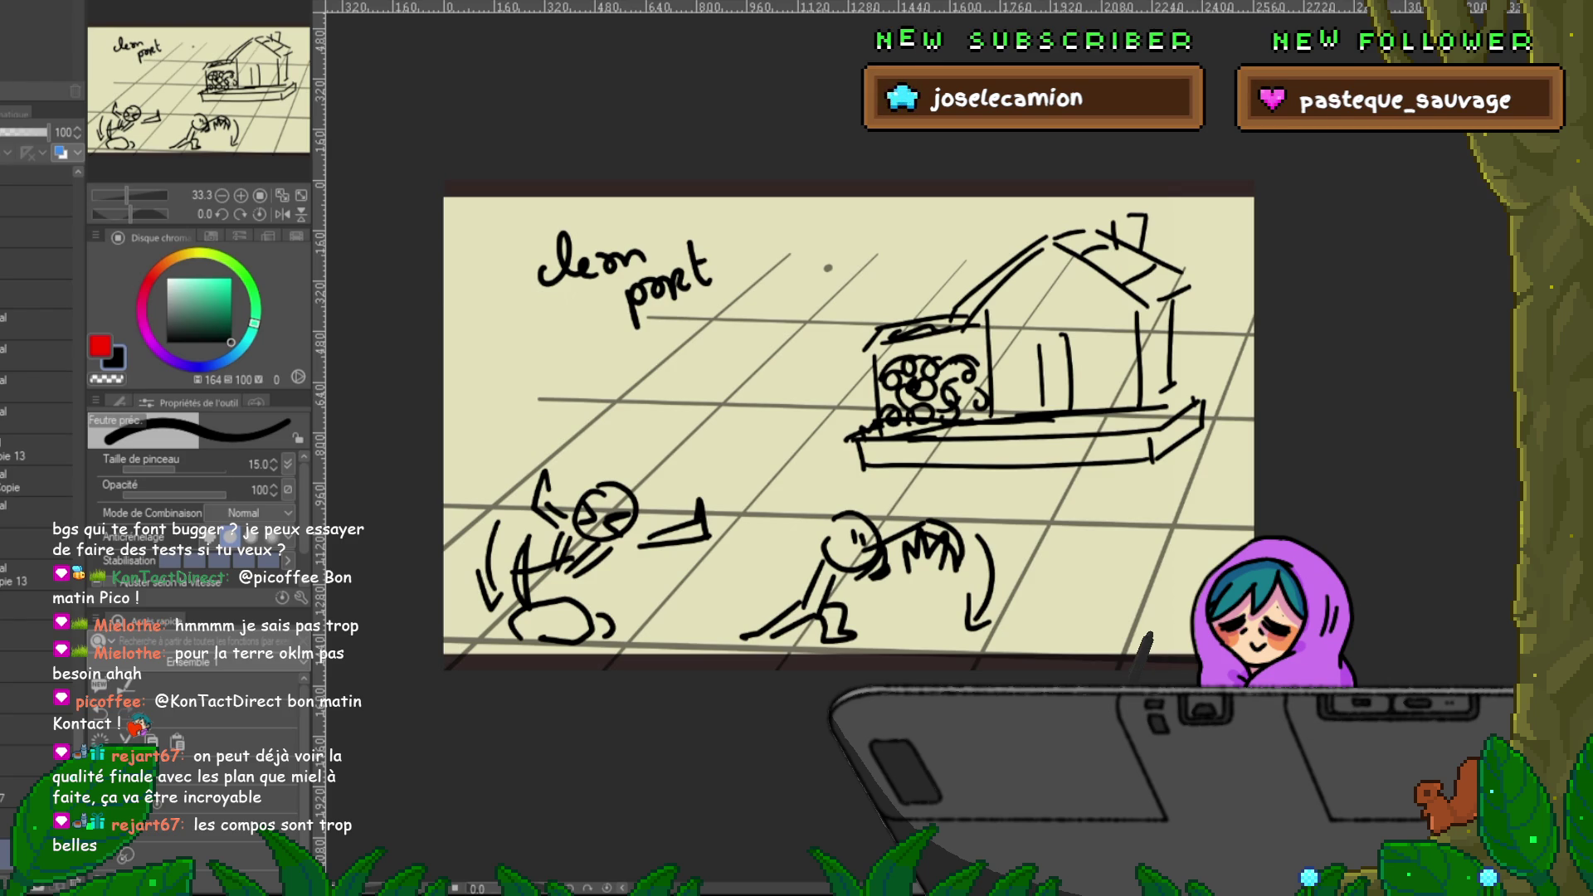
{"action": "key", "text": "ctrl+Tab"}
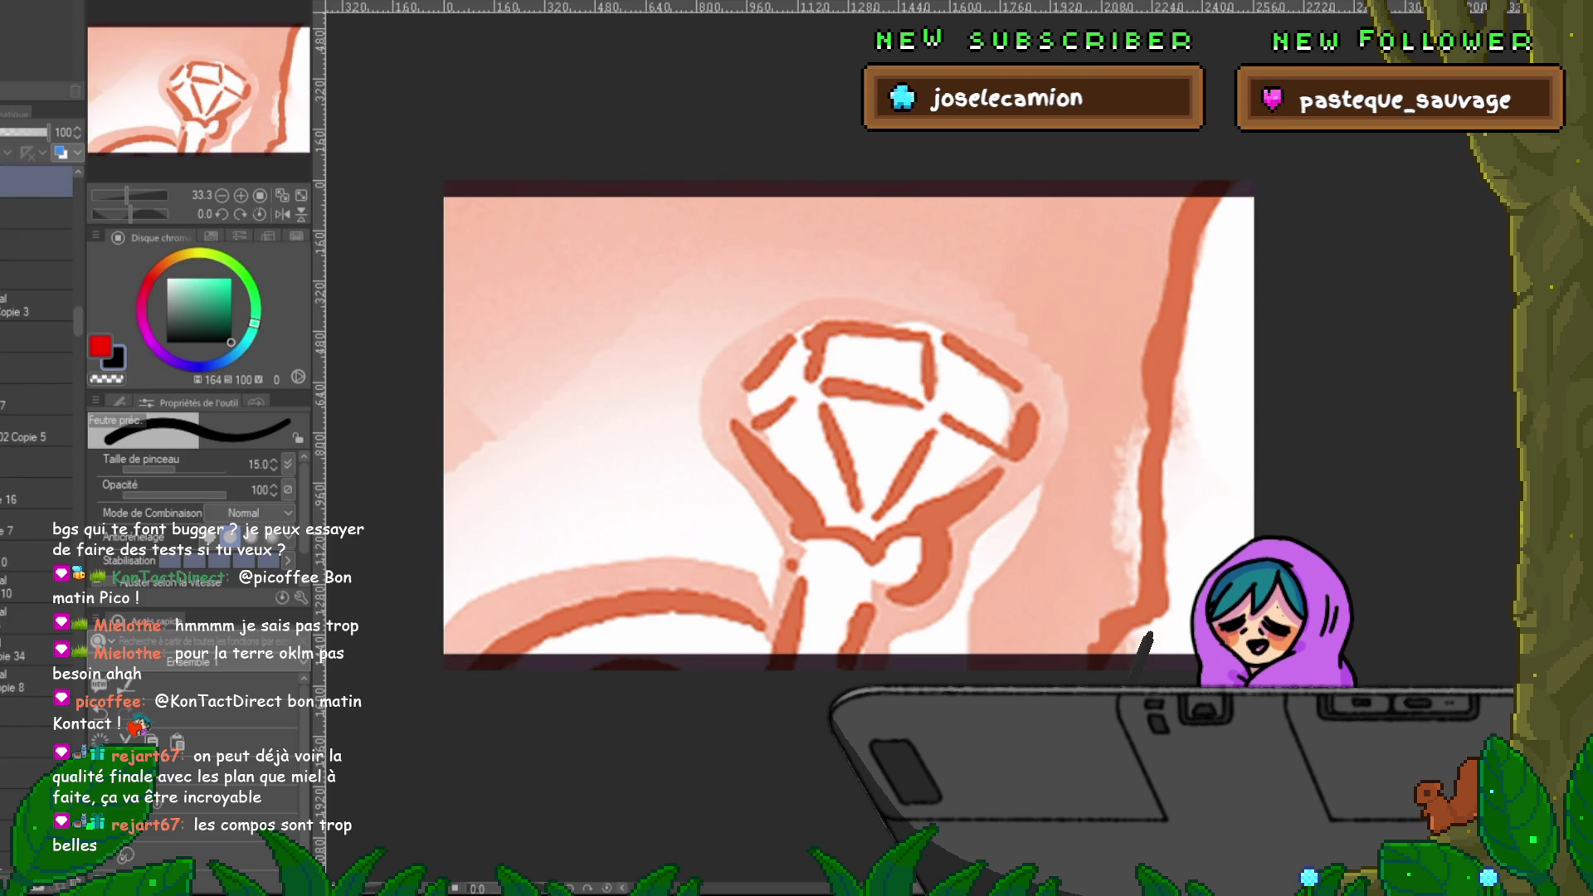
{"action": "key", "text": "ctrl+Tab"}
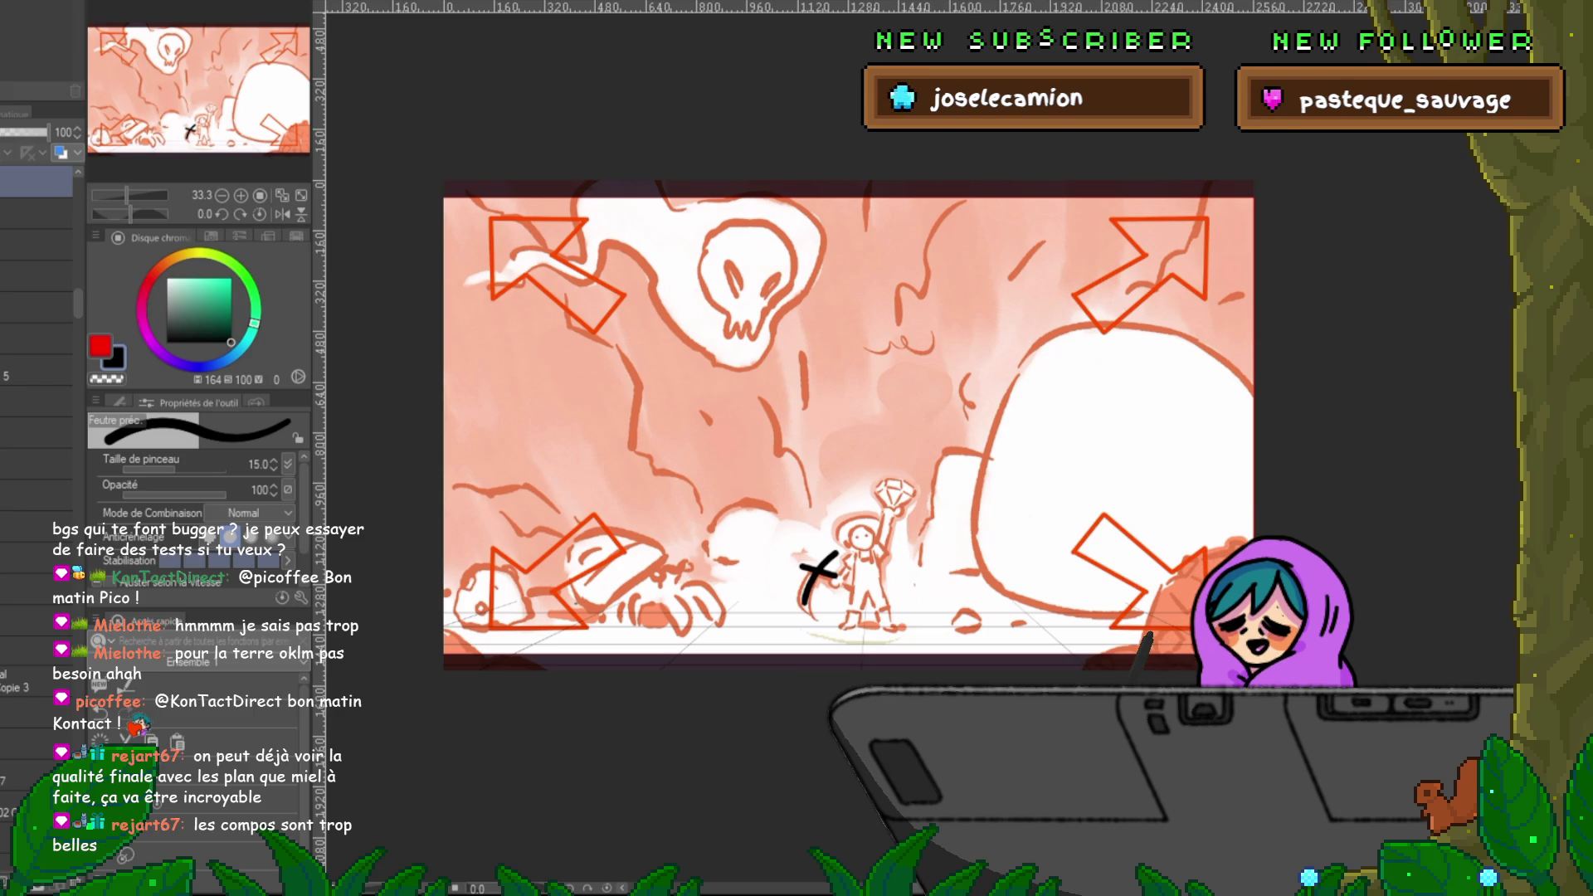
{"action": "key", "text": "ctrl+Tab"}
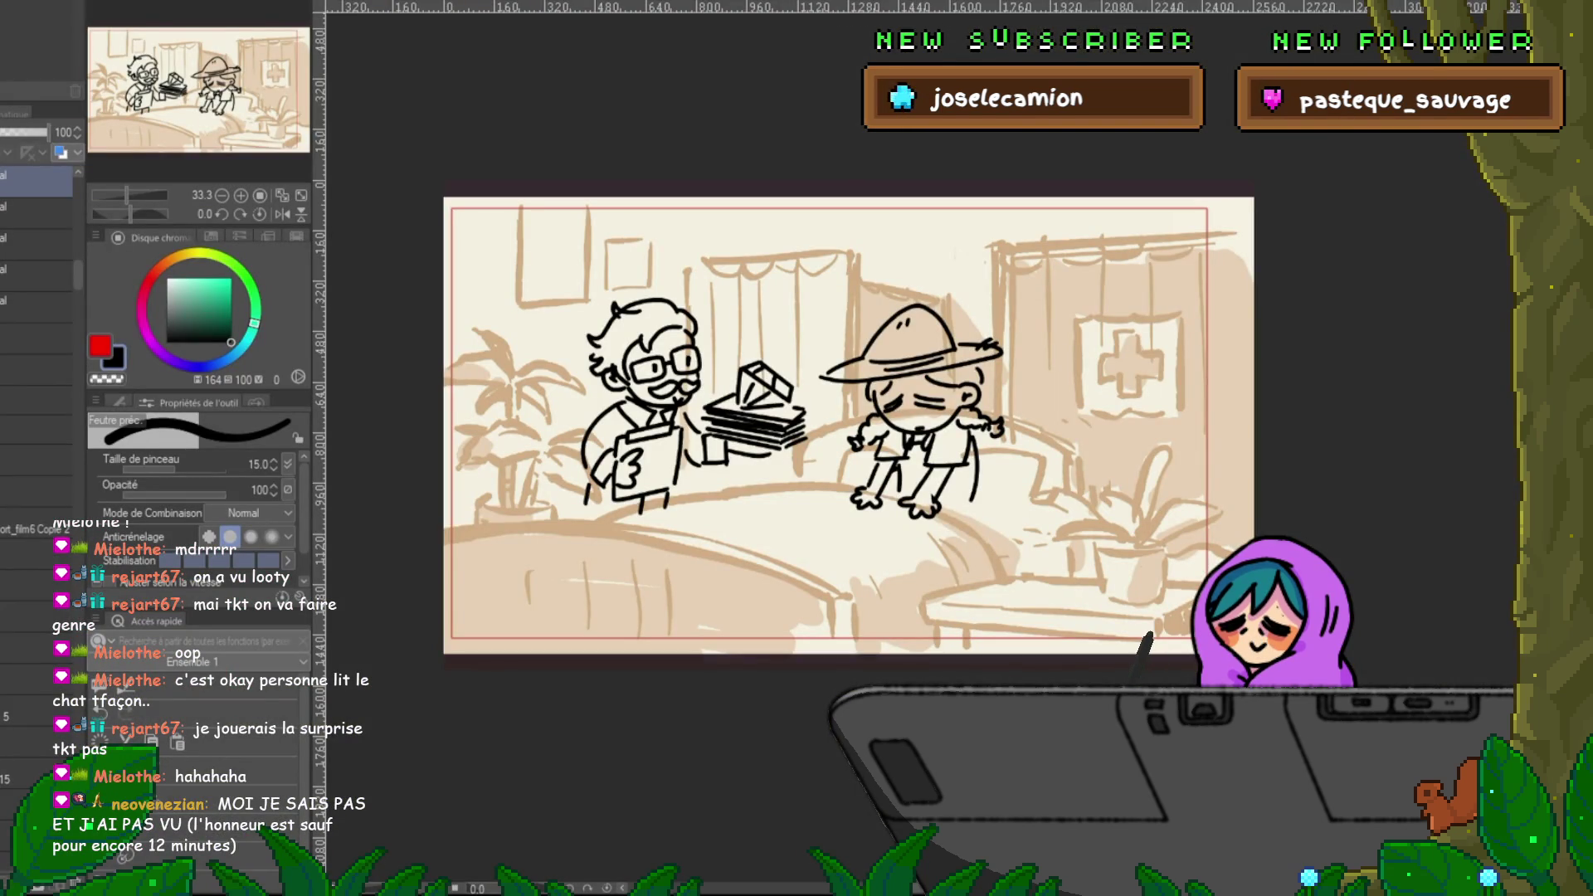
- Jump back from the hospital panel to the forest panel
{"action": "key", "text": "ctrl+Tab"}
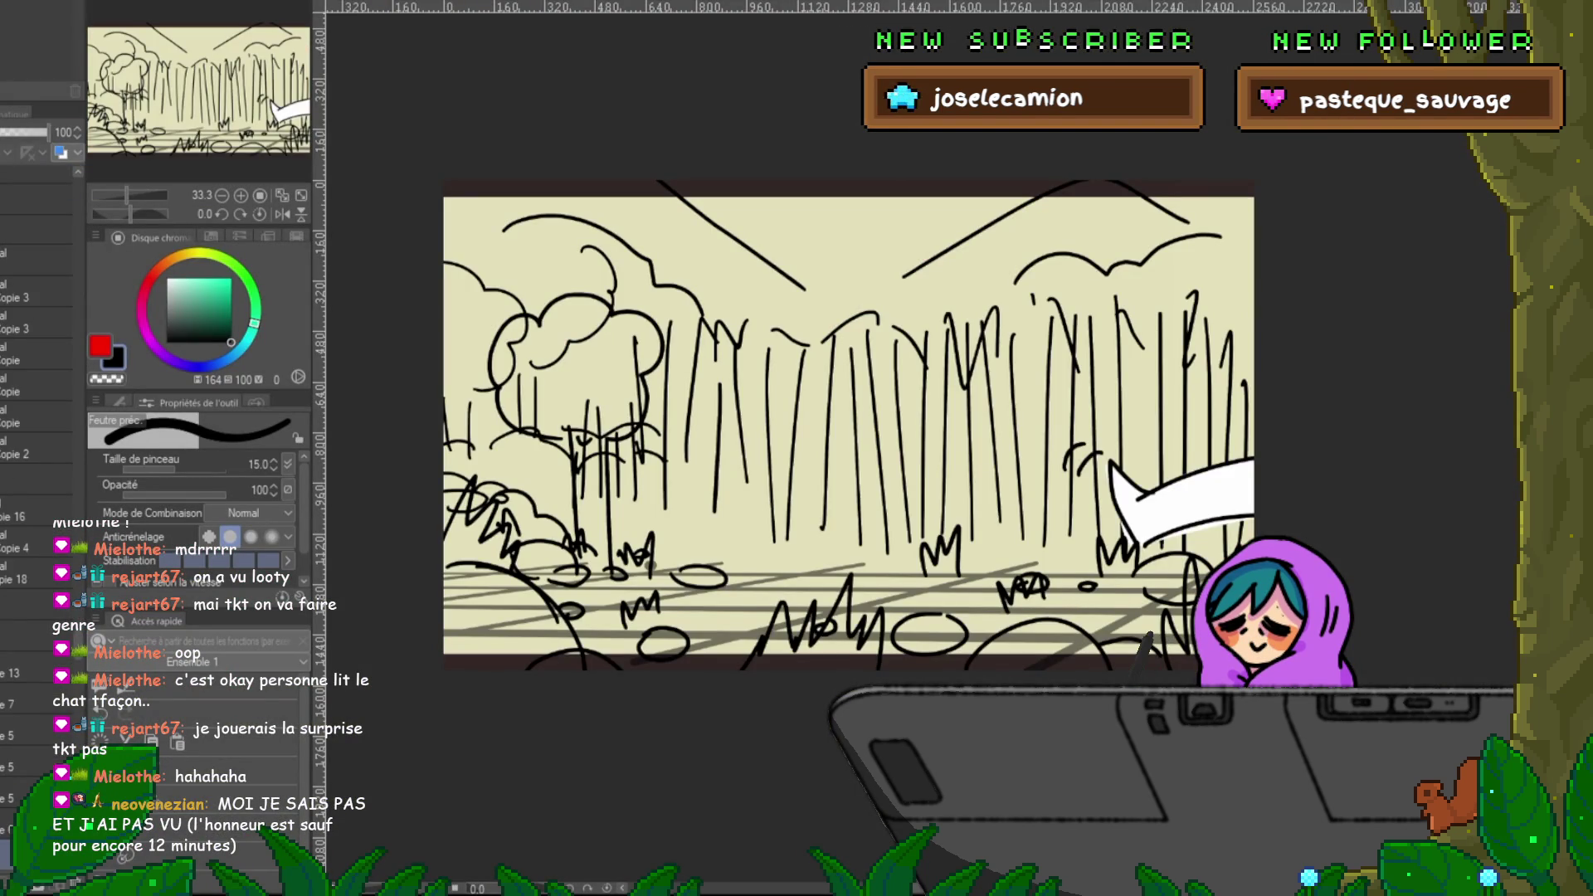
- Play the storyboard, then step from the forest panel through the shovel, crouching-figure, paw and rain panels
{"action": "key", "text": "space"}
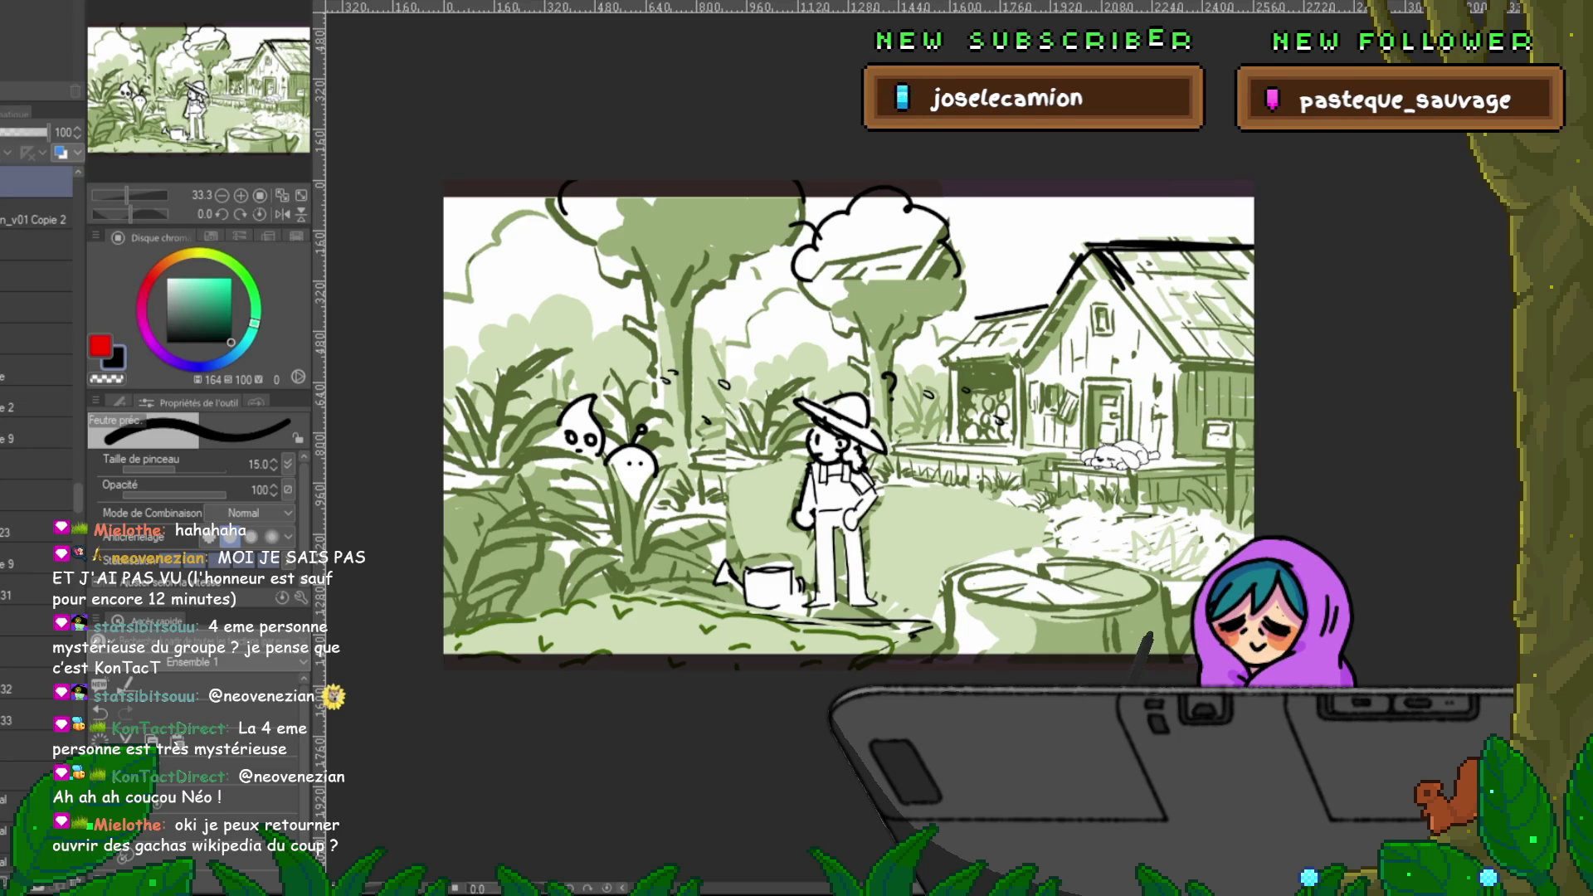
{"action": "key", "text": "ctrl+Tab"}
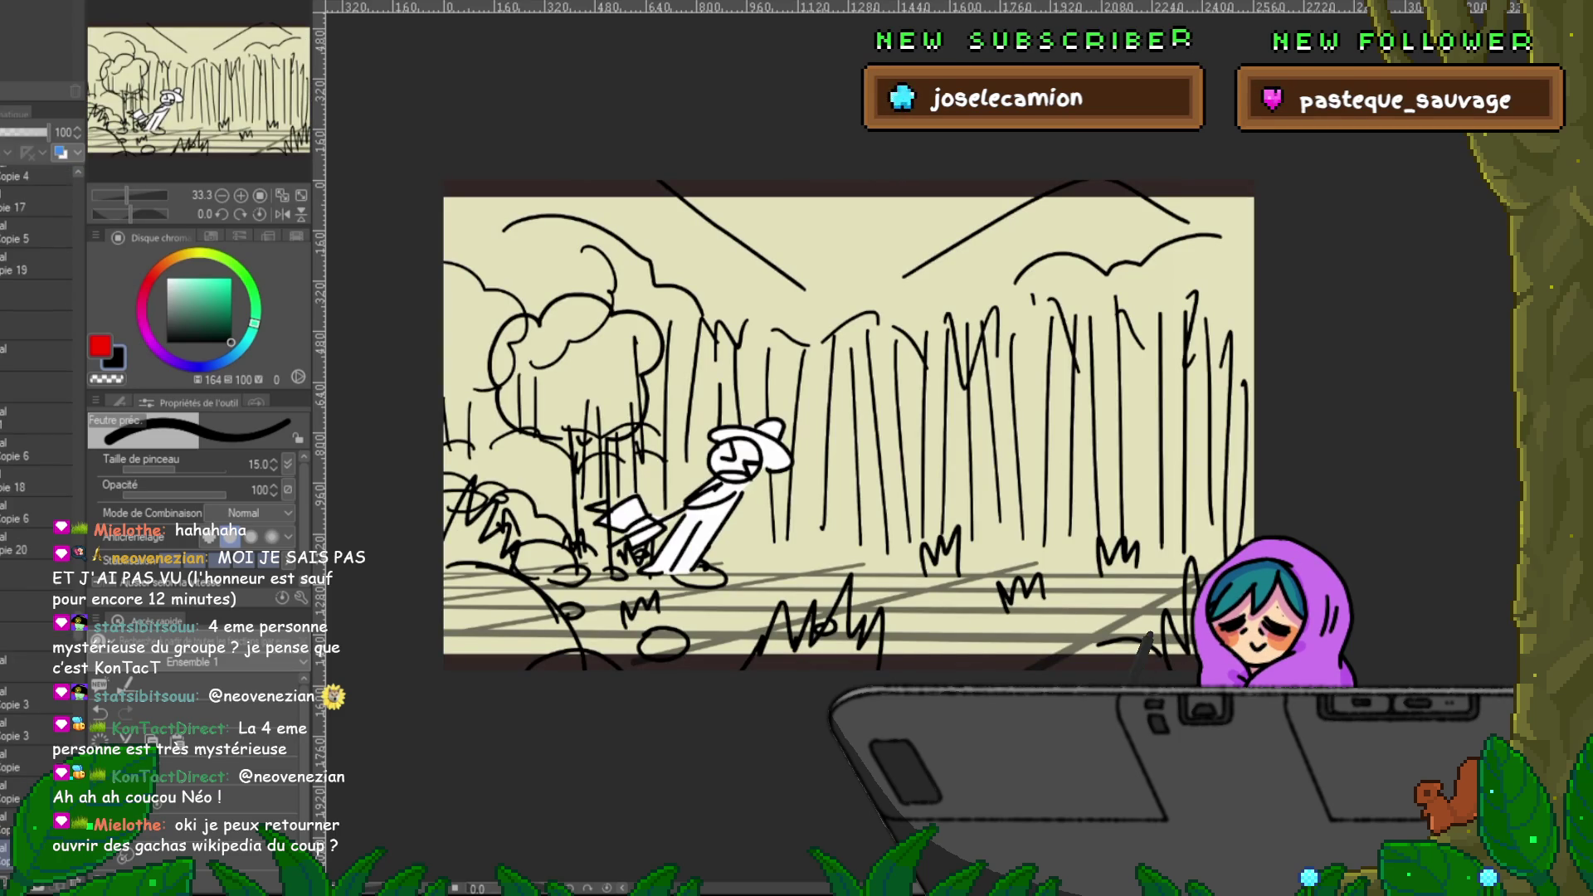
{"action": "key", "text": "ctrl+Tab"}
{"action": "key", "text": "ctrl+Tab"}
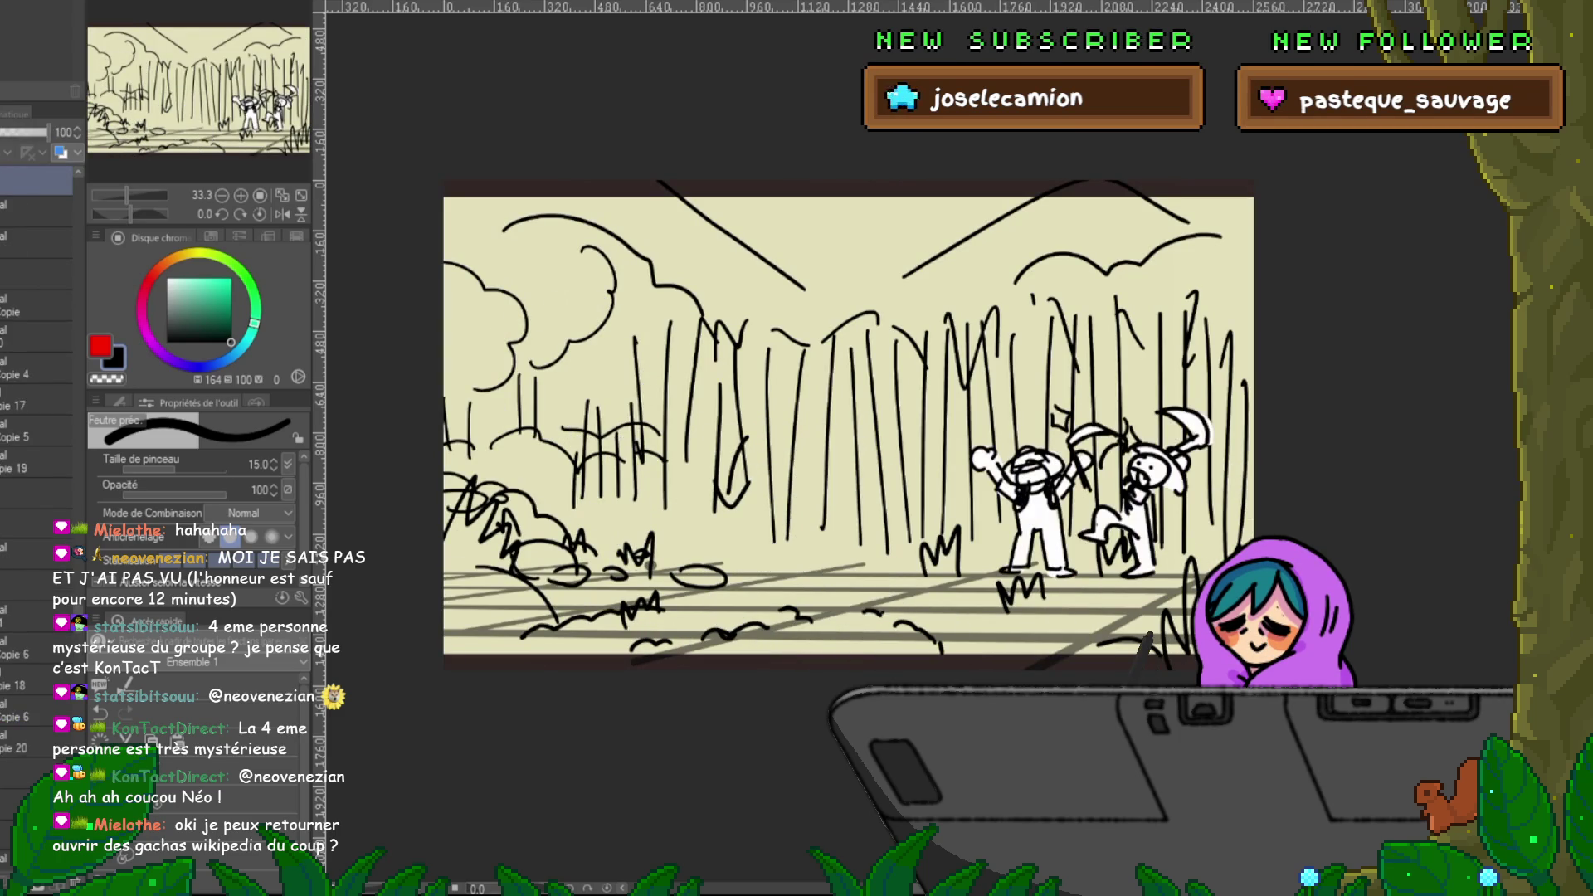
{"action": "key", "text": "ctrl+Tab"}
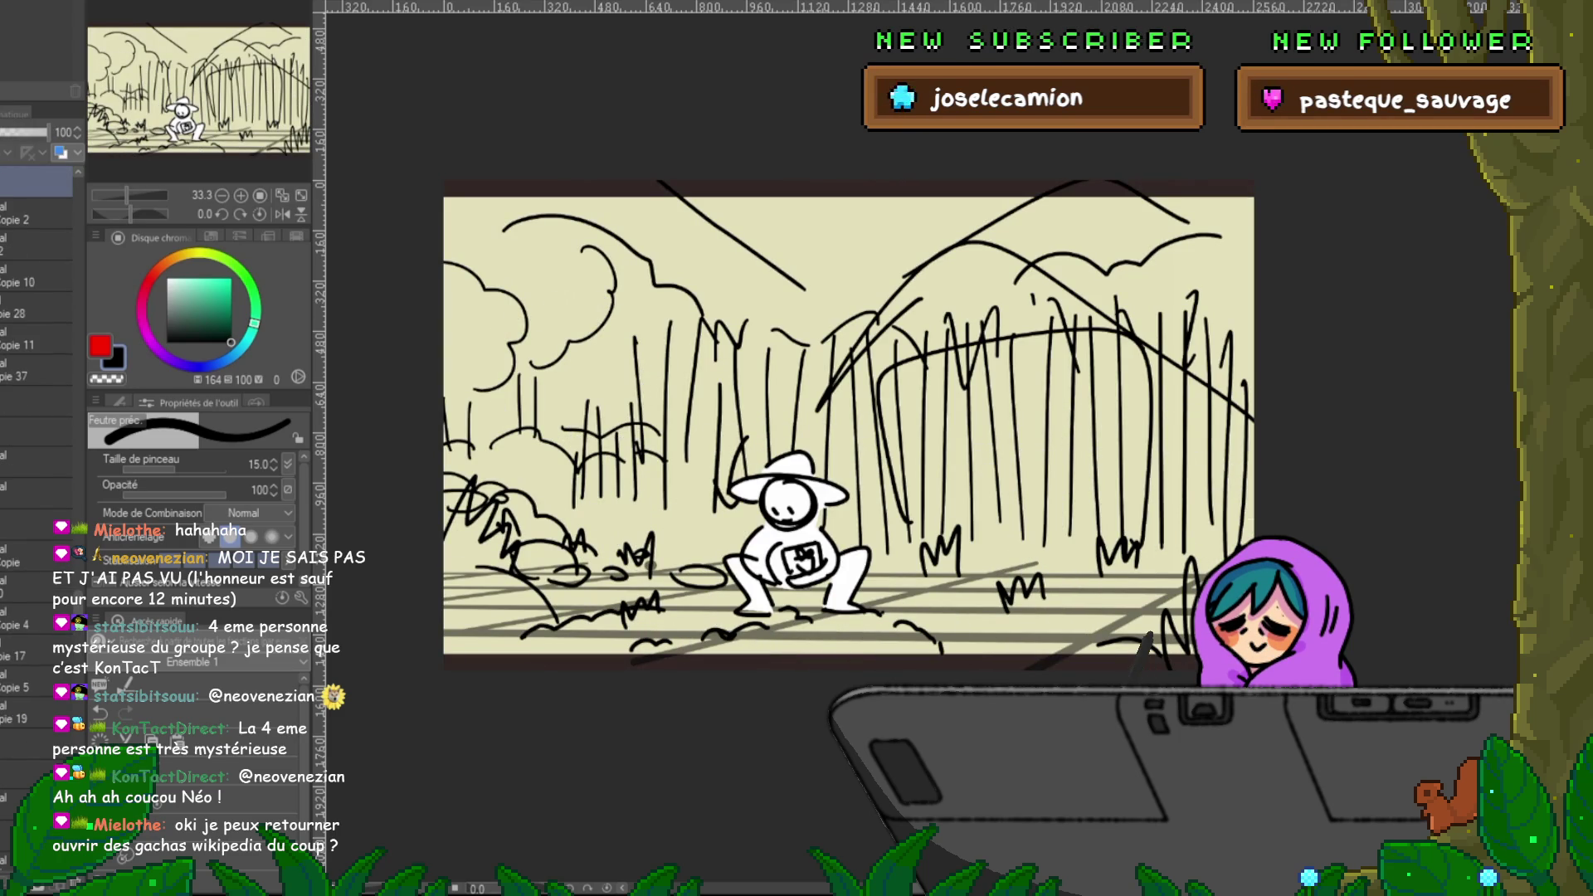
{"action": "key", "text": "ctrl+Tab"}
{"action": "key", "text": "ctrl+Tab"}
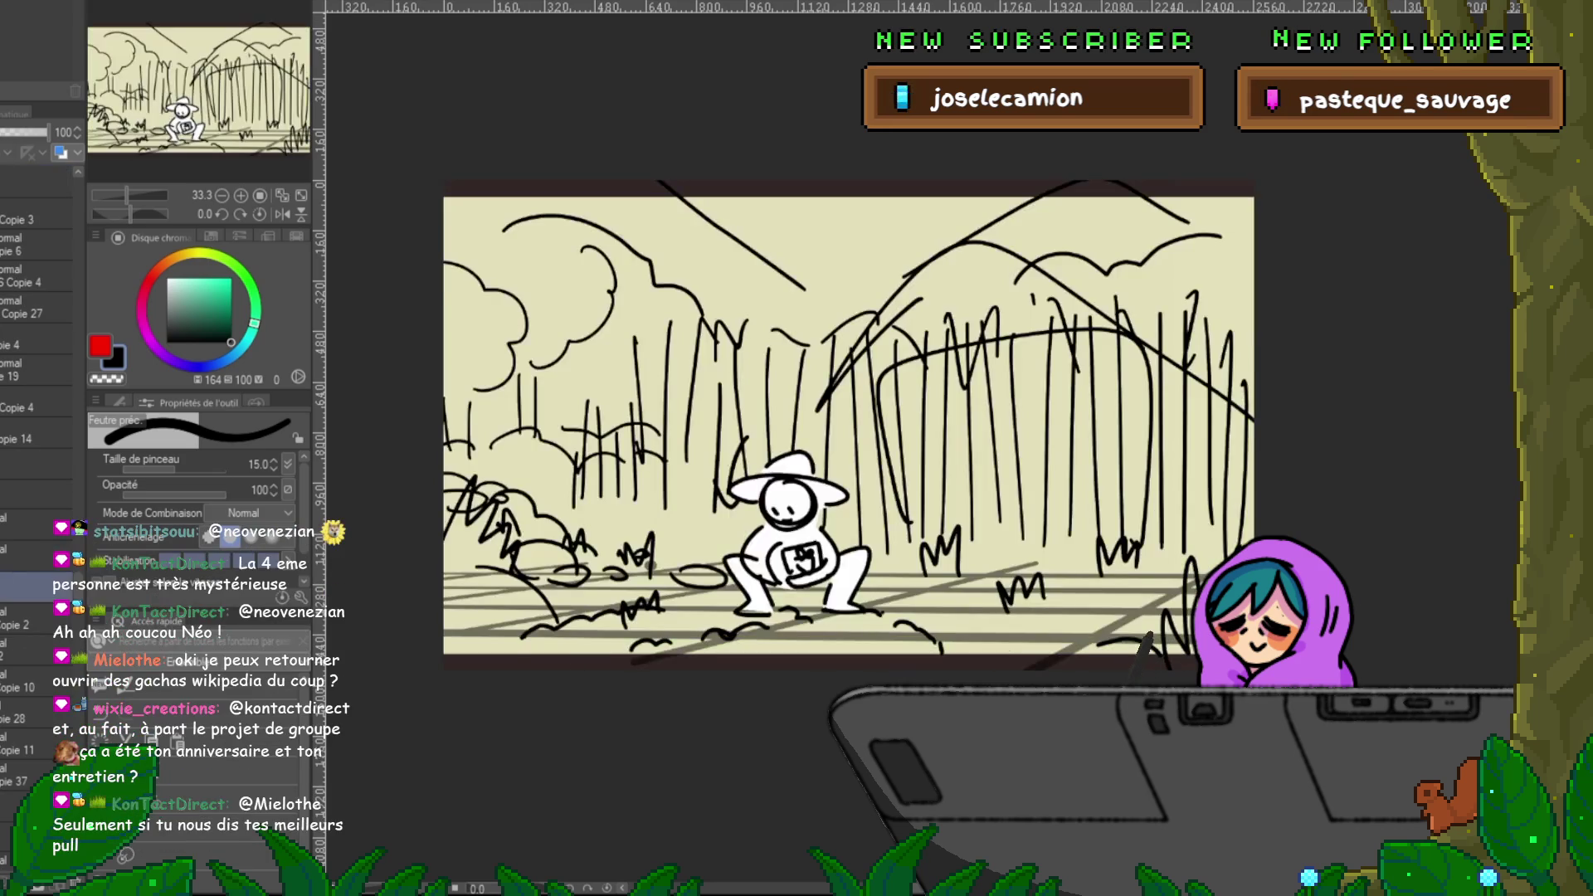
{"action": "key", "text": "ctrl+Tab"}
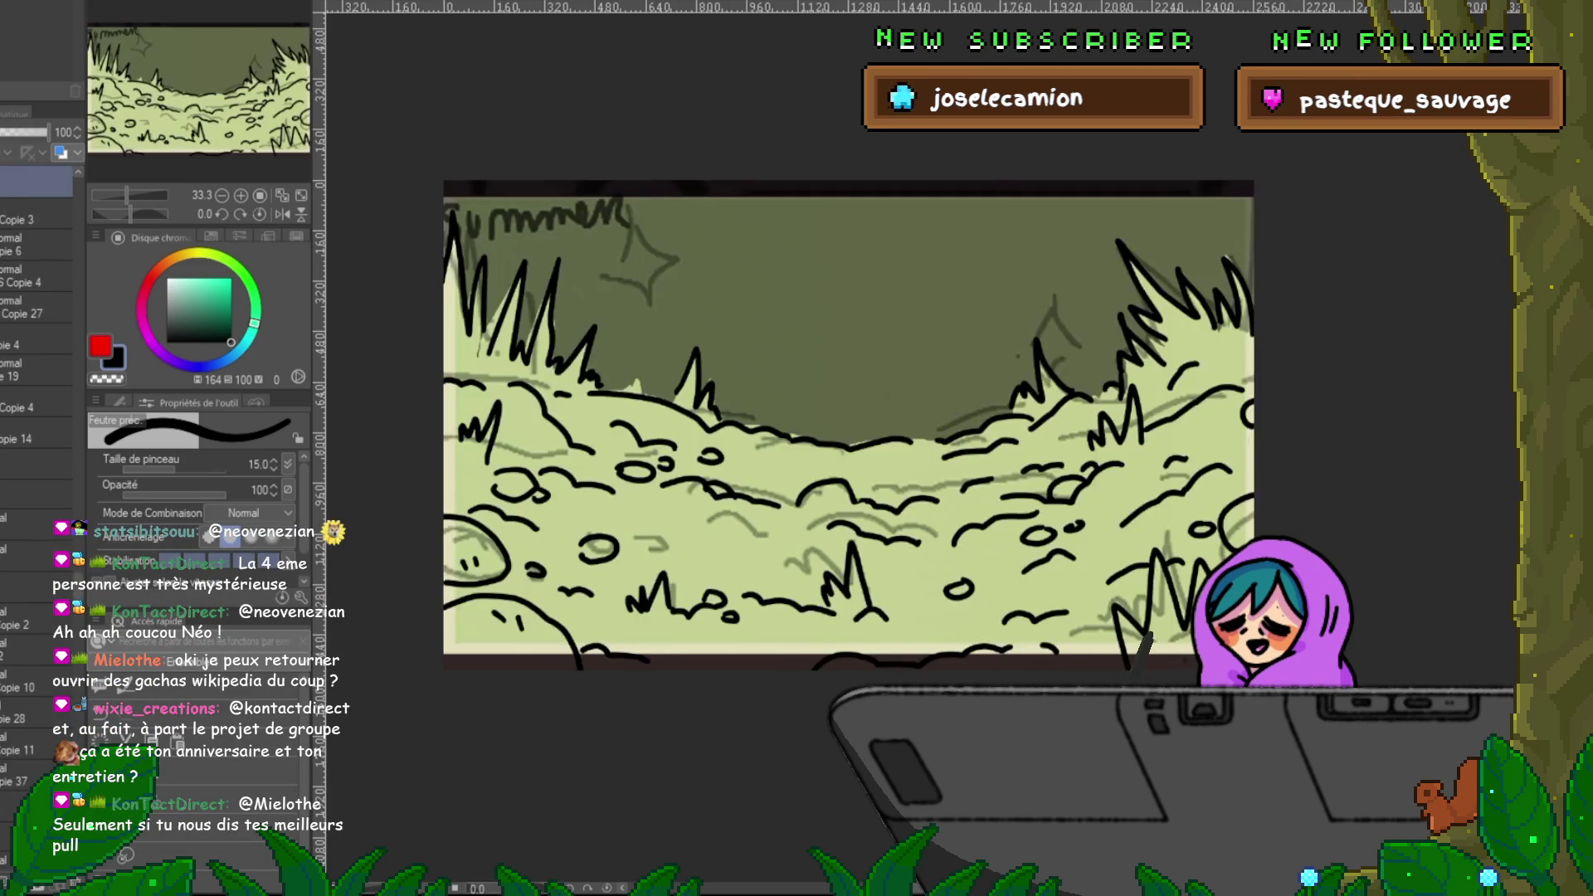
{"action": "key", "text": "ctrl+Tab"}
{"action": "key", "text": "ctrl+Tab"}
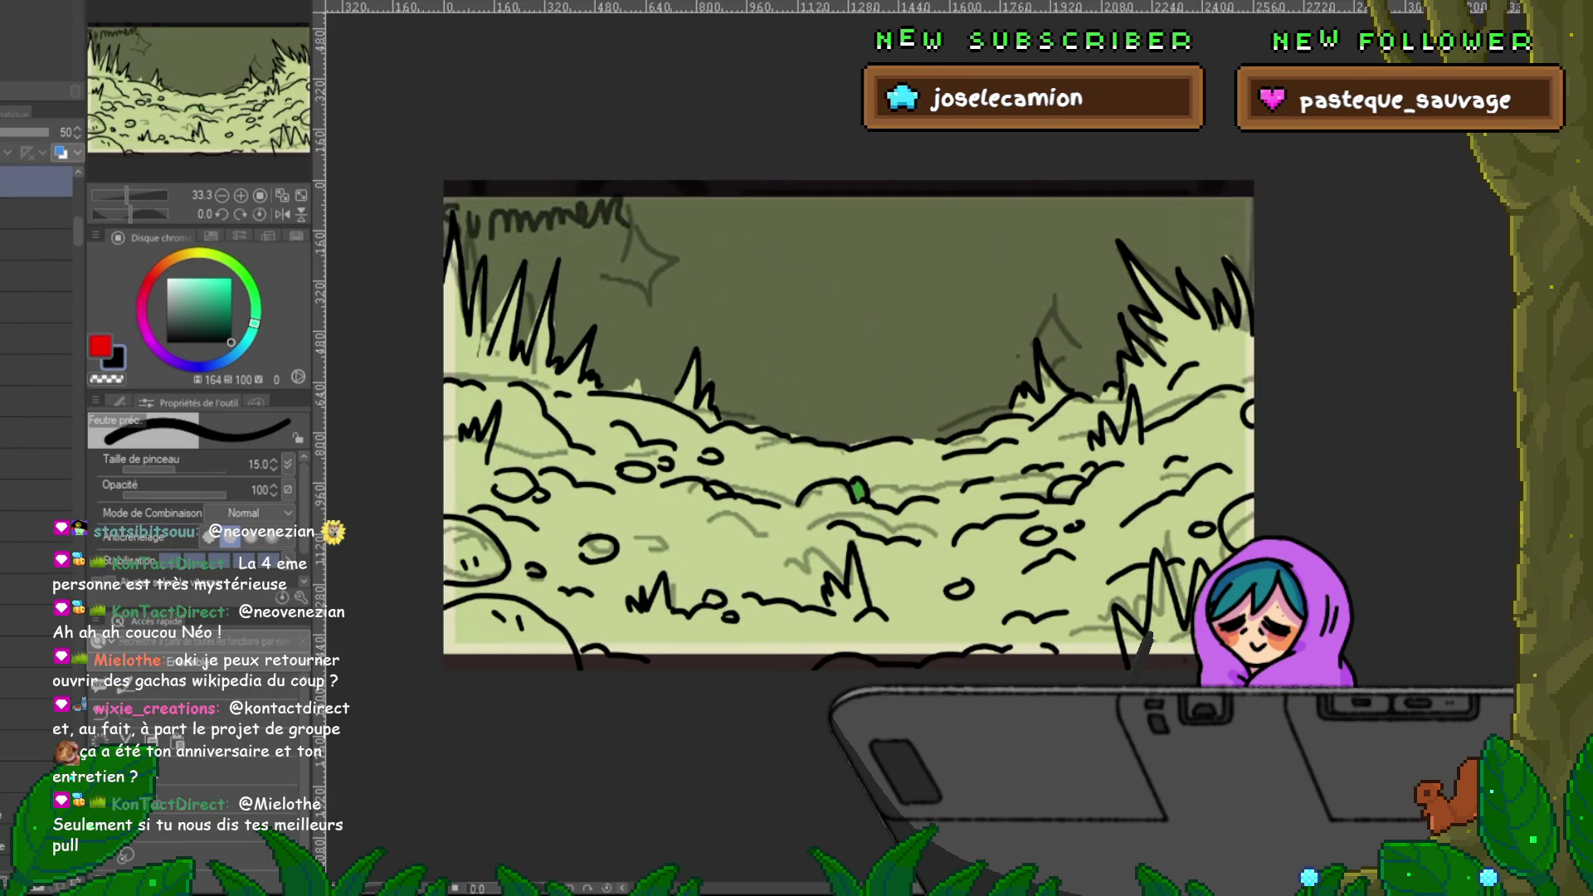
{"action": "key", "text": "ctrl+Tab"}
- Continue past the green house, waving girl, dog, fishing-dock, fisherman and JoJa can panels to the sprout frame
{"action": "key", "text": "ctrl+Tab"}
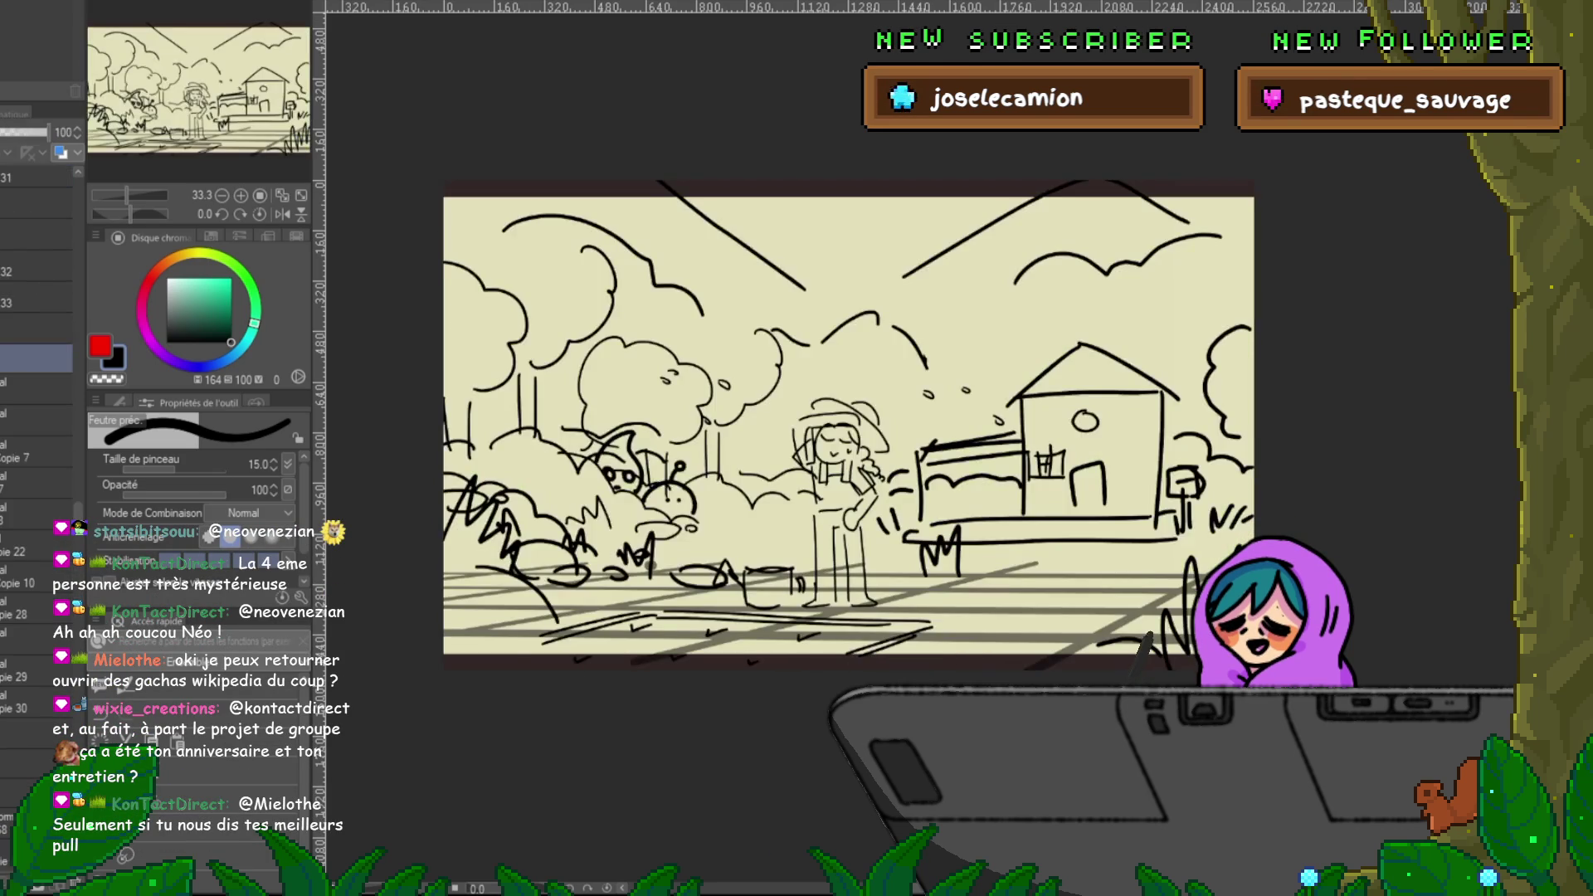
{"action": "key", "text": "ctrl+Tab"}
{"action": "key", "text": "ctrl+Tab"}
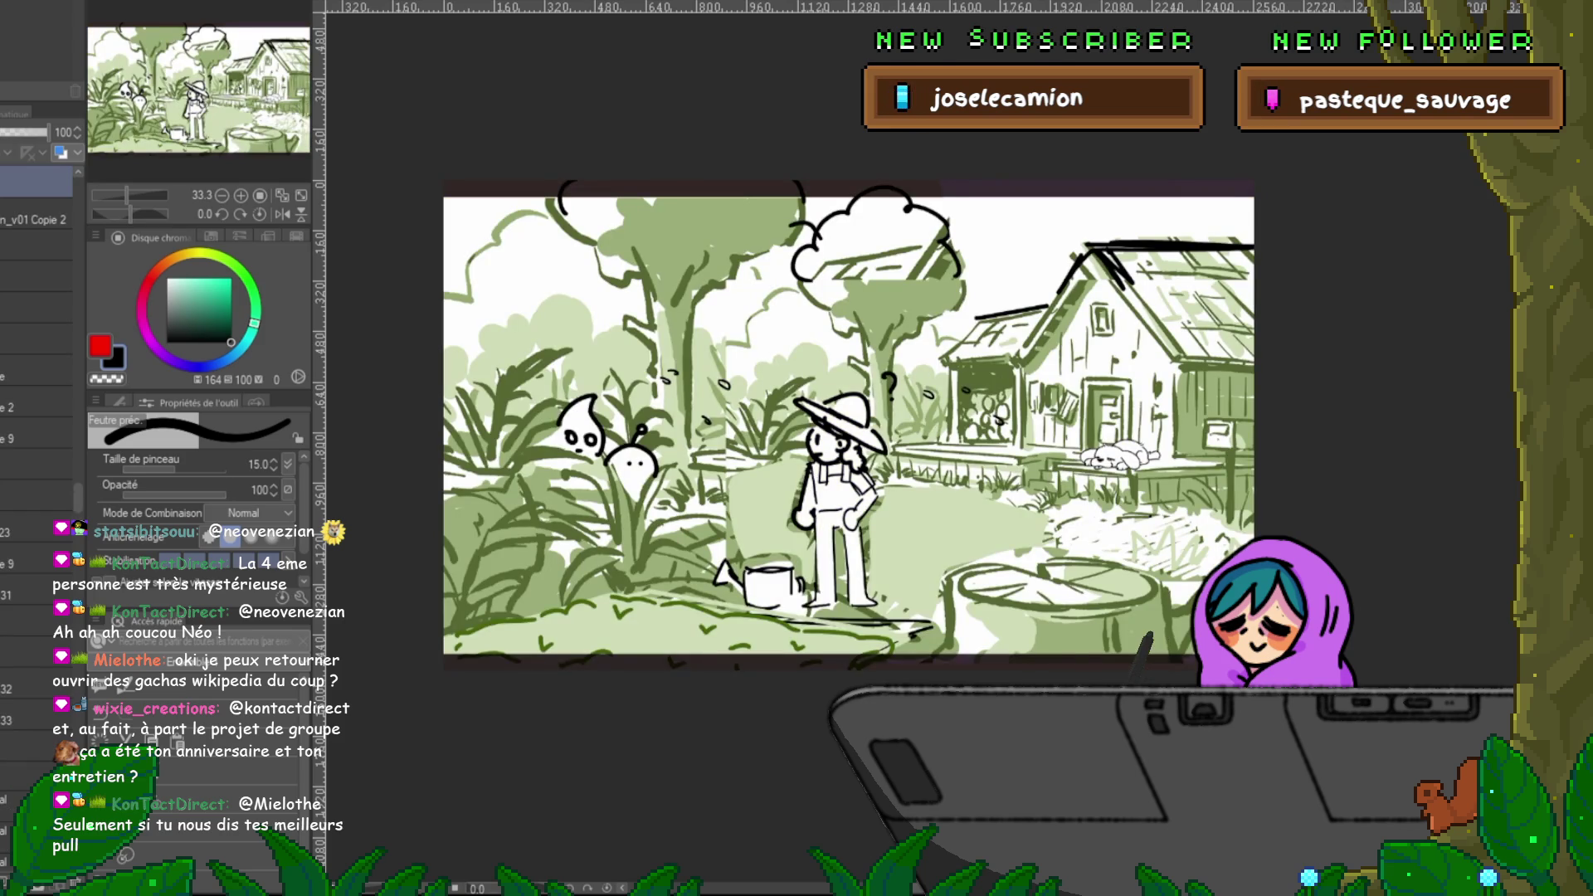
{"action": "key", "text": "ctrl+Tab"}
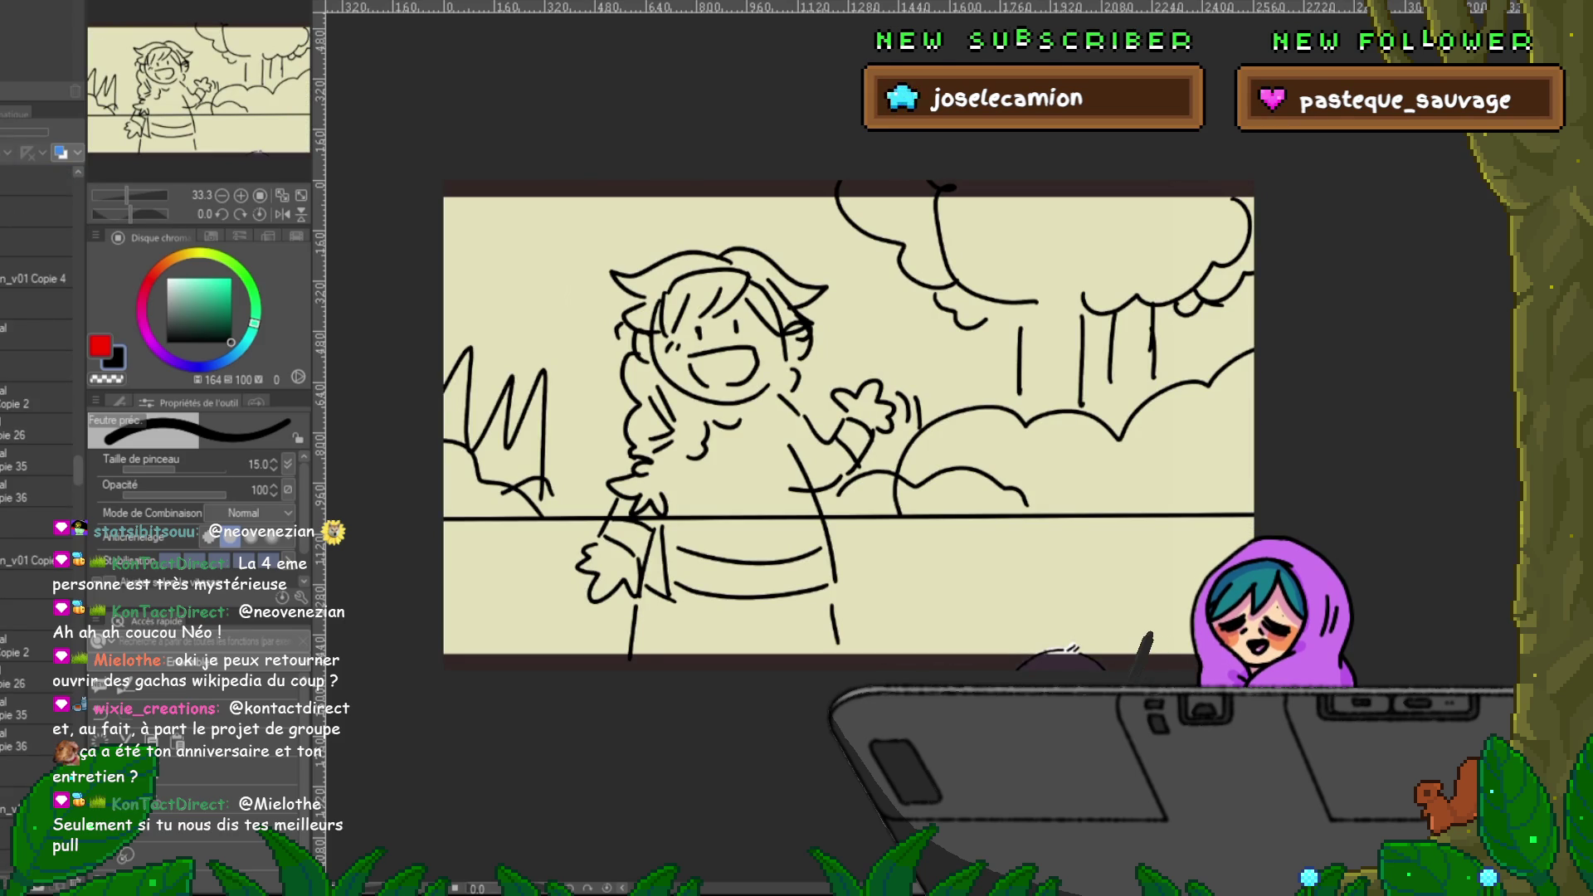
{"action": "key", "text": "ctrl+Tab"}
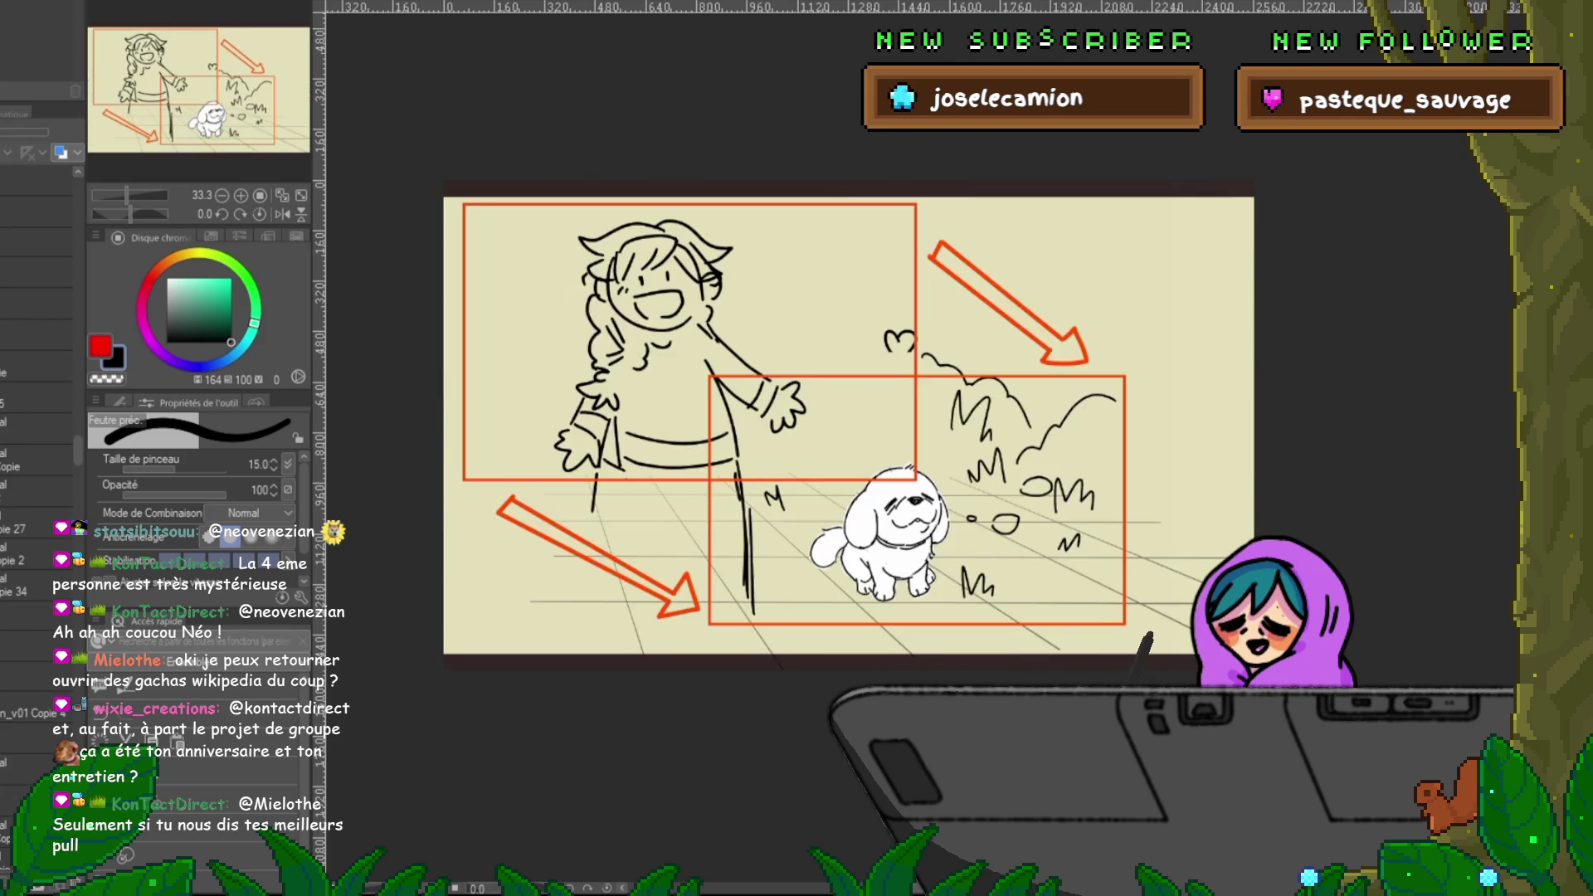
{"action": "key", "text": "ctrl+Tab"}
{"action": "key", "text": "ctrl+Tab"}
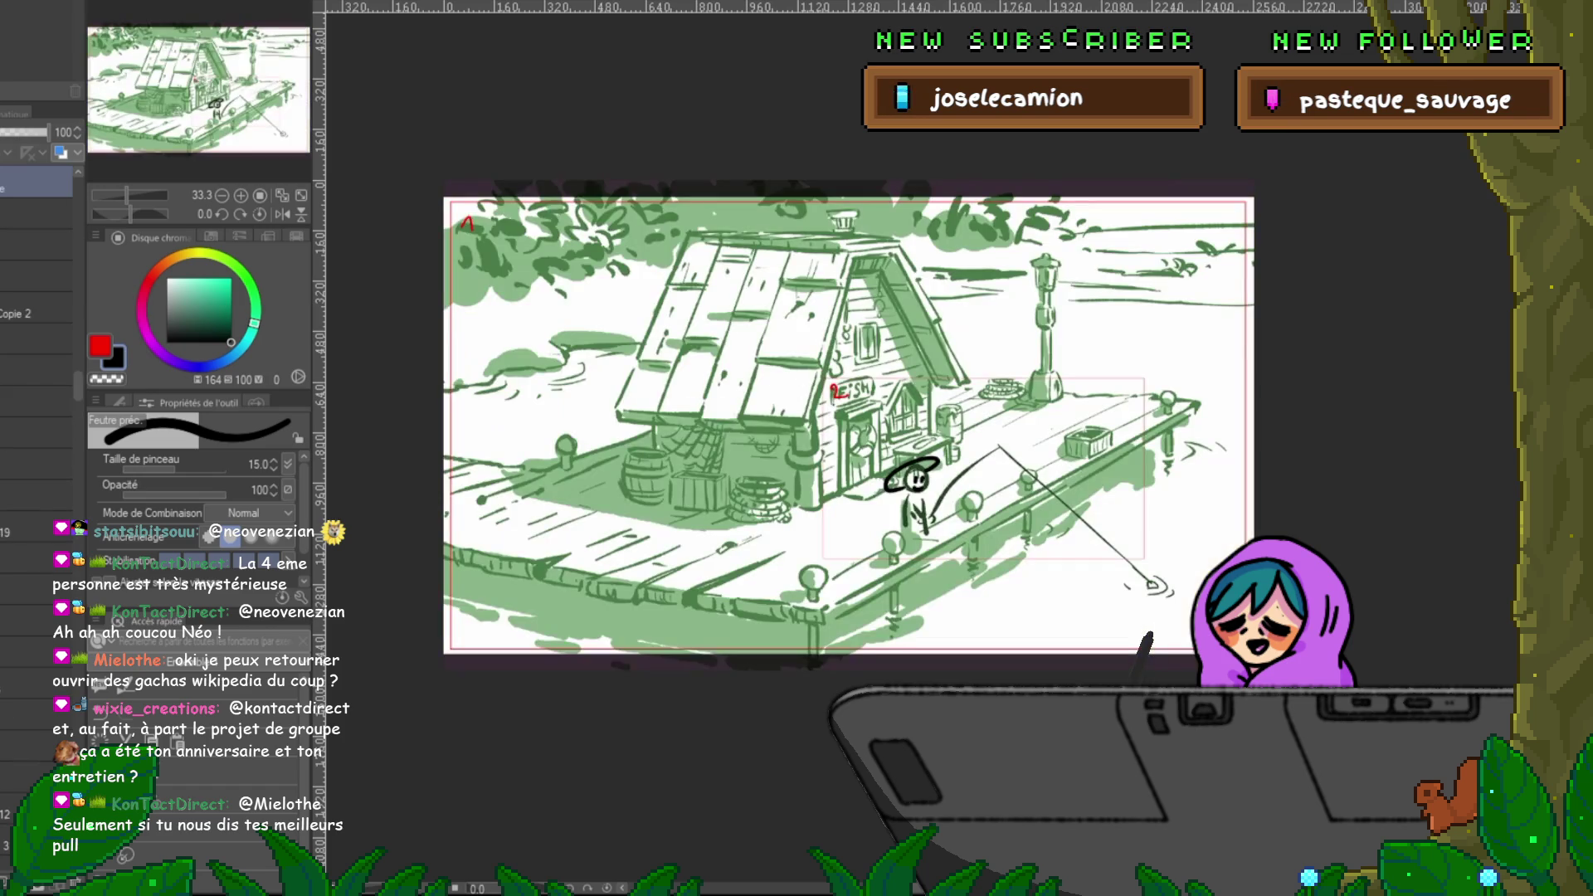
{"action": "key", "text": "ctrl+Tab"}
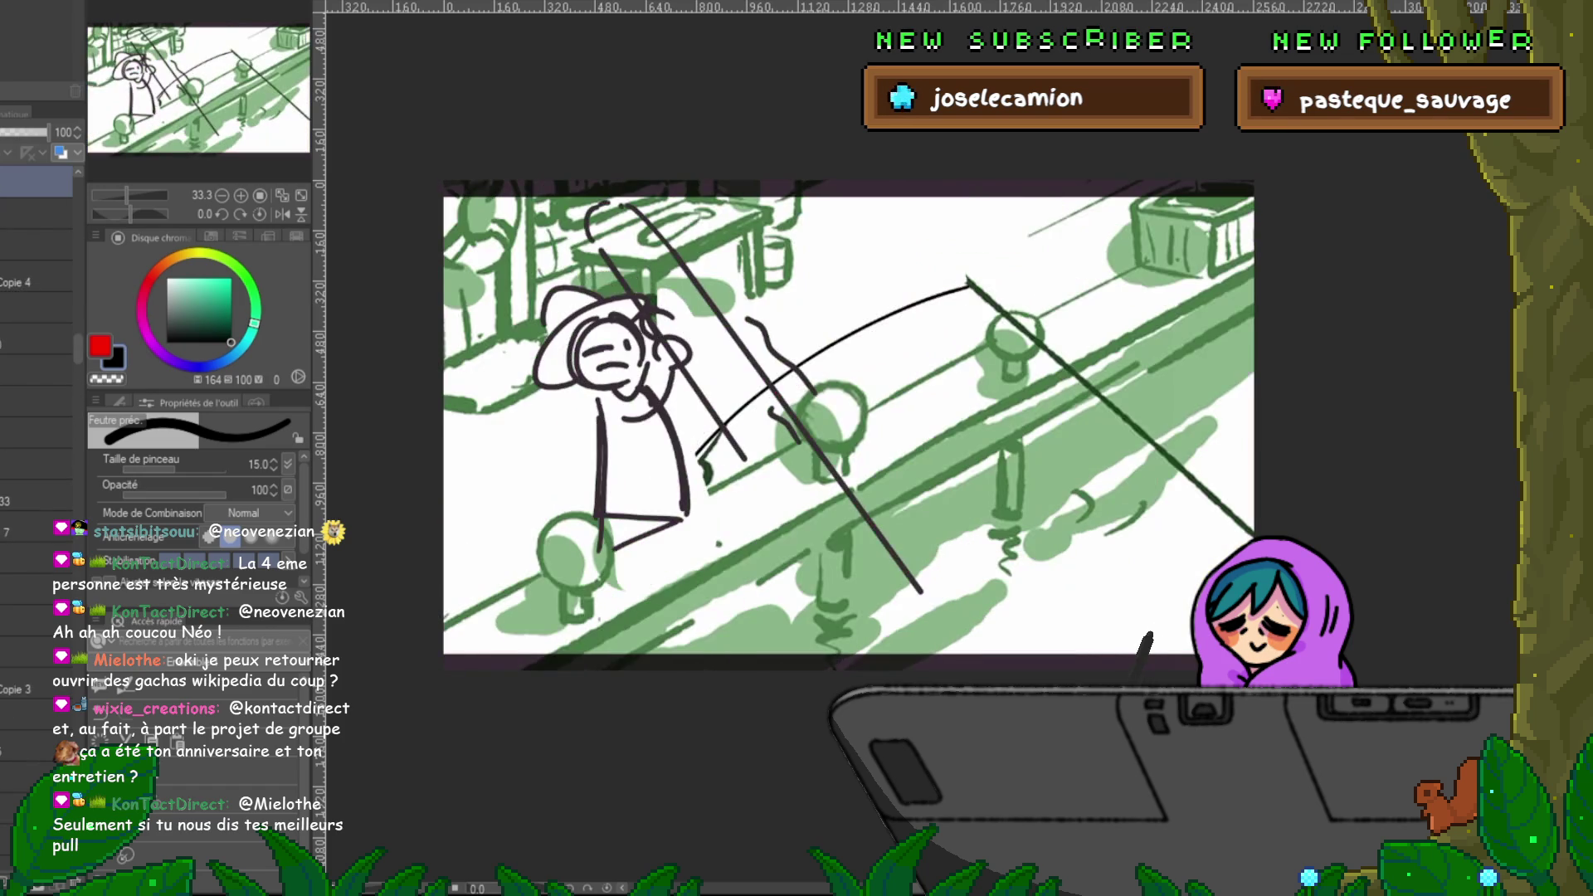
{"action": "key", "text": "ctrl+Tab"}
{"action": "key", "text": "ctrl+Tab"}
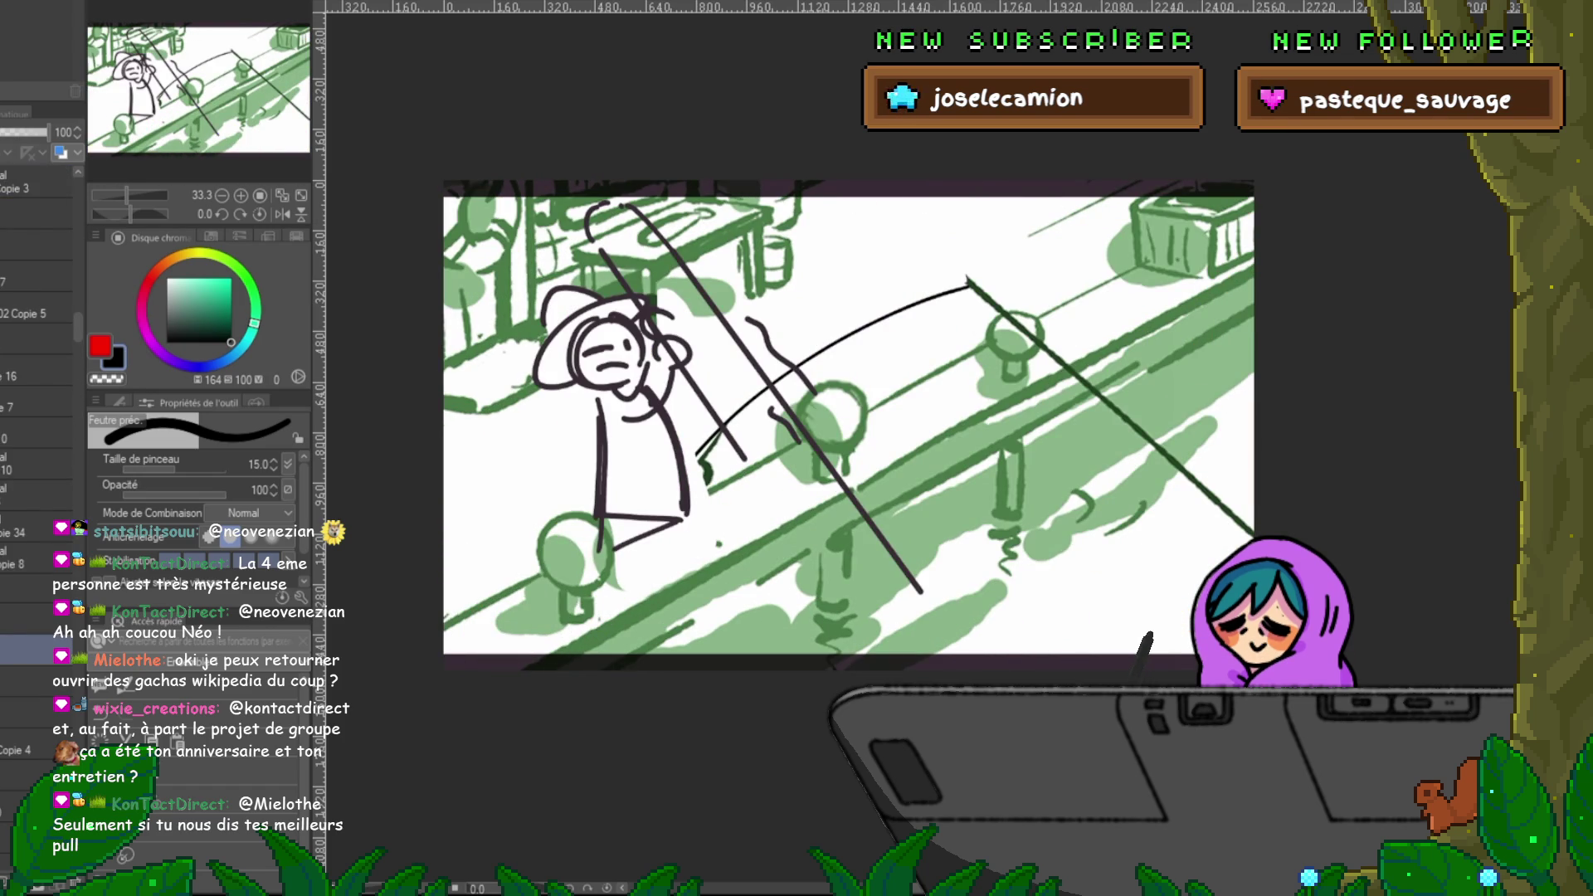
{"action": "key", "text": "ctrl+Tab"}
{"action": "key", "text": "ctrl+Tab"}
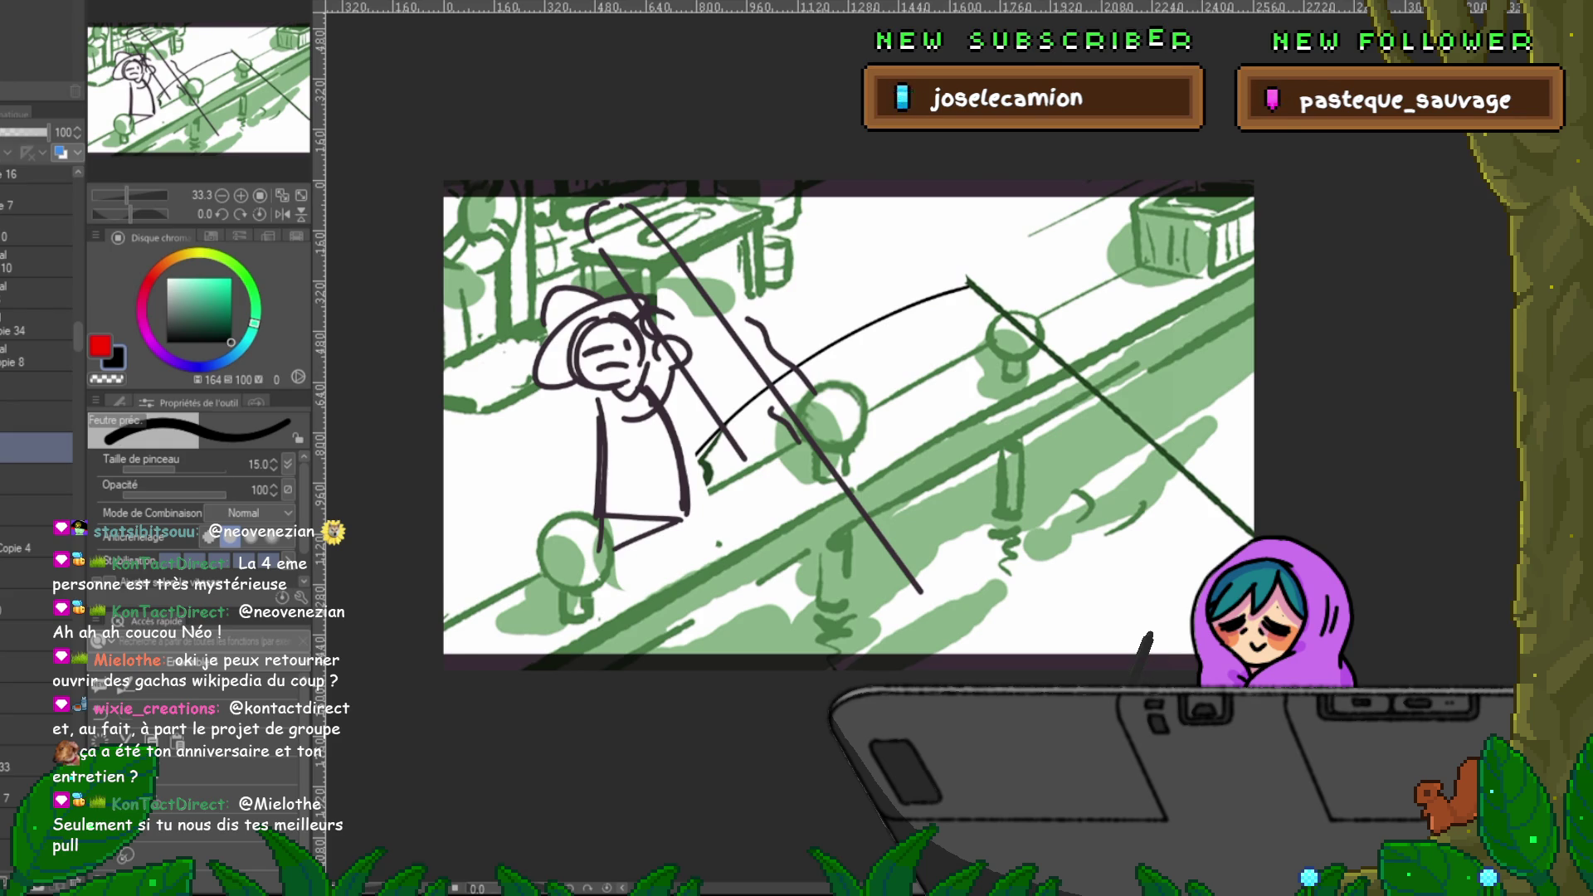
{"action": "key", "text": "ctrl+Tab"}
{"action": "key", "text": "ctrl+Tab"}
{"action": "key", "text": "ctrl+Tab"}
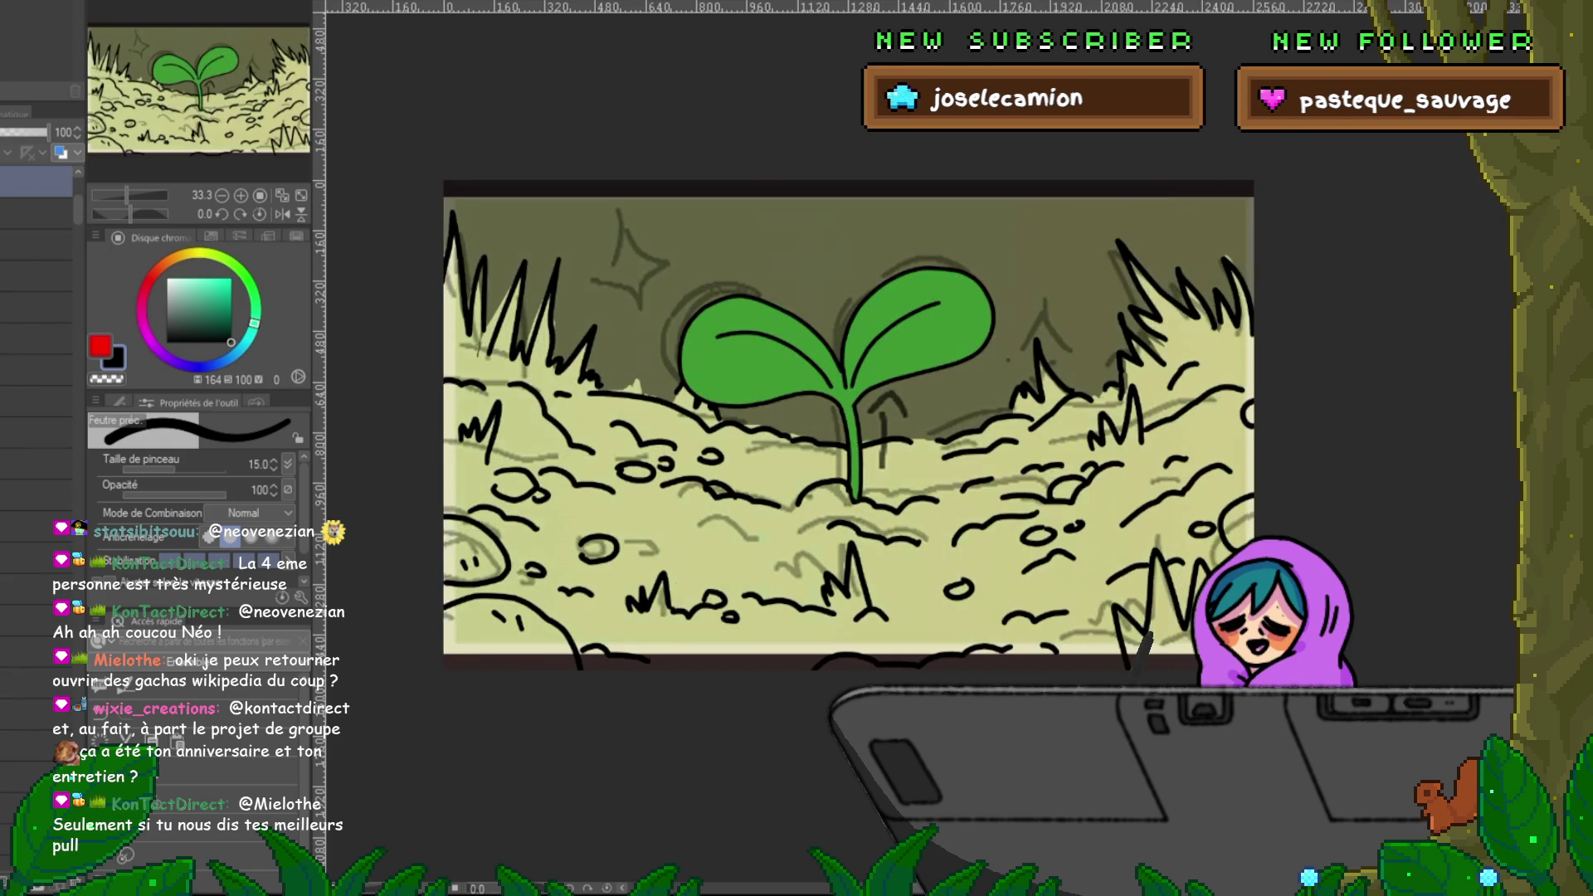
{"action": "key", "text": "ctrl+Tab"}
{"action": "key", "text": "ctrl+Tab"}
{"action": "key", "text": "ctrl+Tab"}
{"action": "key", "text": "ctrl+Tab"}
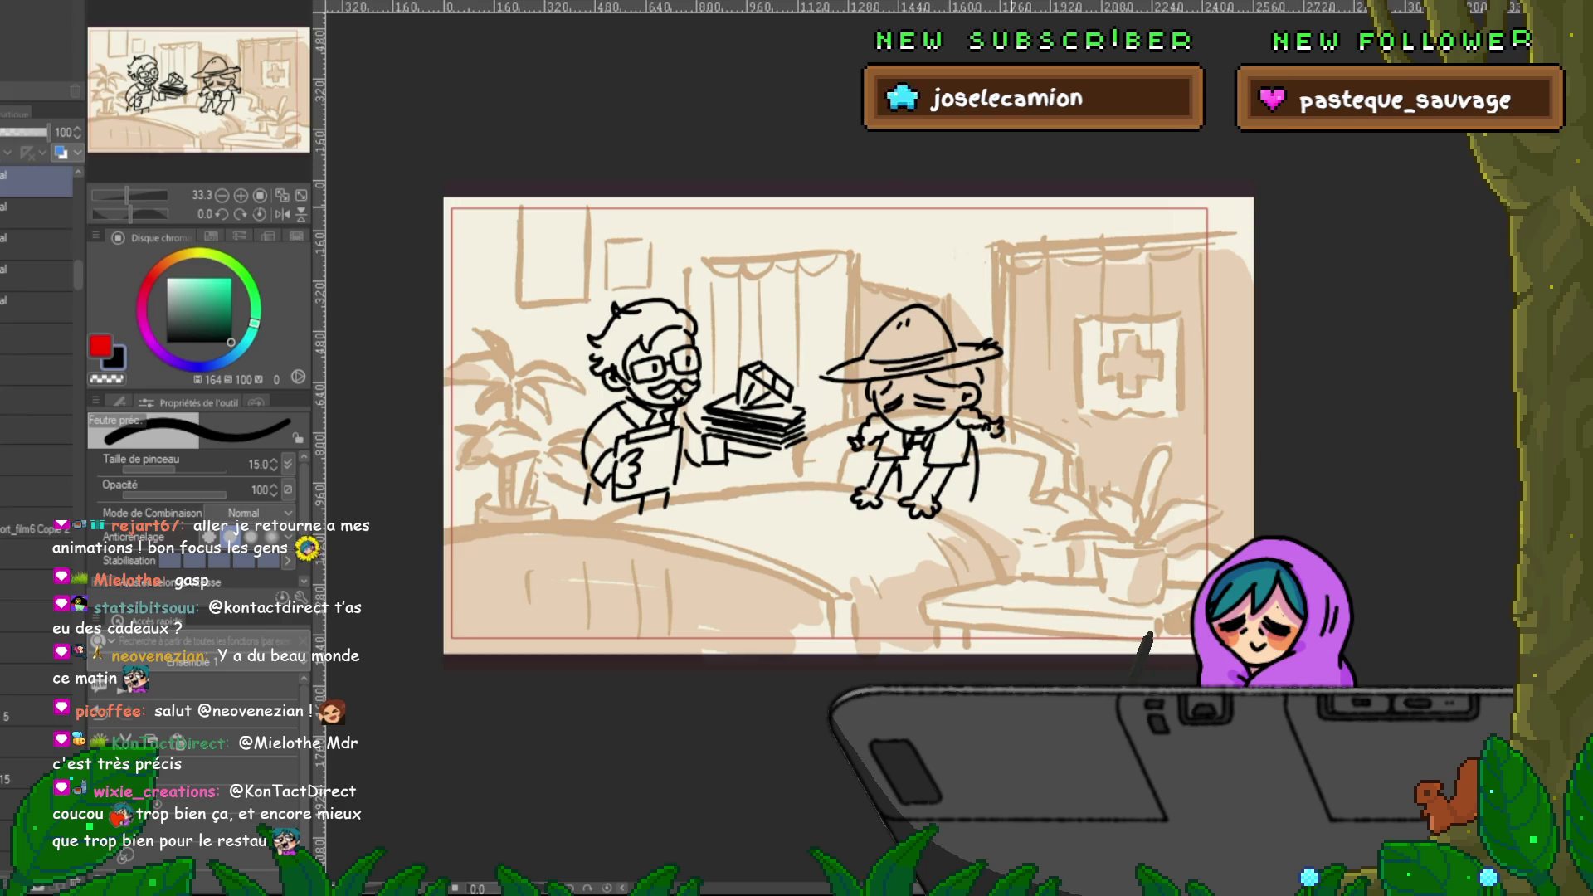
- Select the black character sketch layer and lower its opacity to 49%
{"action": "left_click_drag", "start_coordinate": [848, 425], "coordinate": [879, 462]}
{"action": "left_click", "coordinate": [36, 213]}
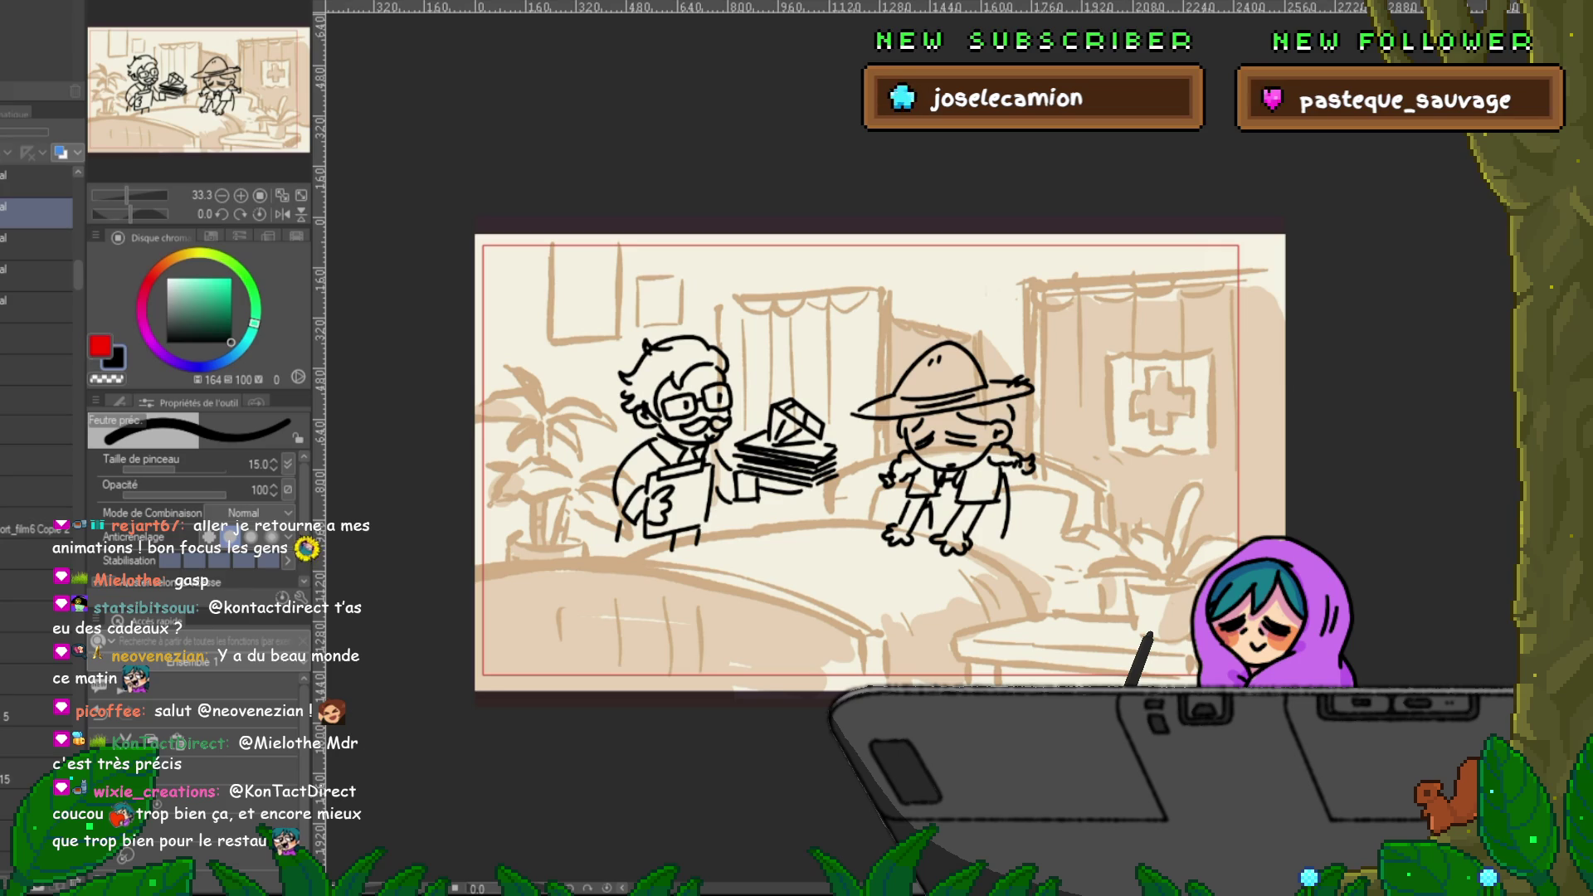
{"action": "left_click", "coordinate": [33, 238]}
{"action": "left_click", "coordinate": [33, 300], "text": "shift"}
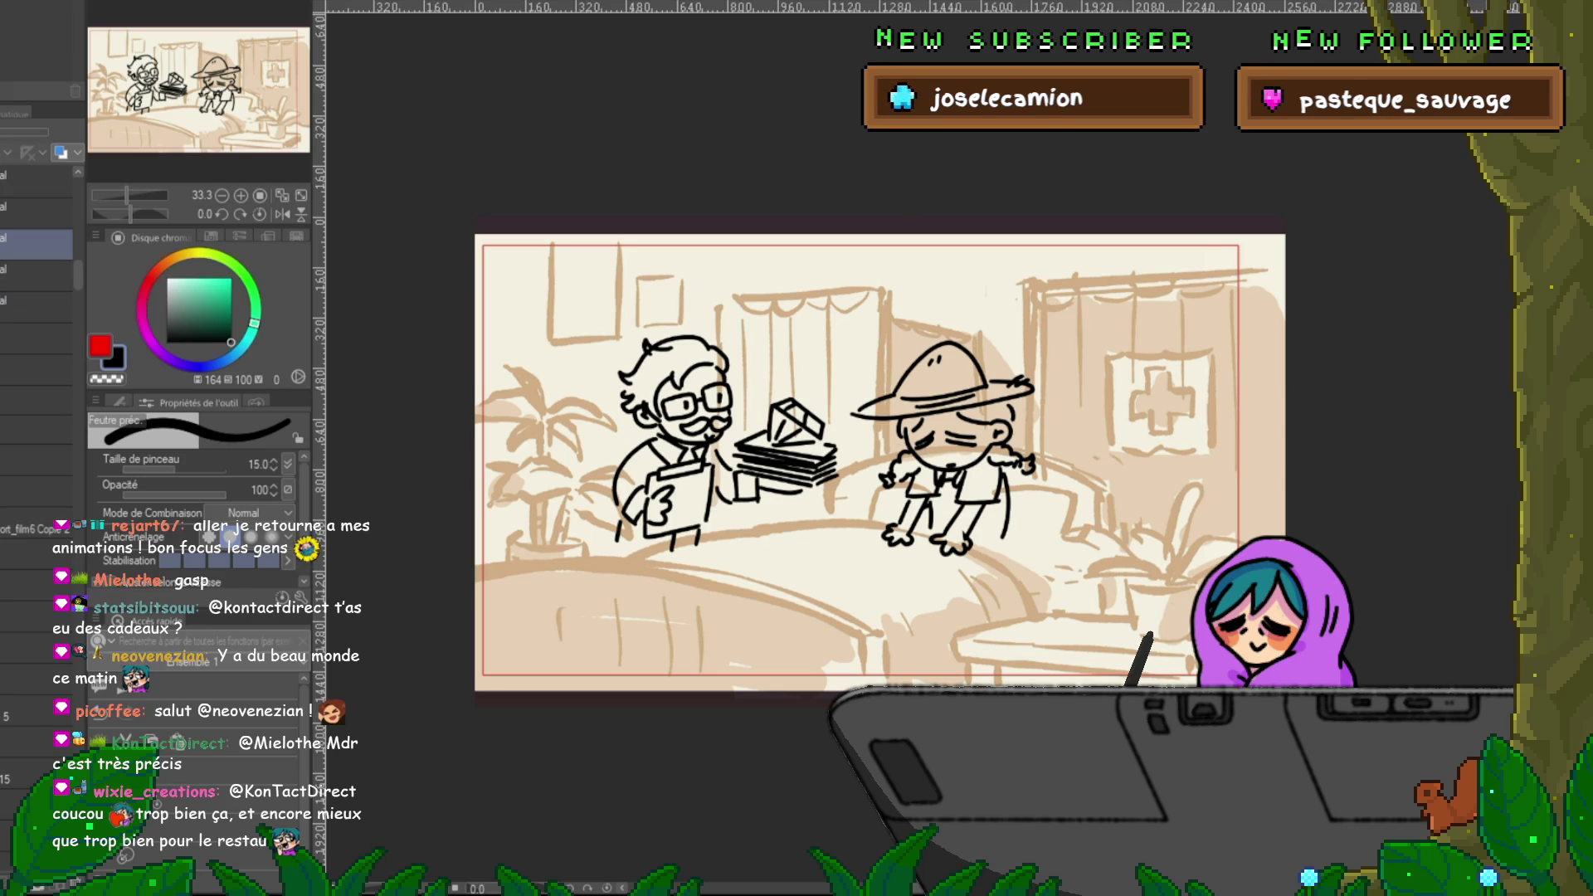
{"action": "scroll", "coordinate": [37, 373], "scroll_direction": "up", "scroll_amount": 5}
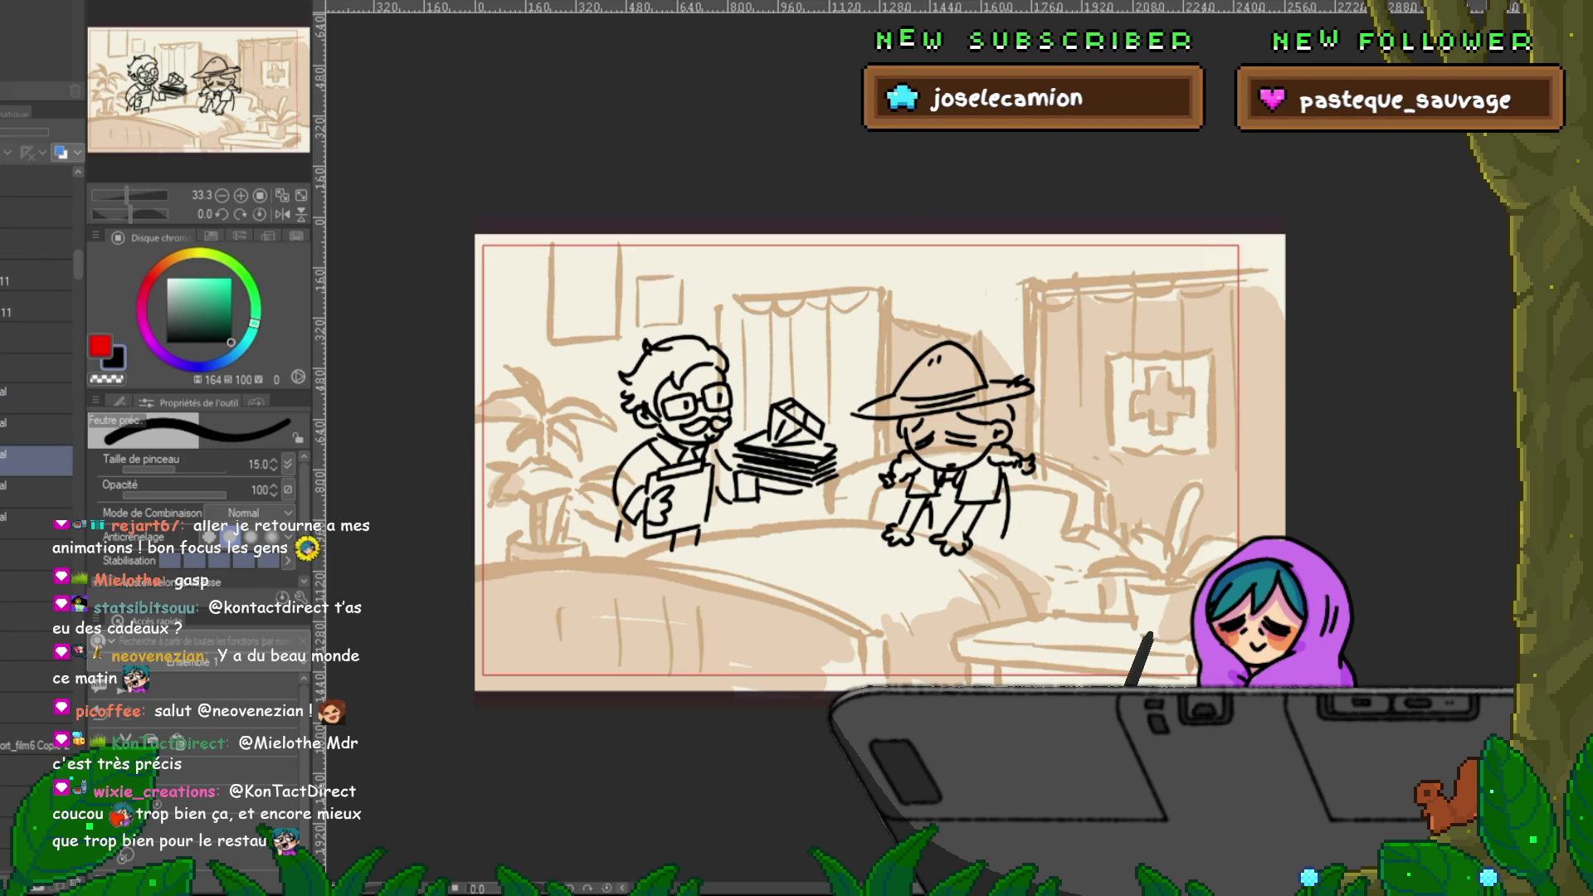
{"action": "scroll", "coordinate": [984, 503], "scroll_direction": "up", "scroll_amount": 2}
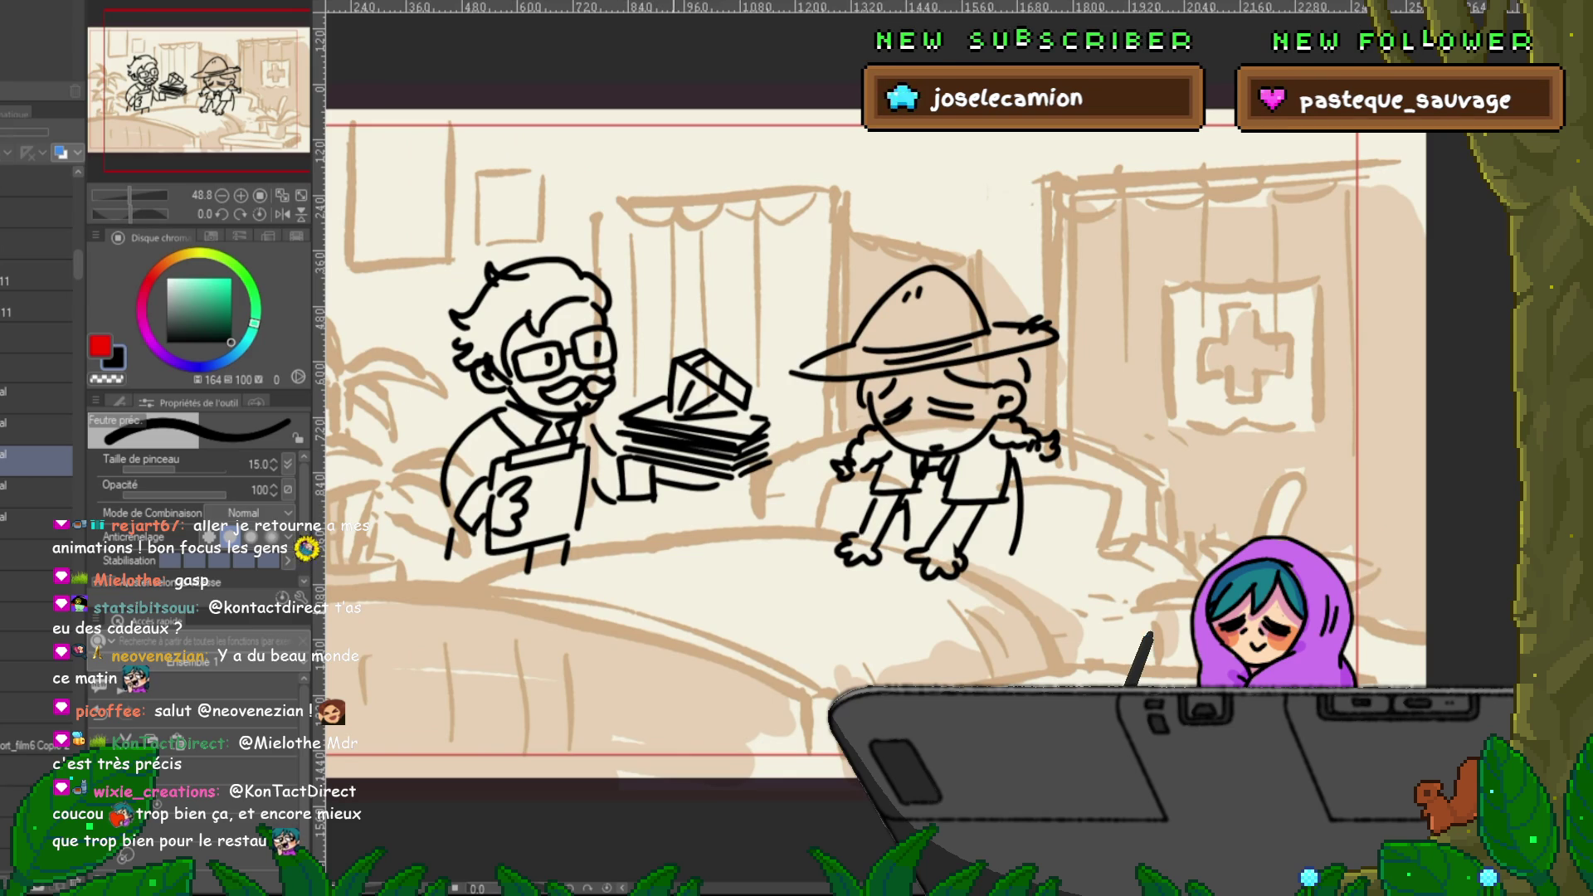
{"action": "left_click_drag", "start_coordinate": [830, 415], "coordinate": [897, 415]}
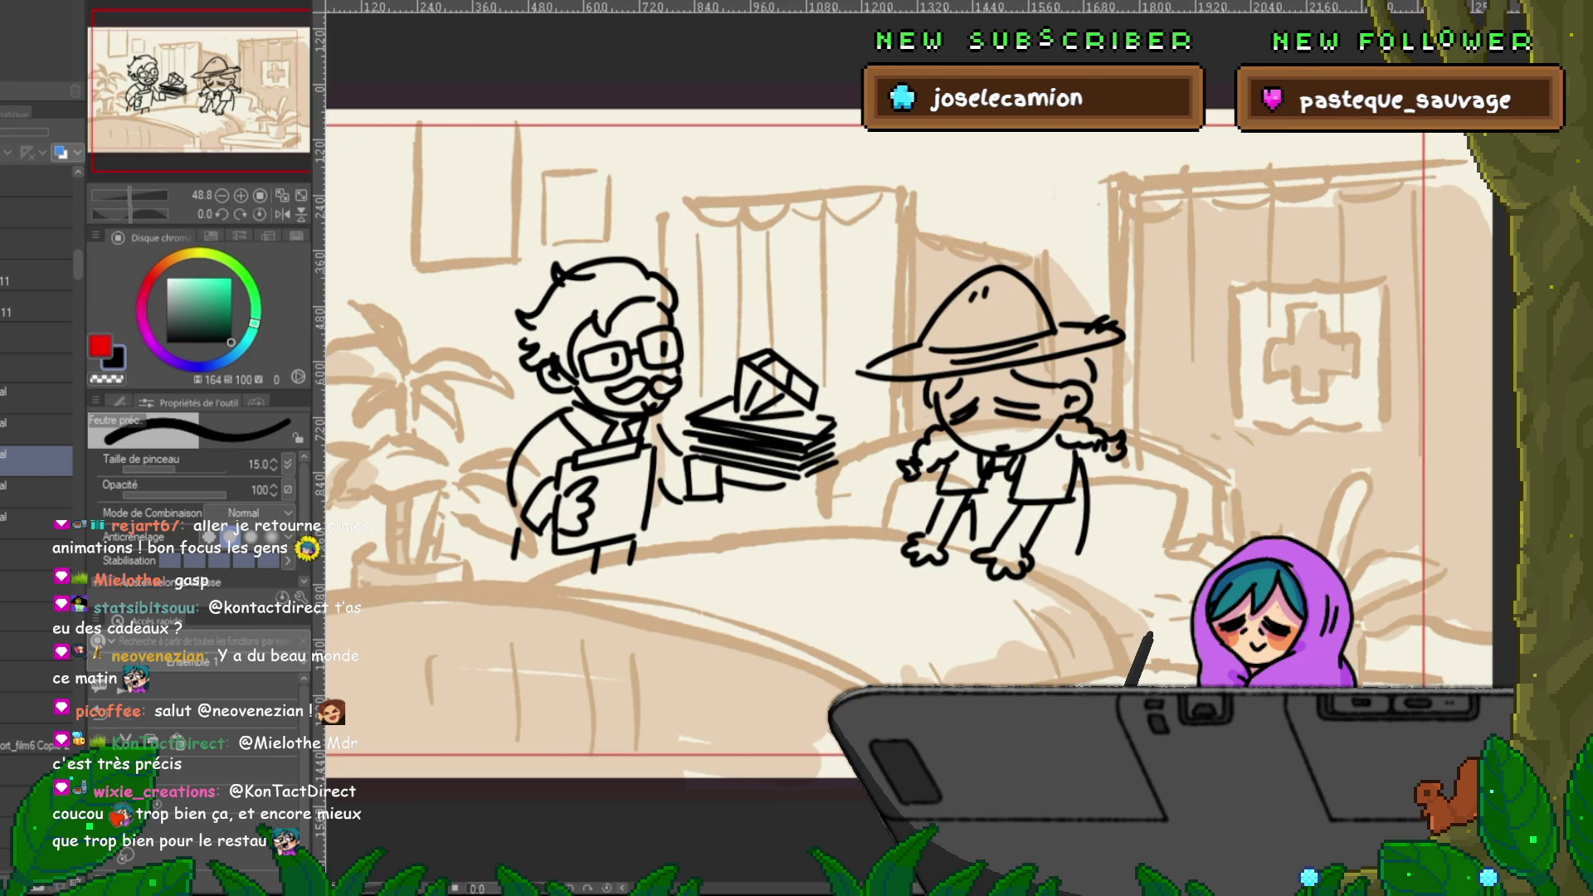
{"action": "left_click", "coordinate": [36, 399]}
{"action": "left_click_drag", "start_coordinate": [50, 132], "coordinate": [25, 132]}
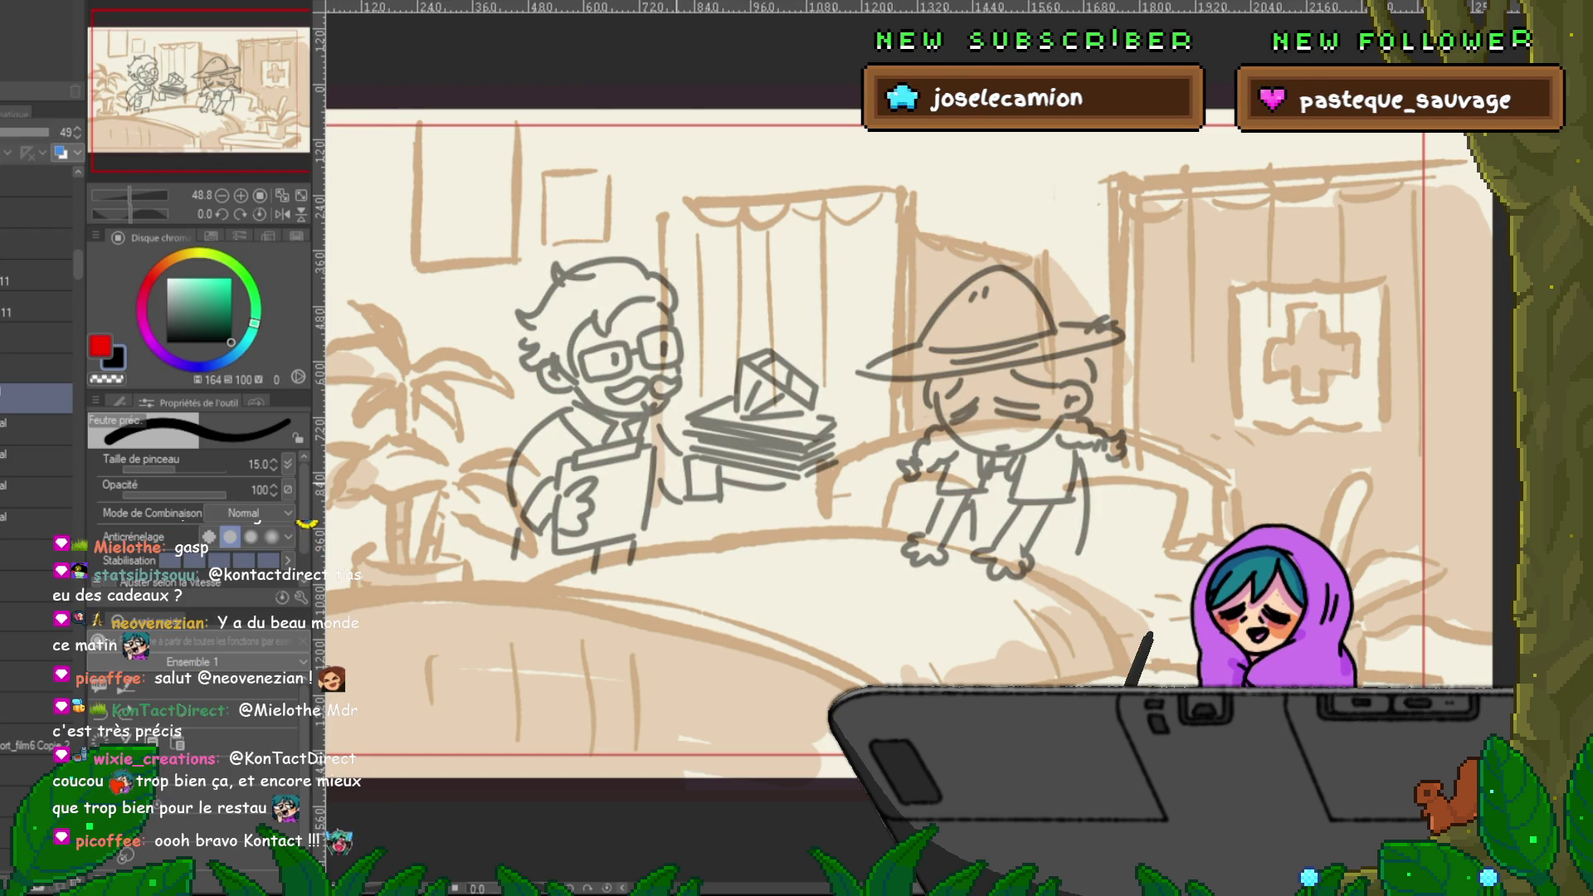
- On a new layer, ink the doctor's hand under the tray and the arm and sleeve in black
{"action": "key", "text": "ctrl+shift+n"}
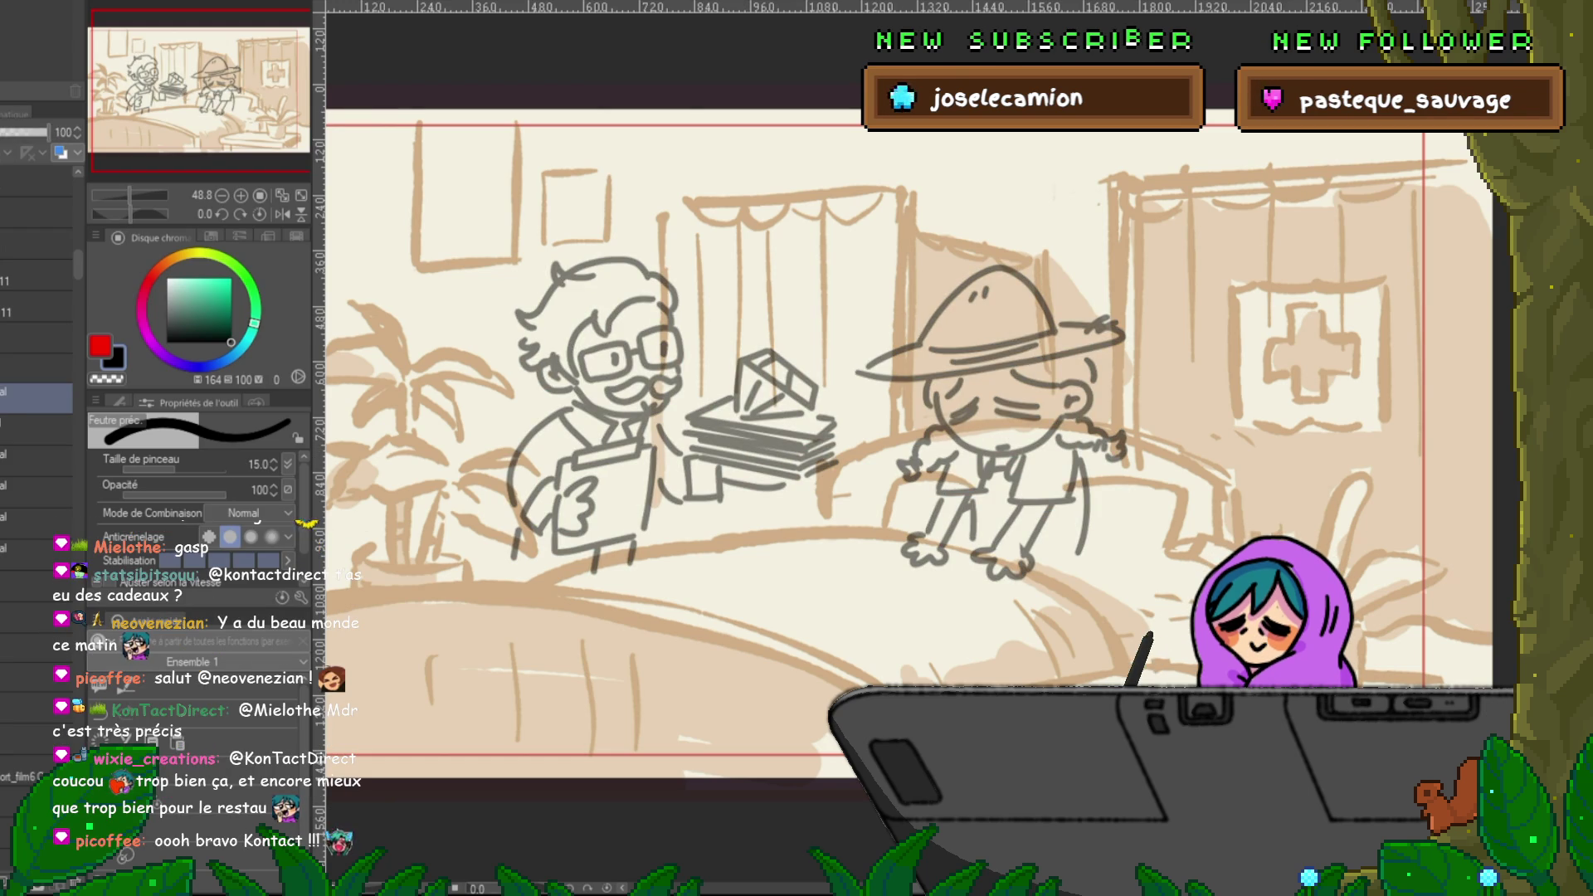
{"action": "mouse_move", "coordinate": [746, 458]}
{"action": "left_mouse_down"}
{"action": "mouse_move", "coordinate": [767, 449]}
{"action": "mouse_move", "coordinate": [776, 488]}
{"action": "mouse_move", "coordinate": [797, 477]}
{"action": "left_mouse_up"}
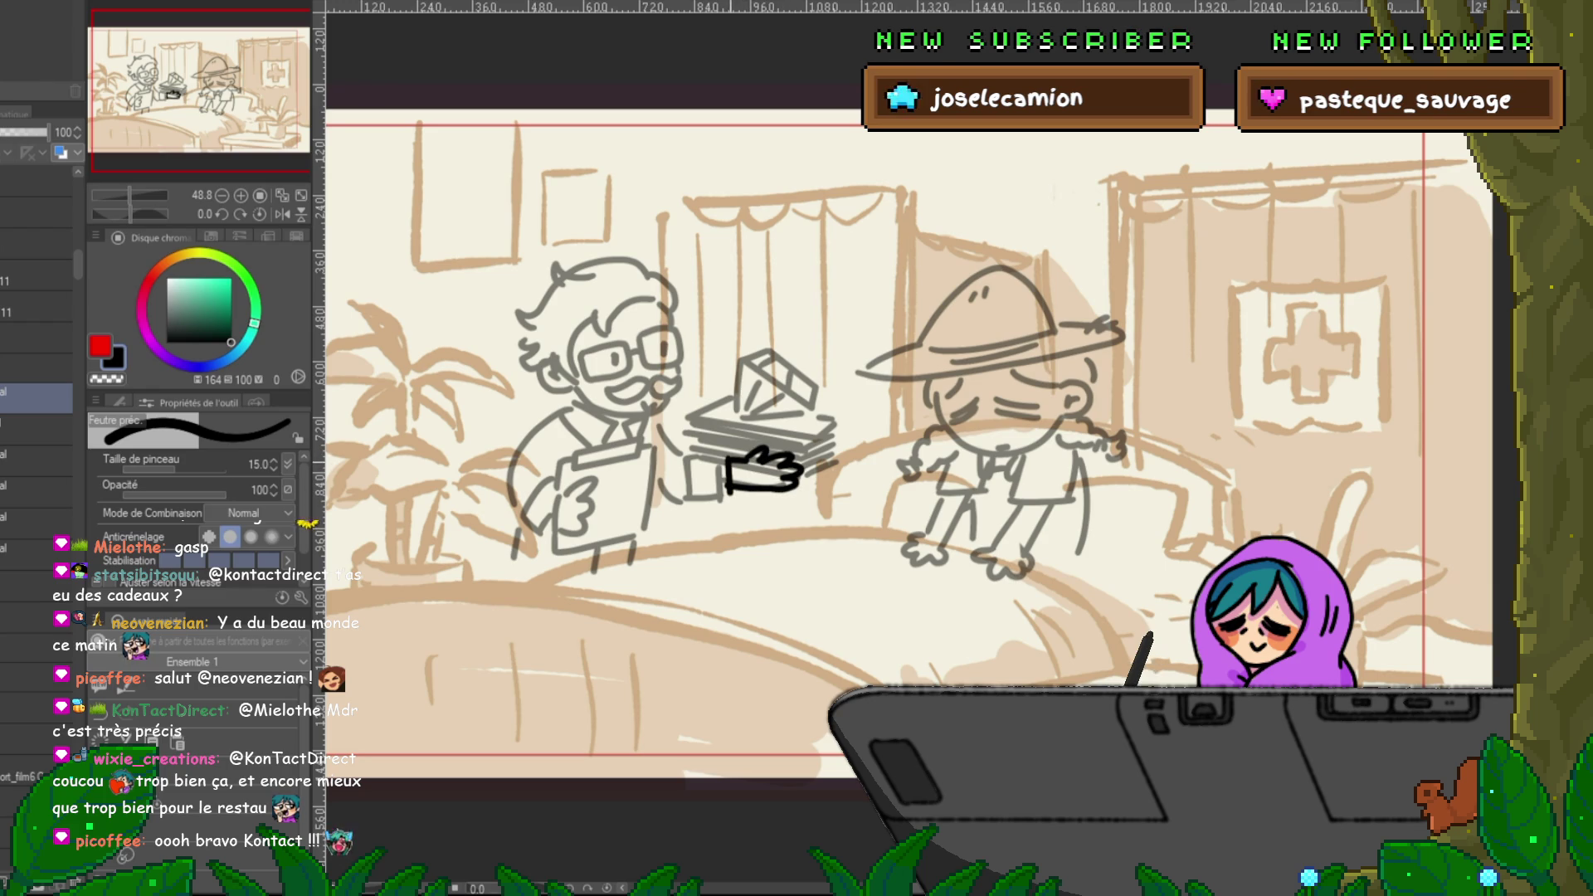
{"action": "left_click_drag", "start_coordinate": [701, 466], "coordinate": [705, 500]}
{"action": "mouse_move", "coordinate": [657, 427]}
{"action": "left_mouse_down"}
{"action": "mouse_move", "coordinate": [697, 458]}
{"action": "mouse_move", "coordinate": [701, 498]}
{"action": "left_mouse_up"}
{"action": "left_click_drag", "start_coordinate": [830, 415], "coordinate": [747, 419]}
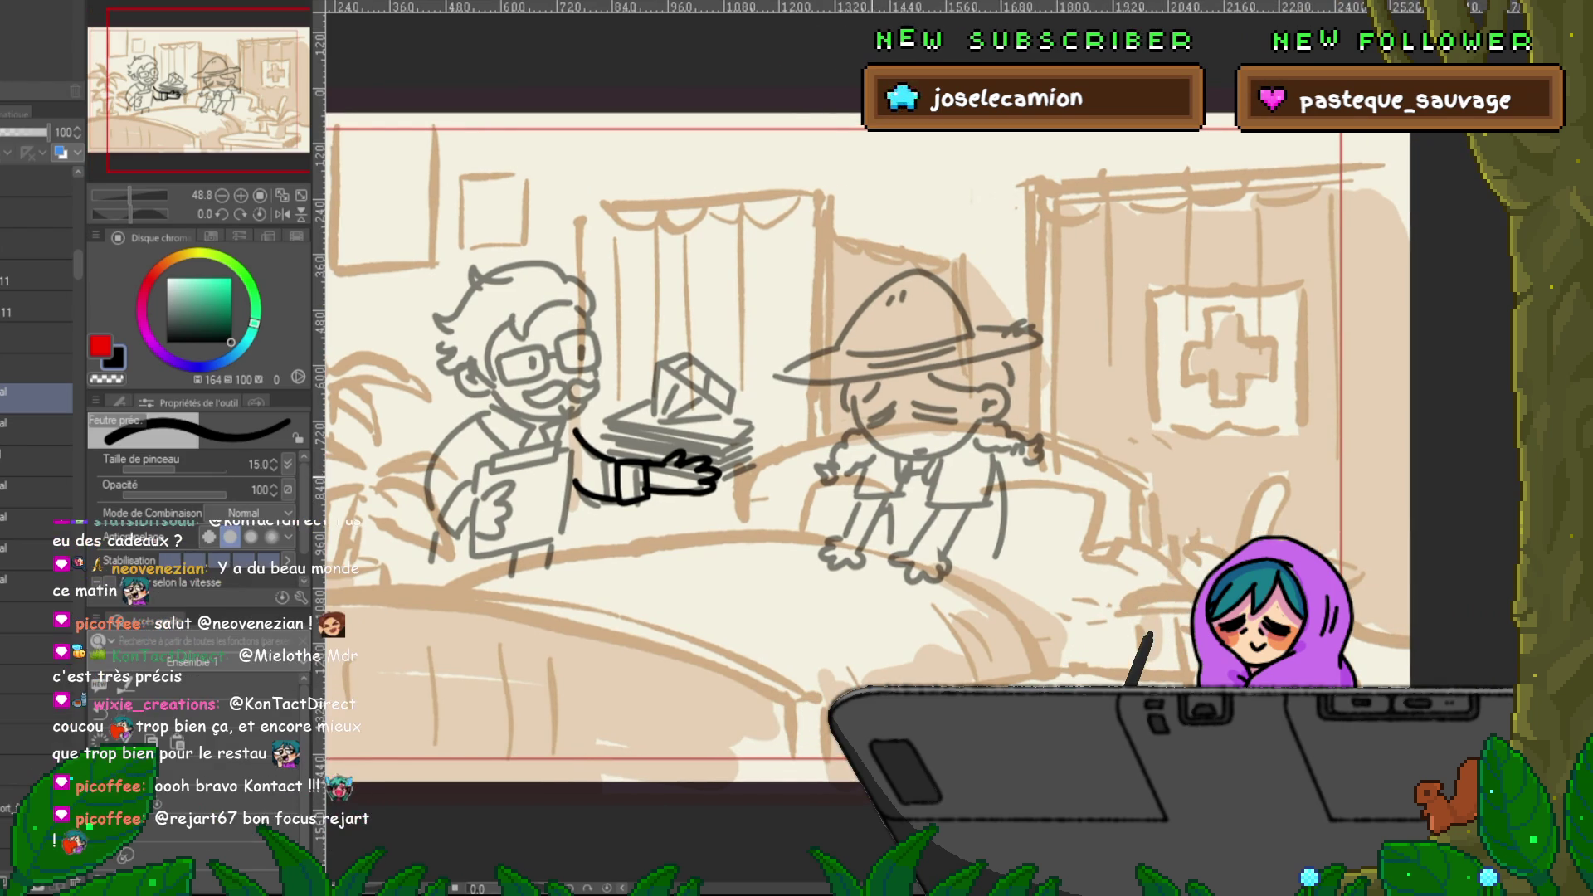
{"action": "mouse_move", "coordinate": [869, 456]}
{"action": "left_mouse_down"}
{"action": "mouse_move", "coordinate": [843, 514]}
{"action": "mouse_move", "coordinate": [879, 488]}
{"action": "mouse_move", "coordinate": [888, 547]}
{"action": "left_mouse_up"}
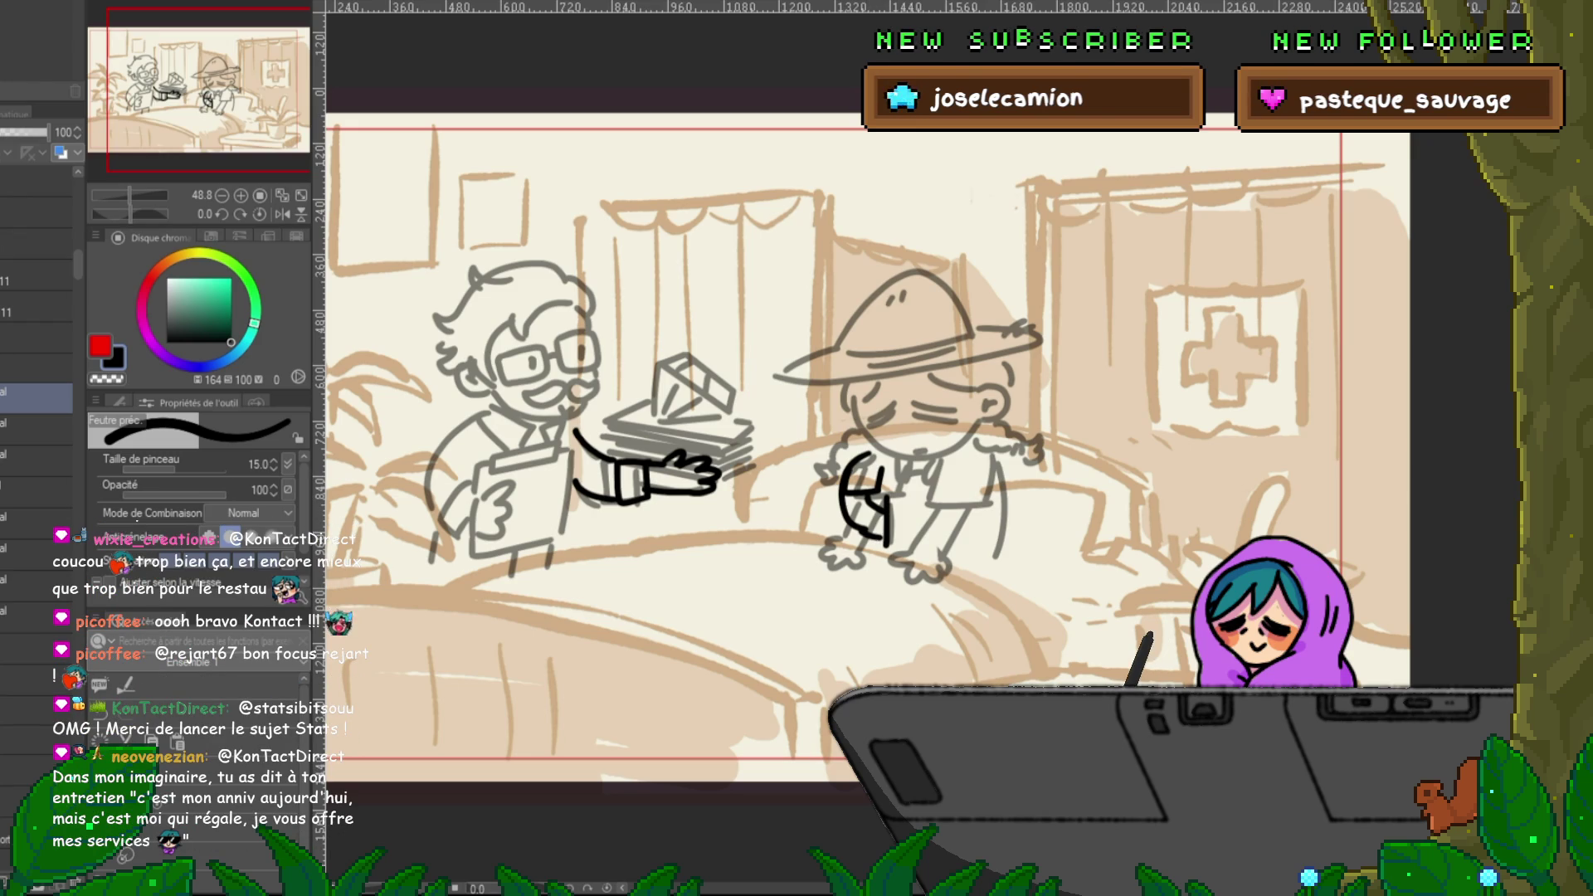
- Lower the sketch layer's opacity to 50 and return to the ink layer
{"action": "left_click", "coordinate": [33, 428]}
{"action": "left_click_drag", "start_coordinate": [47, 131], "coordinate": [23, 132]}
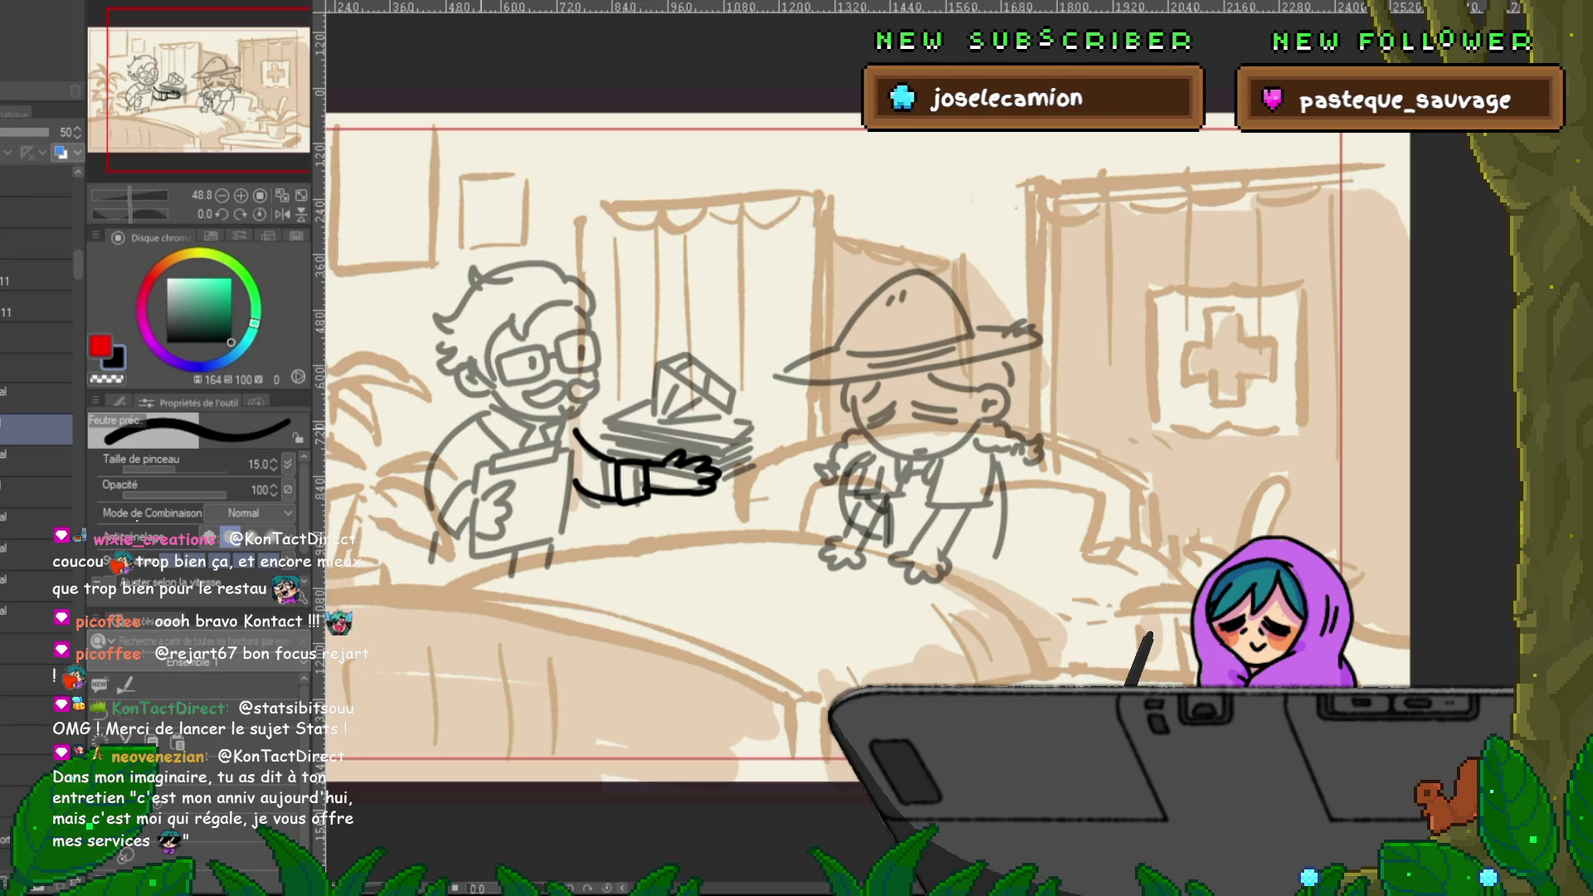
{"action": "left_click", "coordinate": [37, 397]}
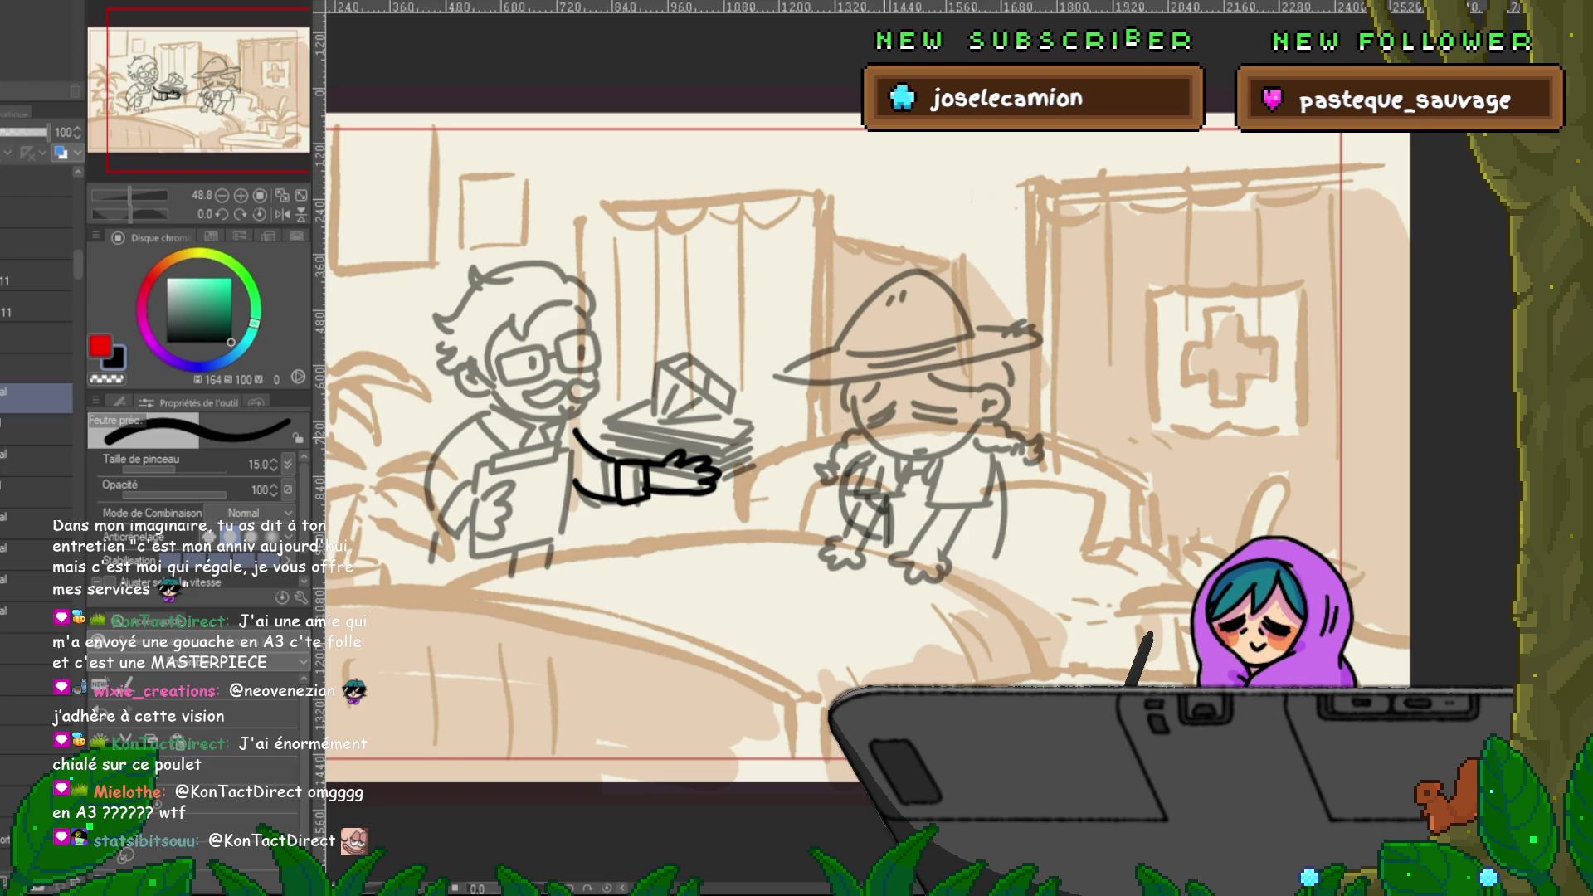
- Ink the farmer's sleeve cuff, forearm and open hand, undoing the extra cuff strokes
{"action": "scroll", "coordinate": [862, 450], "scroll_direction": "right", "scroll_amount": 2}
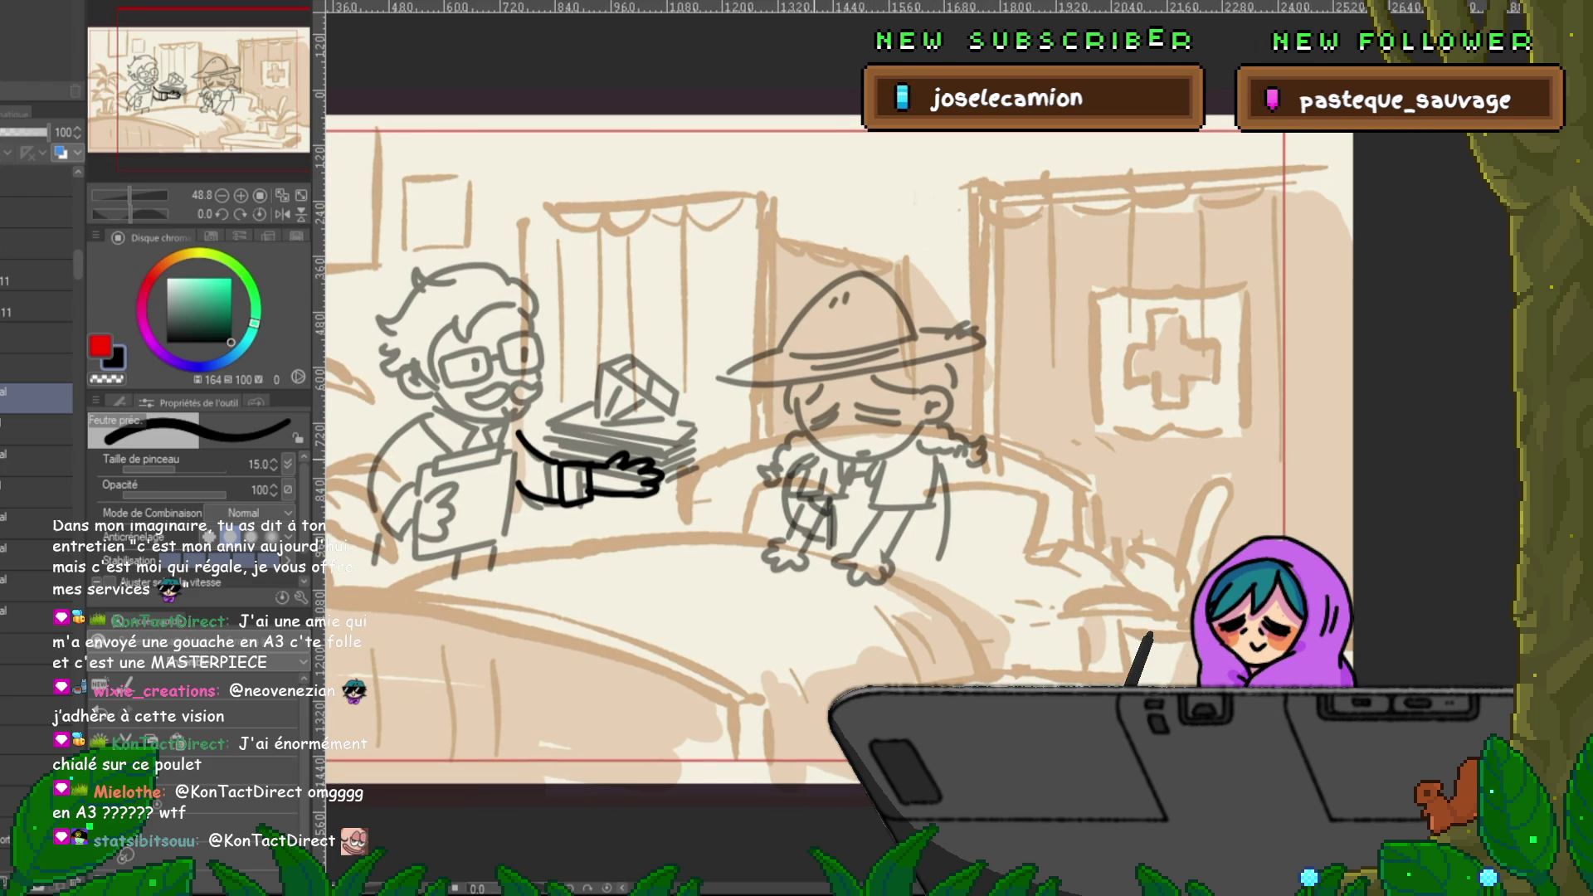
{"action": "left_click_drag", "start_coordinate": [817, 456], "coordinate": [815, 498]}
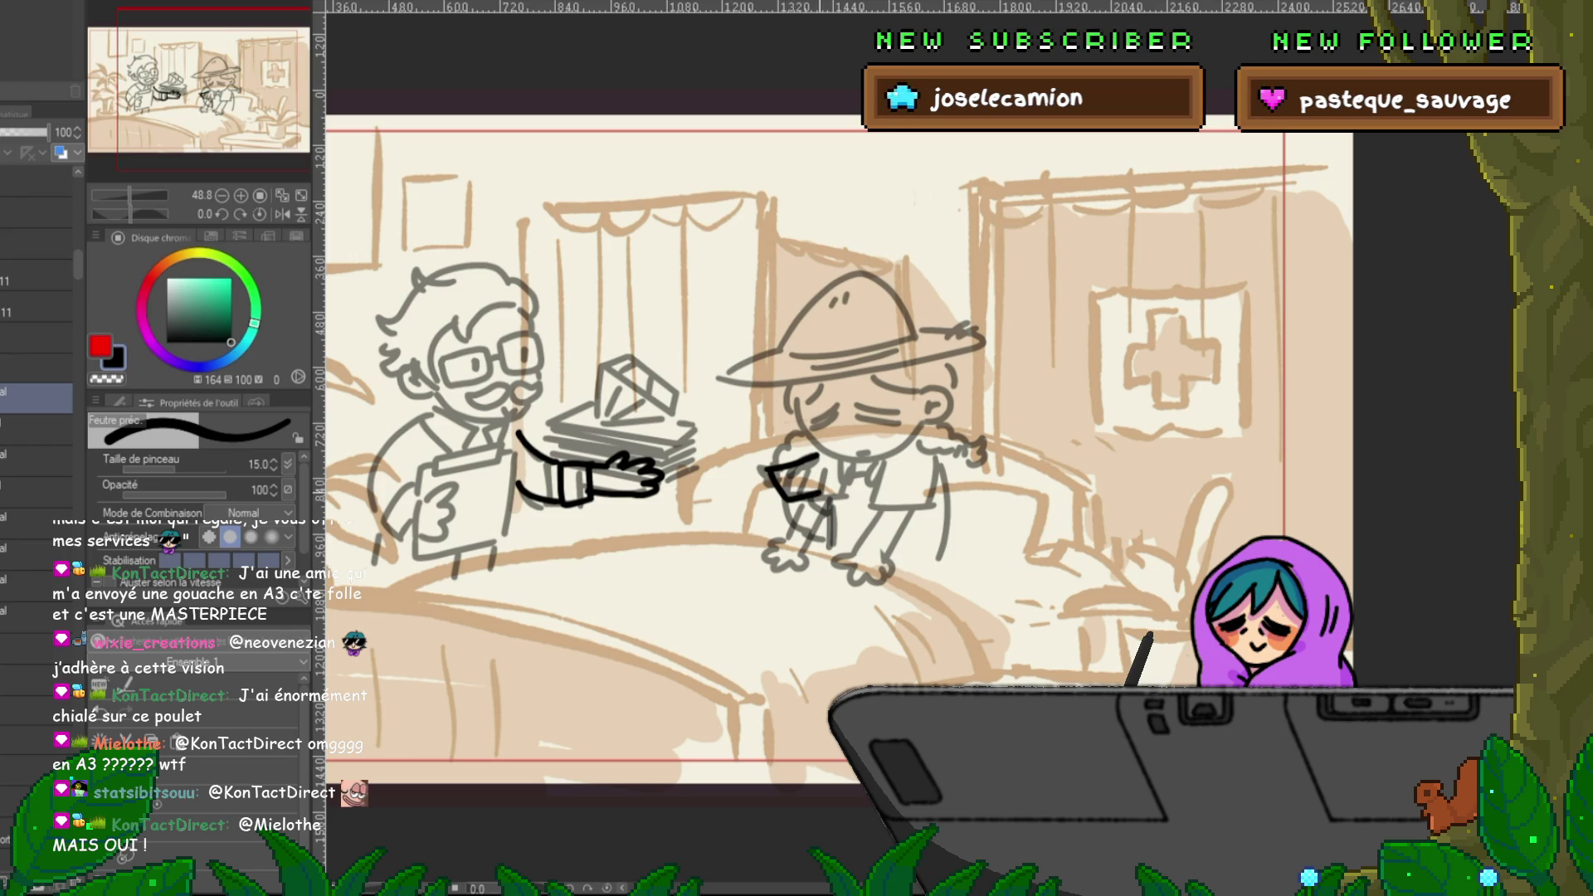
{"action": "mouse_move", "coordinate": [728, 470]}
{"action": "left_mouse_down"}
{"action": "mouse_move", "coordinate": [801, 466]}
{"action": "mouse_move", "coordinate": [776, 488]}
{"action": "left_mouse_up"}
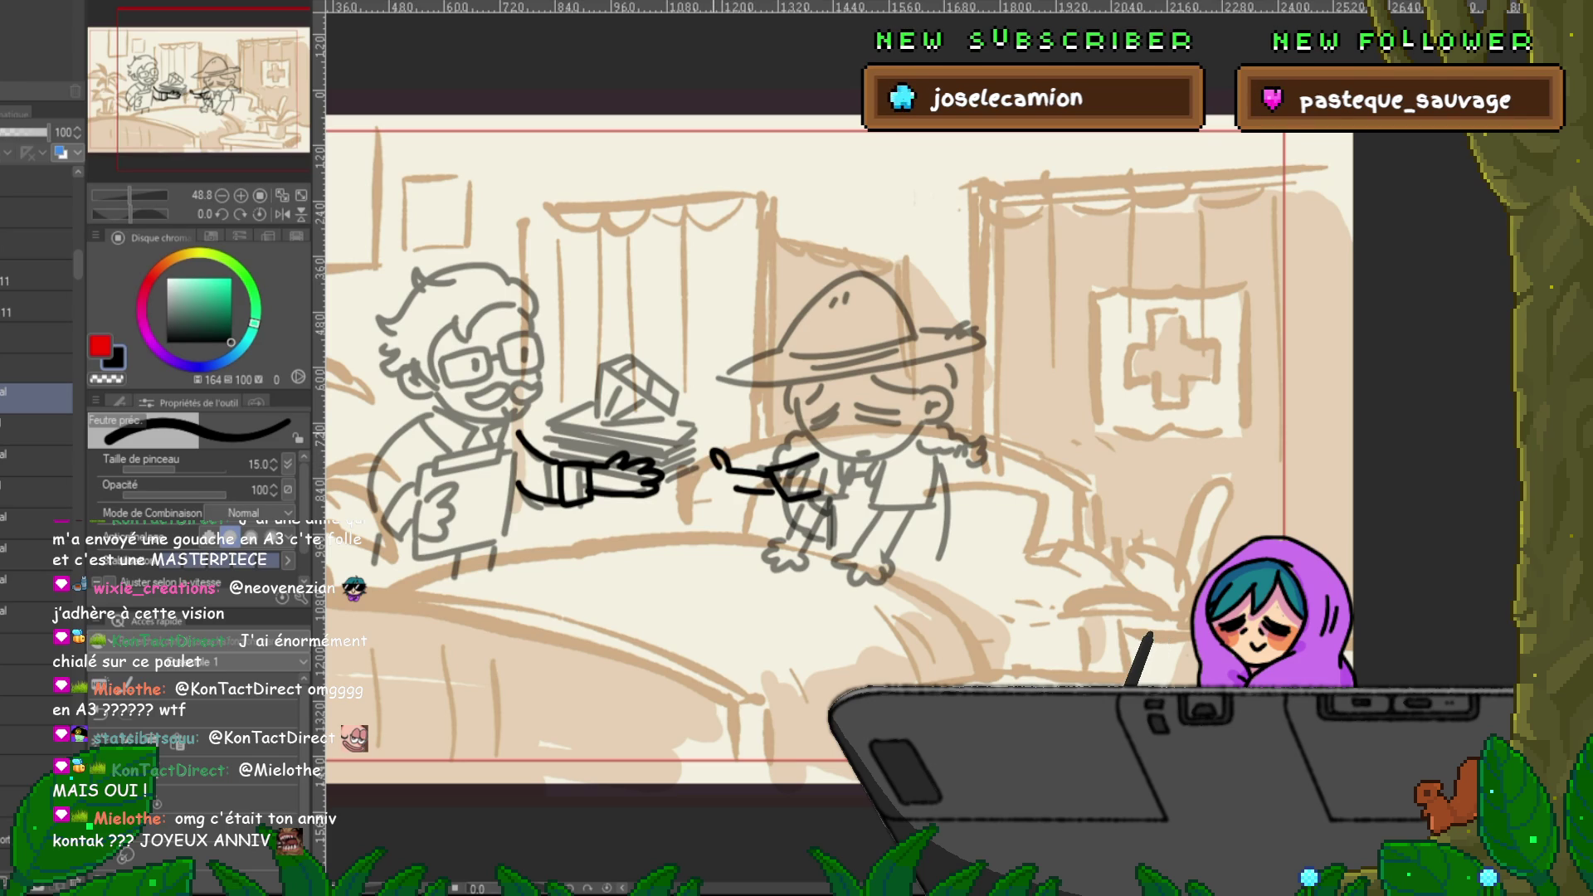
{"action": "left_click_drag", "start_coordinate": [699, 496], "coordinate": [725, 505]}
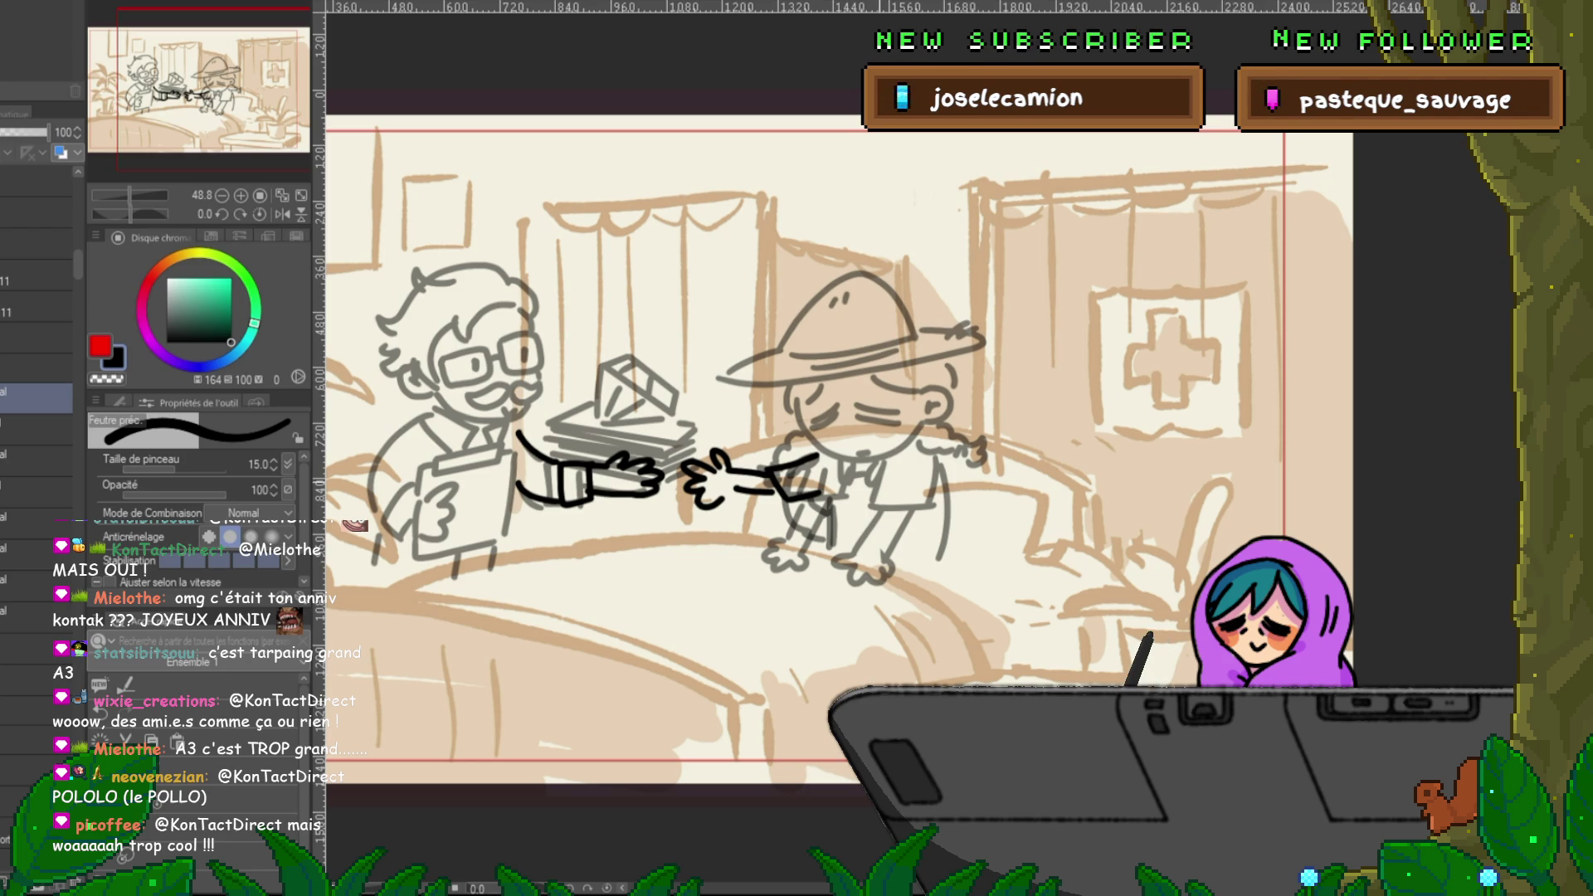
{"action": "left_click_drag", "start_coordinate": [830, 415], "coordinate": [905, 388]}
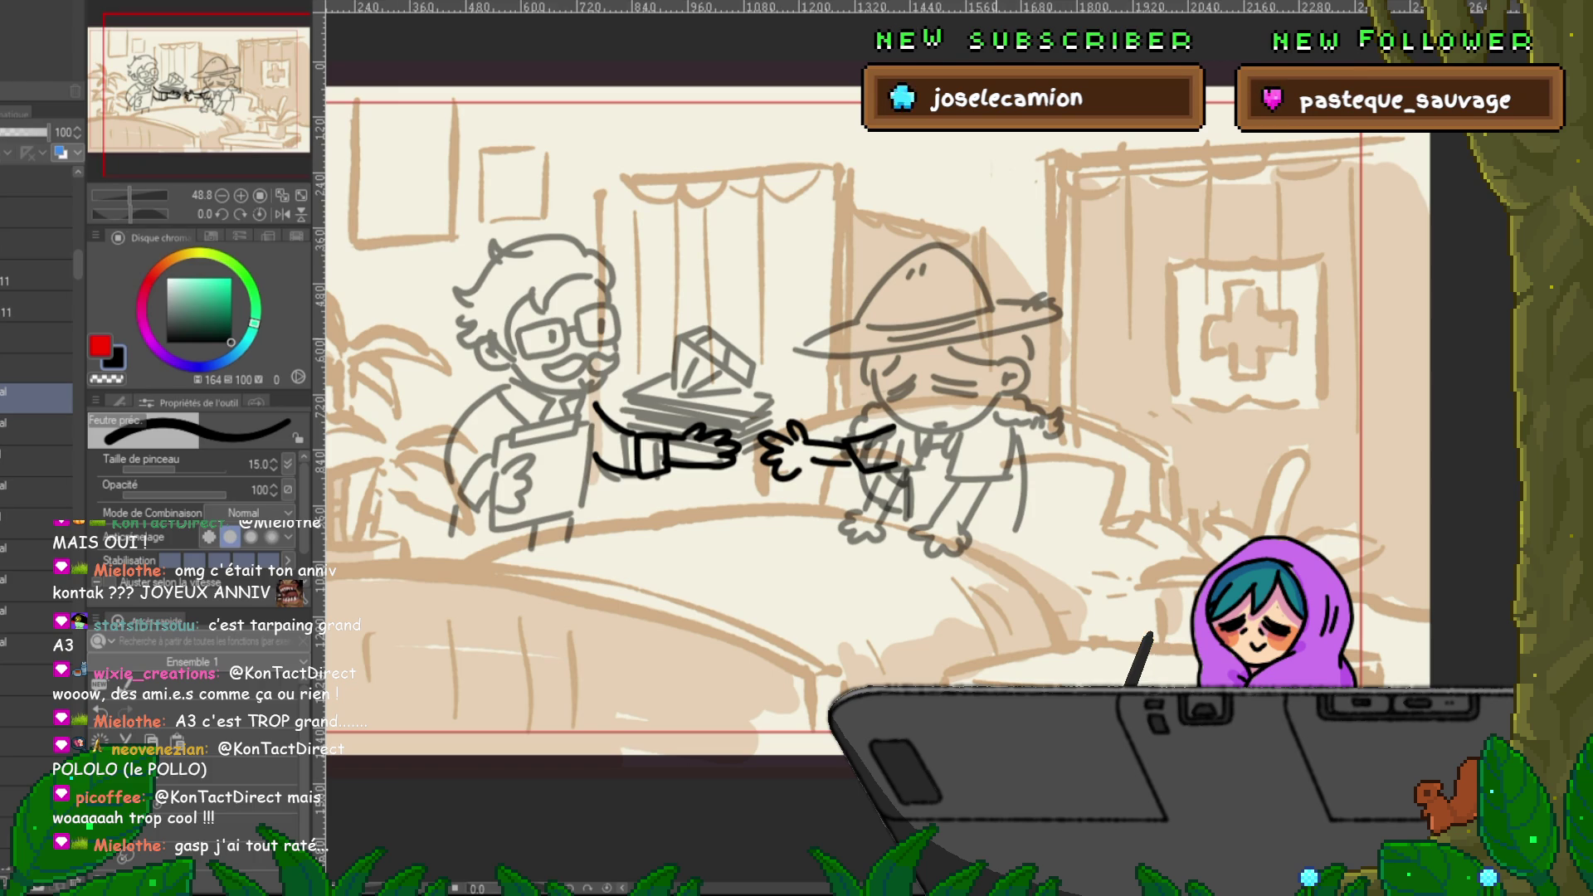
{"action": "mouse_move", "coordinate": [952, 495]}
{"action": "left_mouse_down"}
{"action": "mouse_move", "coordinate": [973, 513]}
{"action": "mouse_move", "coordinate": [986, 488]}
{"action": "left_mouse_up"}
{"action": "key", "text": "ctrl+z"}
{"action": "key", "text": "ctrl+z"}
{"action": "key", "text": "ctrl+z"}
{"action": "key", "text": "ctrl+z"}
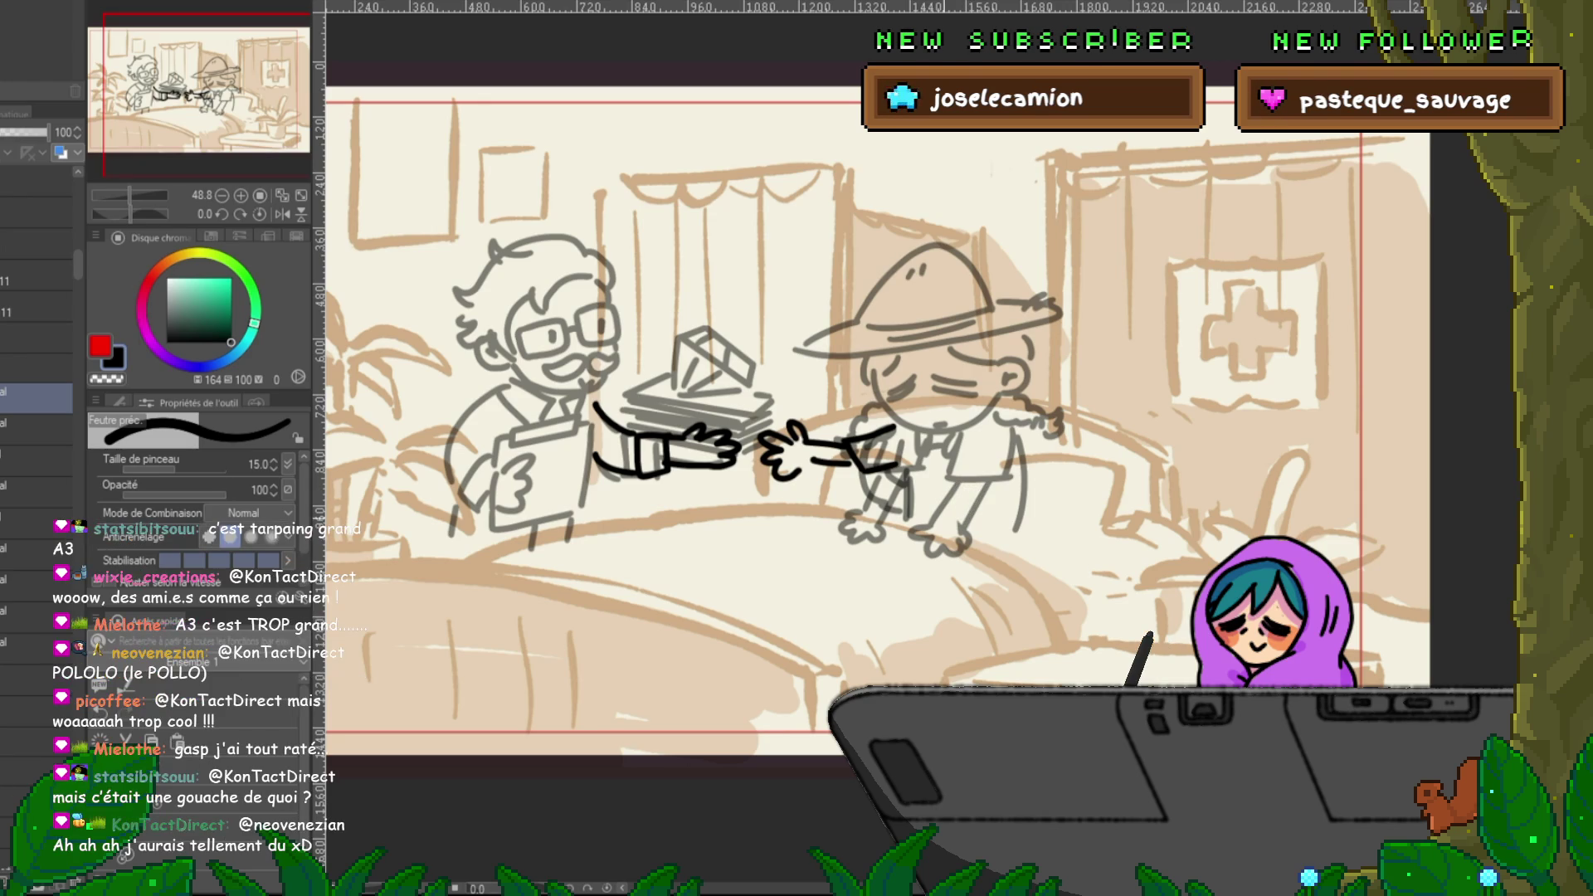
- Ink a wrap on the farmer's other wrist and a hat bandage, undoing the collar and mouth strokes
{"action": "mouse_move", "coordinate": [941, 506]}
{"action": "left_mouse_down"}
{"action": "mouse_move", "coordinate": [967, 519]}
{"action": "mouse_move", "coordinate": [946, 516]}
{"action": "left_mouse_up"}
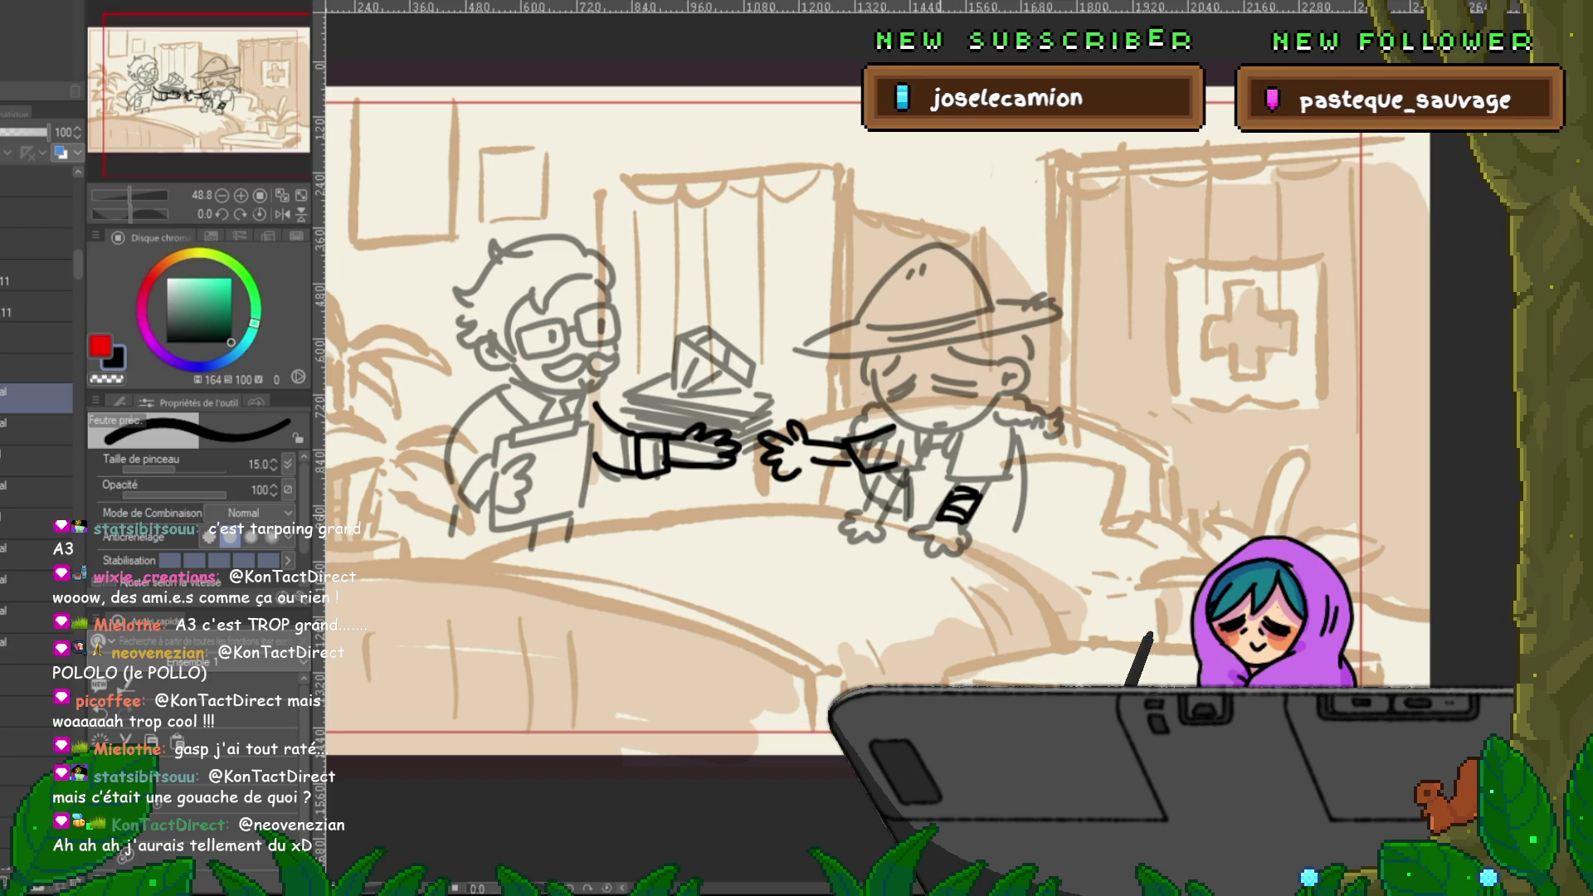
{"action": "left_click_drag", "start_coordinate": [958, 413], "coordinate": [985, 412]}
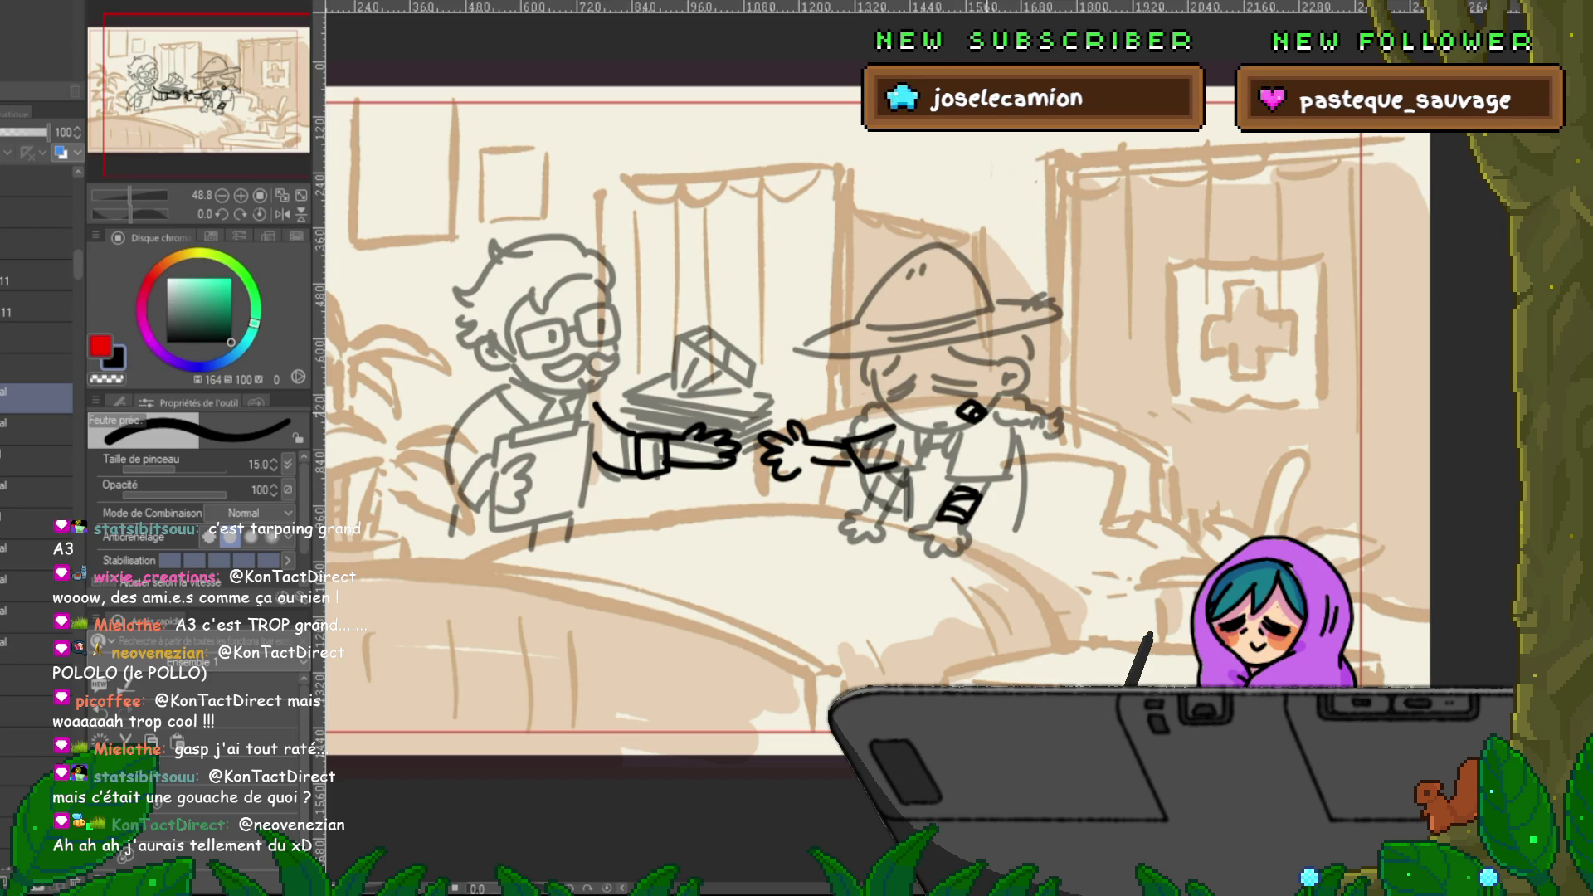
{"action": "key", "text": "ctrl+z"}
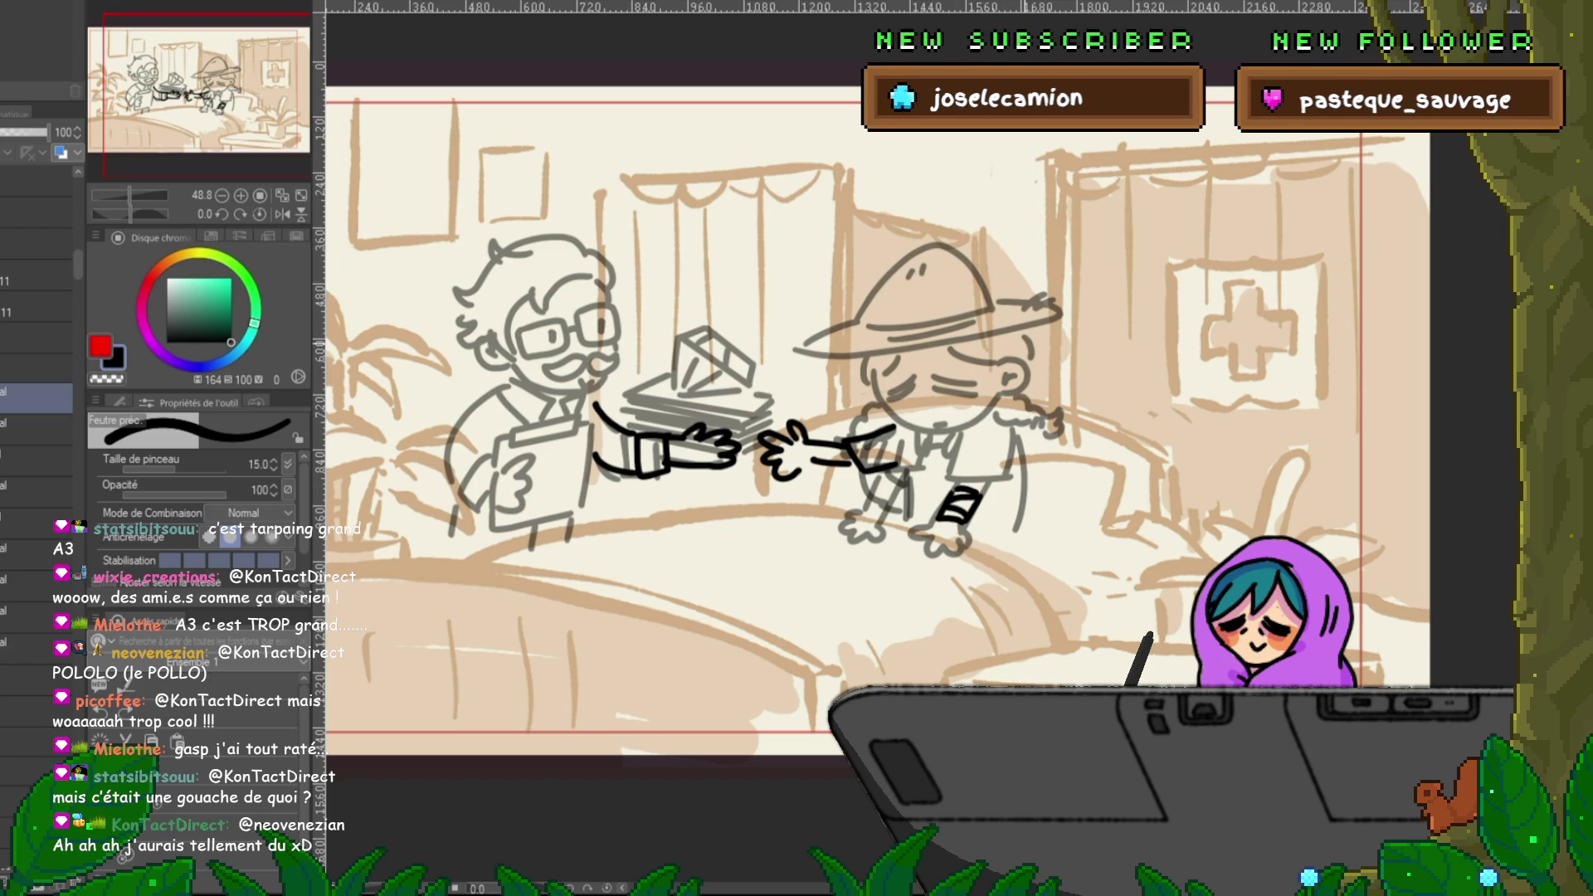
{"action": "mouse_move", "coordinate": [920, 313]}
{"action": "left_mouse_down"}
{"action": "mouse_move", "coordinate": [923, 296]}
{"action": "mouse_move", "coordinate": [970, 291]}
{"action": "left_mouse_up"}
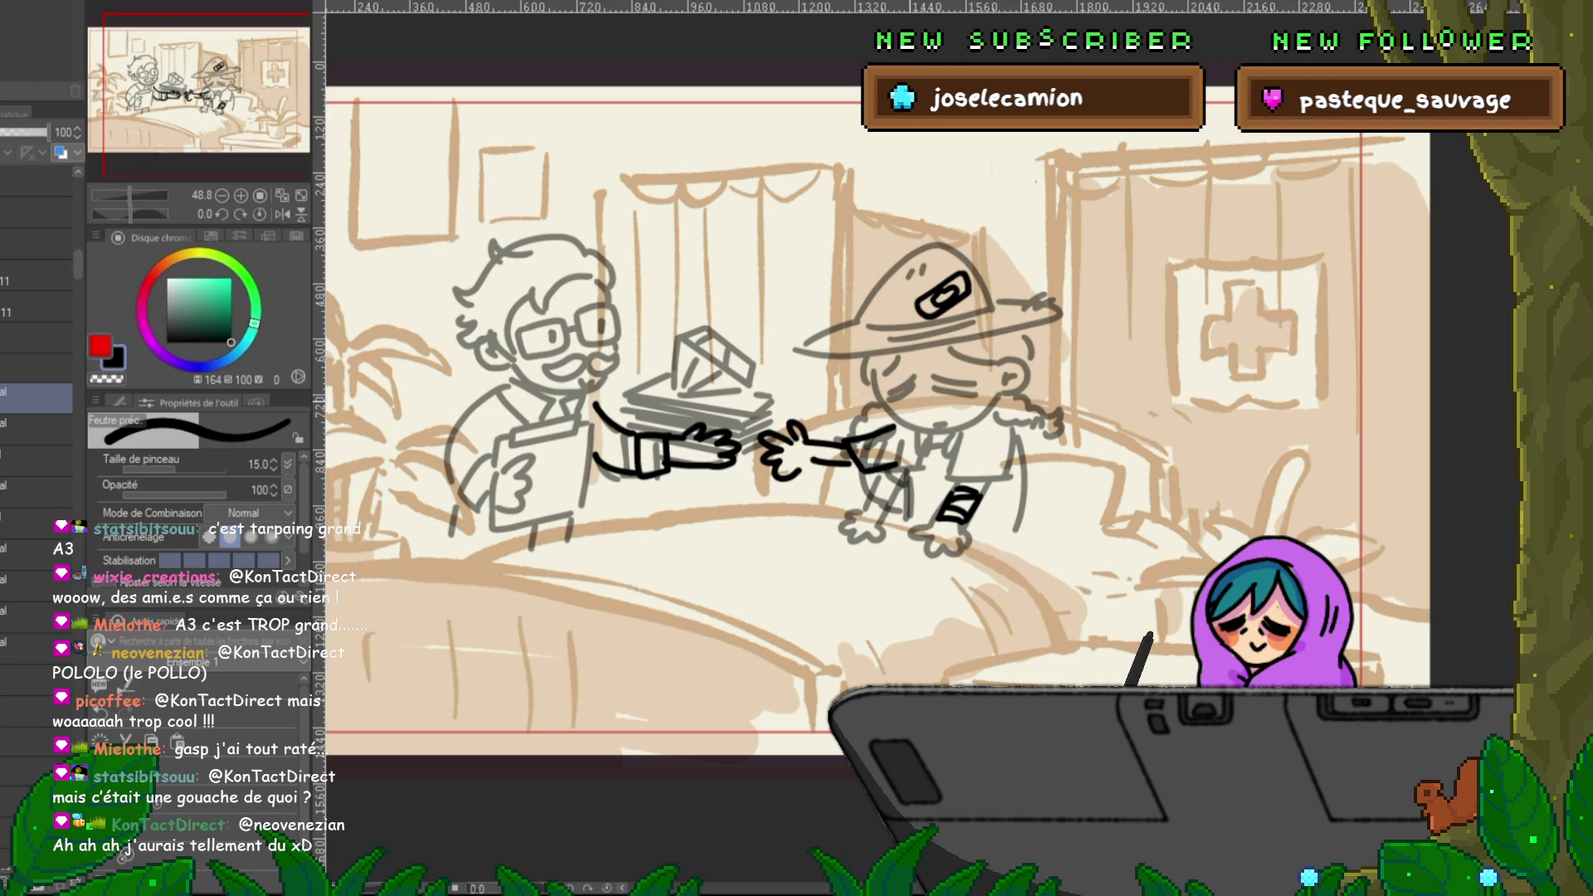
{"action": "left_click_drag", "start_coordinate": [911, 405], "coordinate": [948, 395]}
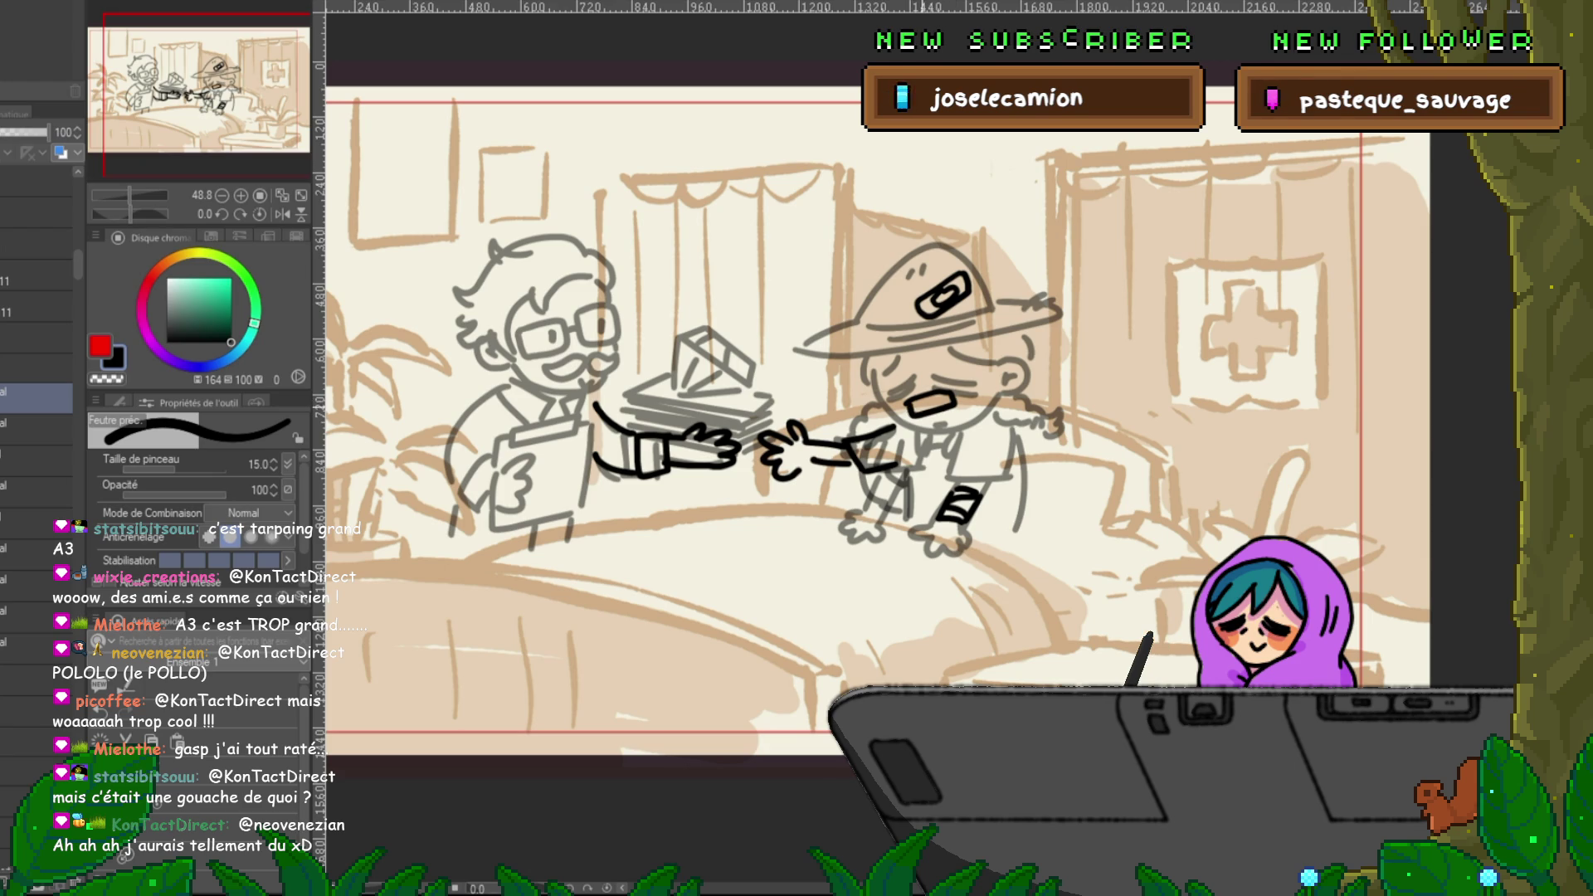
{"action": "key", "text": "ctrl+z"}
{"action": "key", "text": "ctrl+z"}
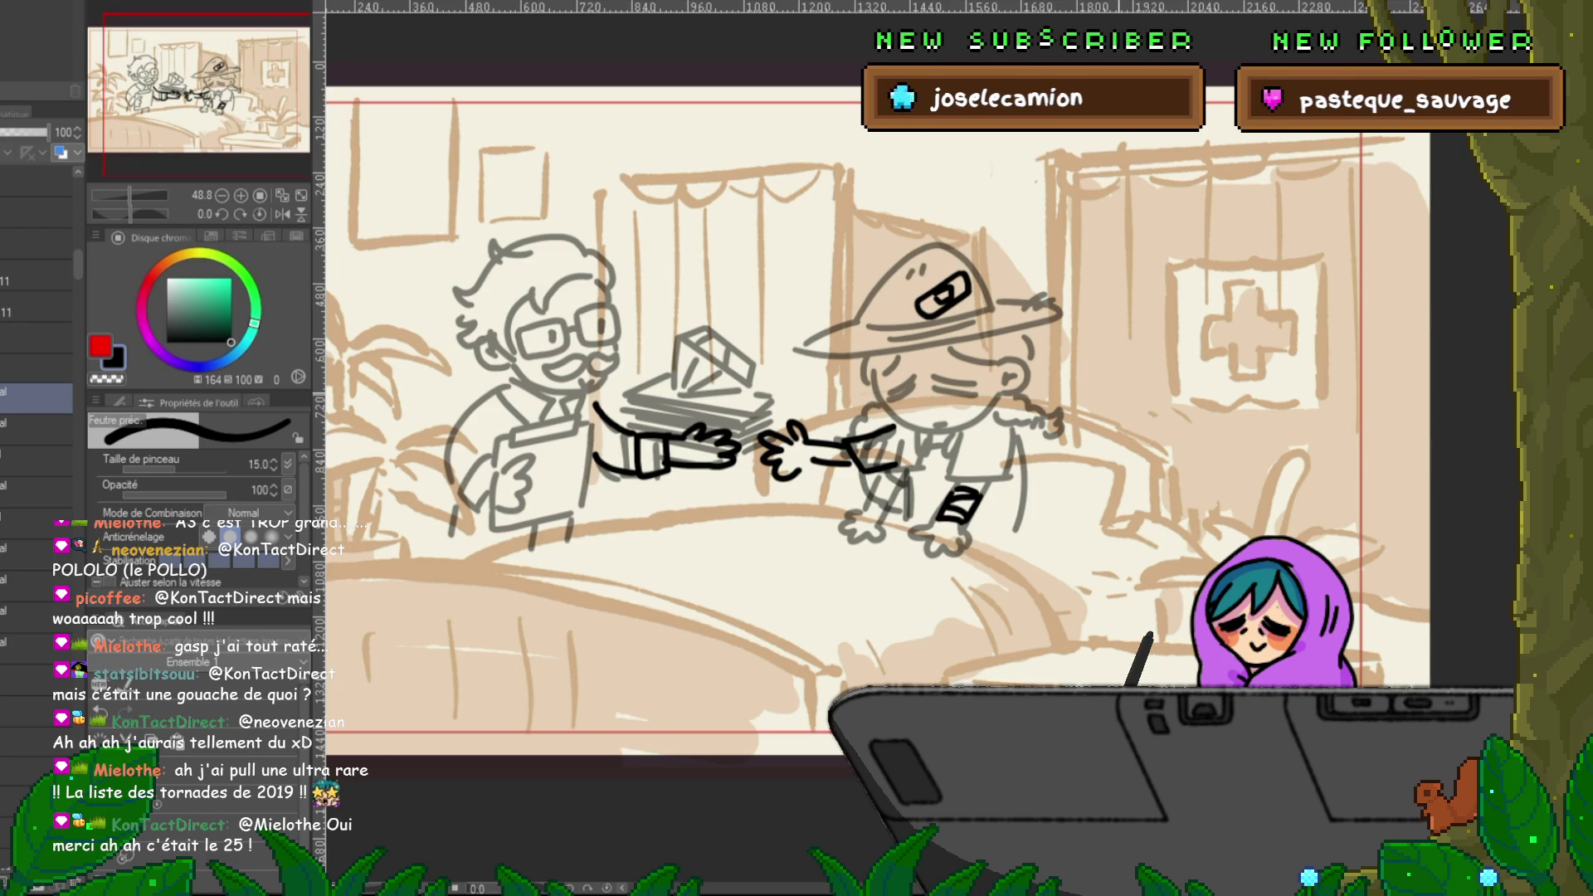
{"action": "scroll", "coordinate": [913, 415], "scroll_direction": "left", "scroll_amount": 3}
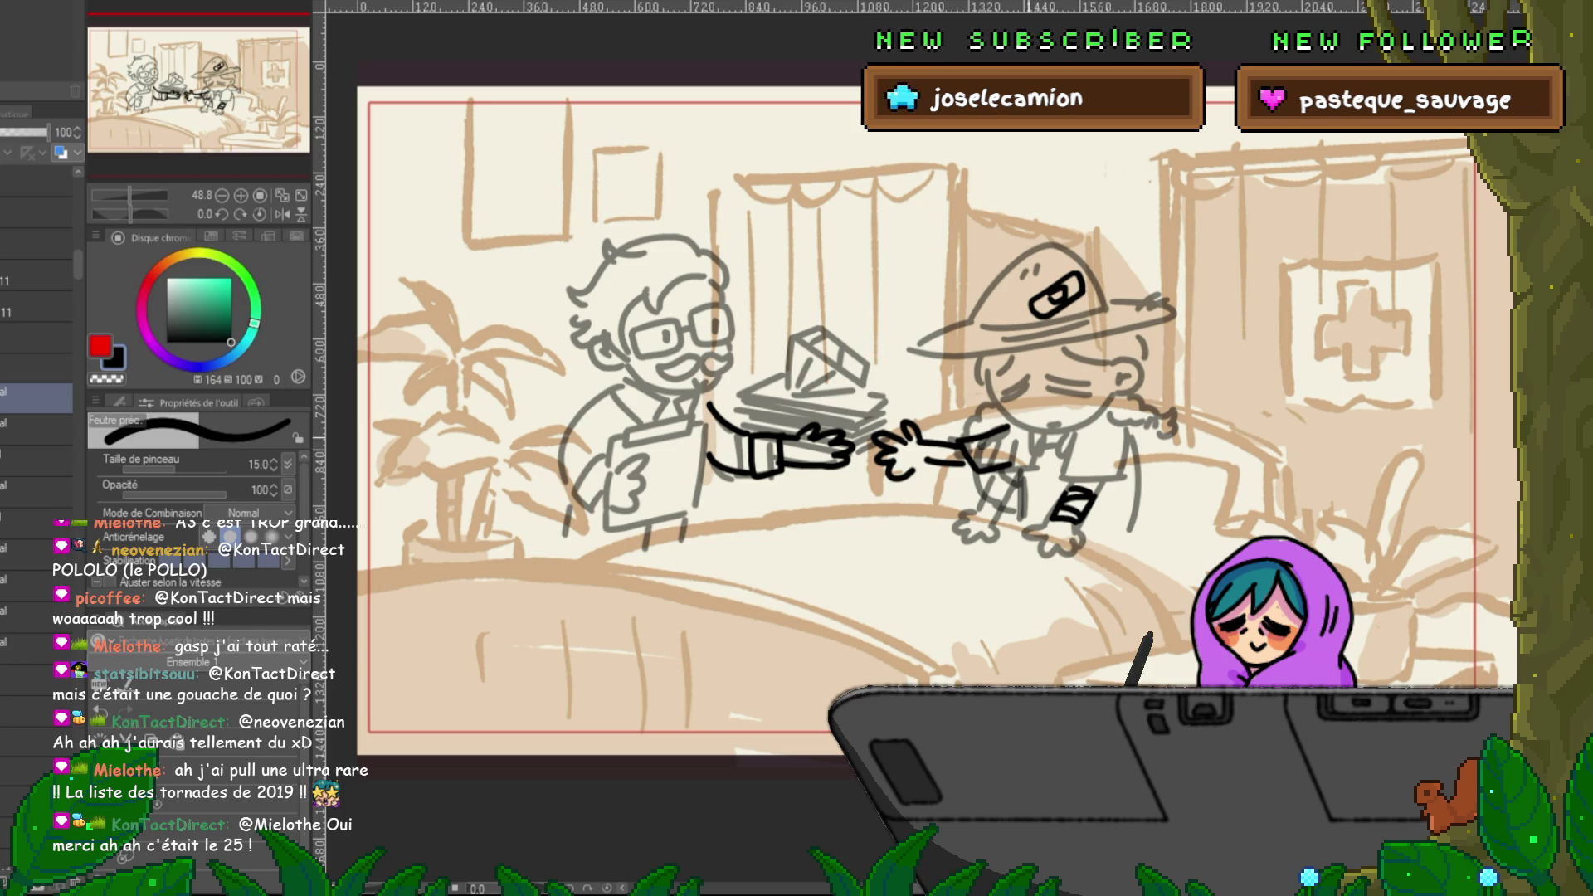
- Ink the doctor's thumb under the gem tray, comparing it against the neighbouring storyboard frame
{"action": "scroll", "coordinate": [938, 415], "scroll_direction": "left", "scroll_amount": 3}
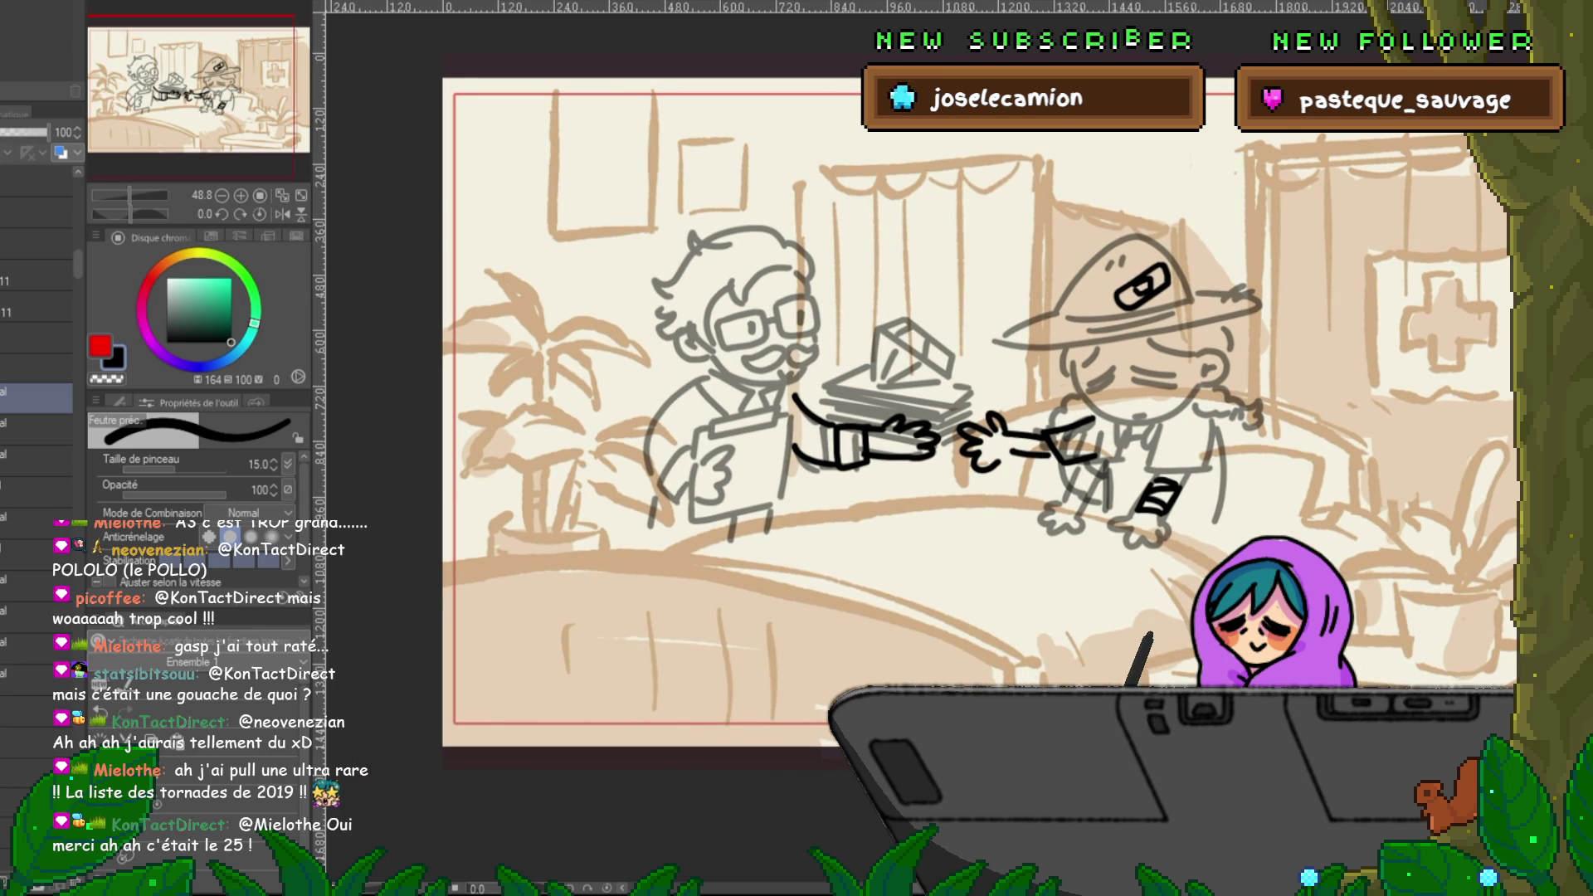
{"action": "mouse_move", "coordinate": [797, 392]}
{"action": "left_mouse_down"}
{"action": "mouse_move", "coordinate": [824, 417]}
{"action": "mouse_move", "coordinate": [788, 501]}
{"action": "left_mouse_up"}
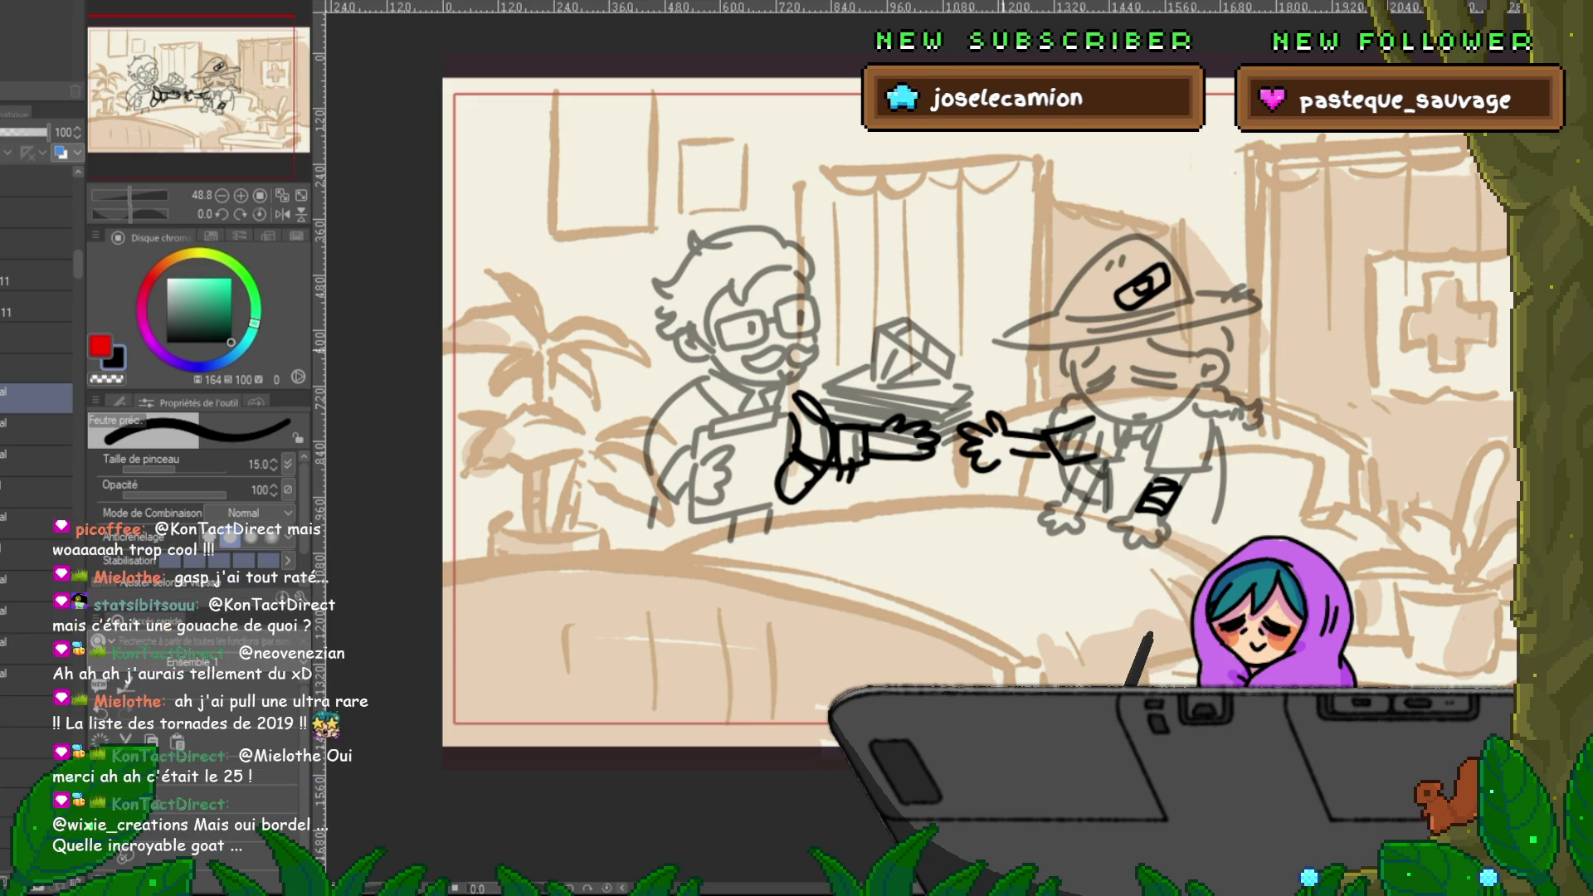
{"action": "key", "text": "ctrl+Tab"}
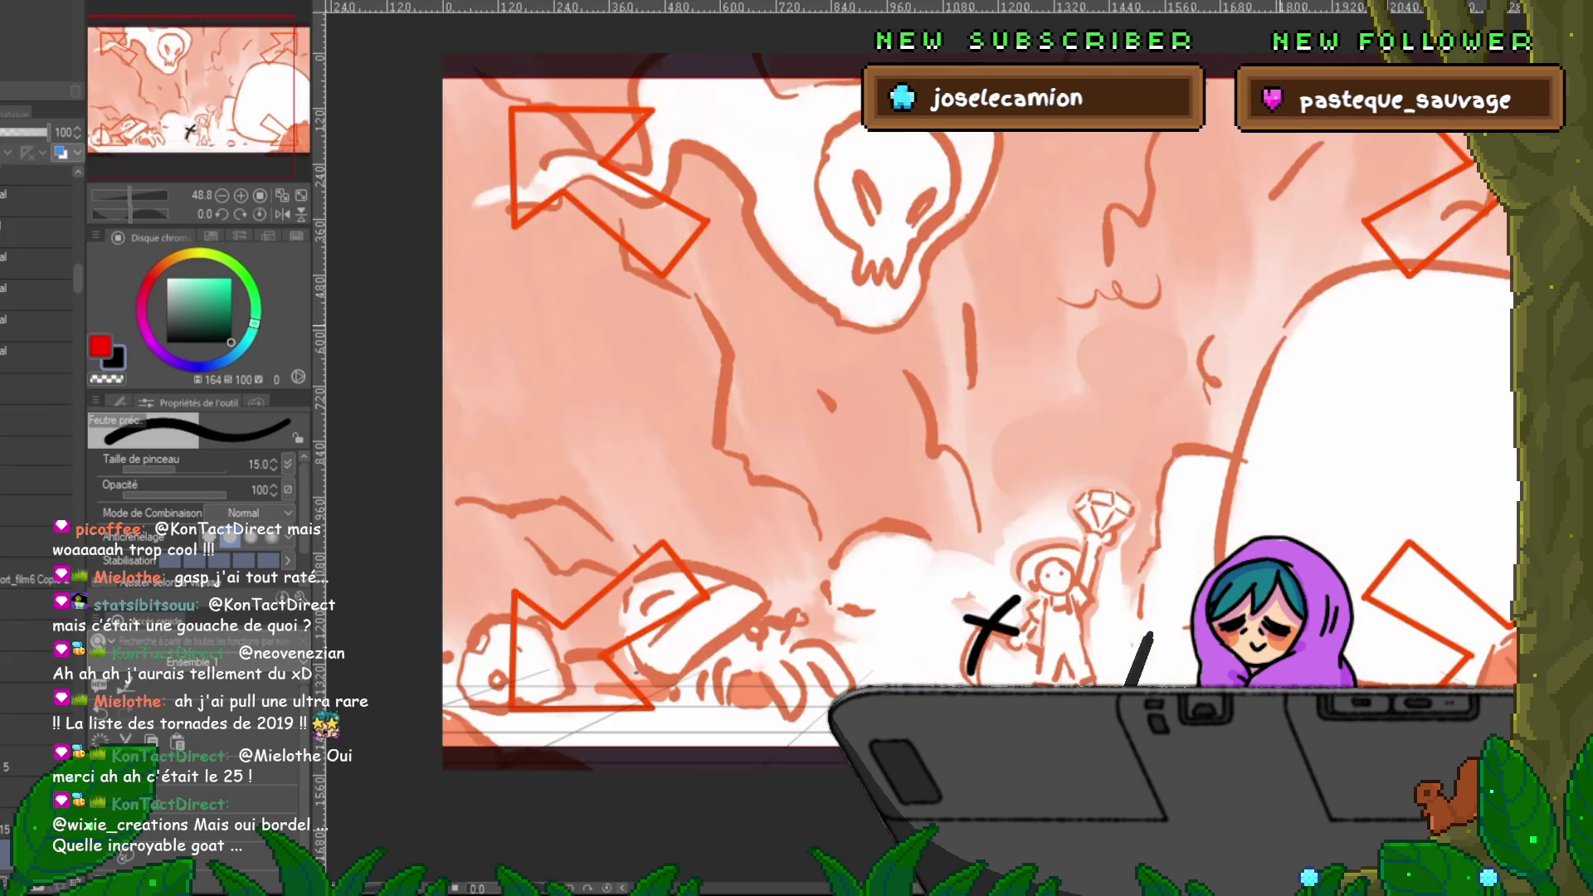
{"action": "key", "text": "ctrl+Tab"}
{"action": "scroll", "coordinate": [916, 411], "scroll_direction": "right", "scroll_amount": 2}
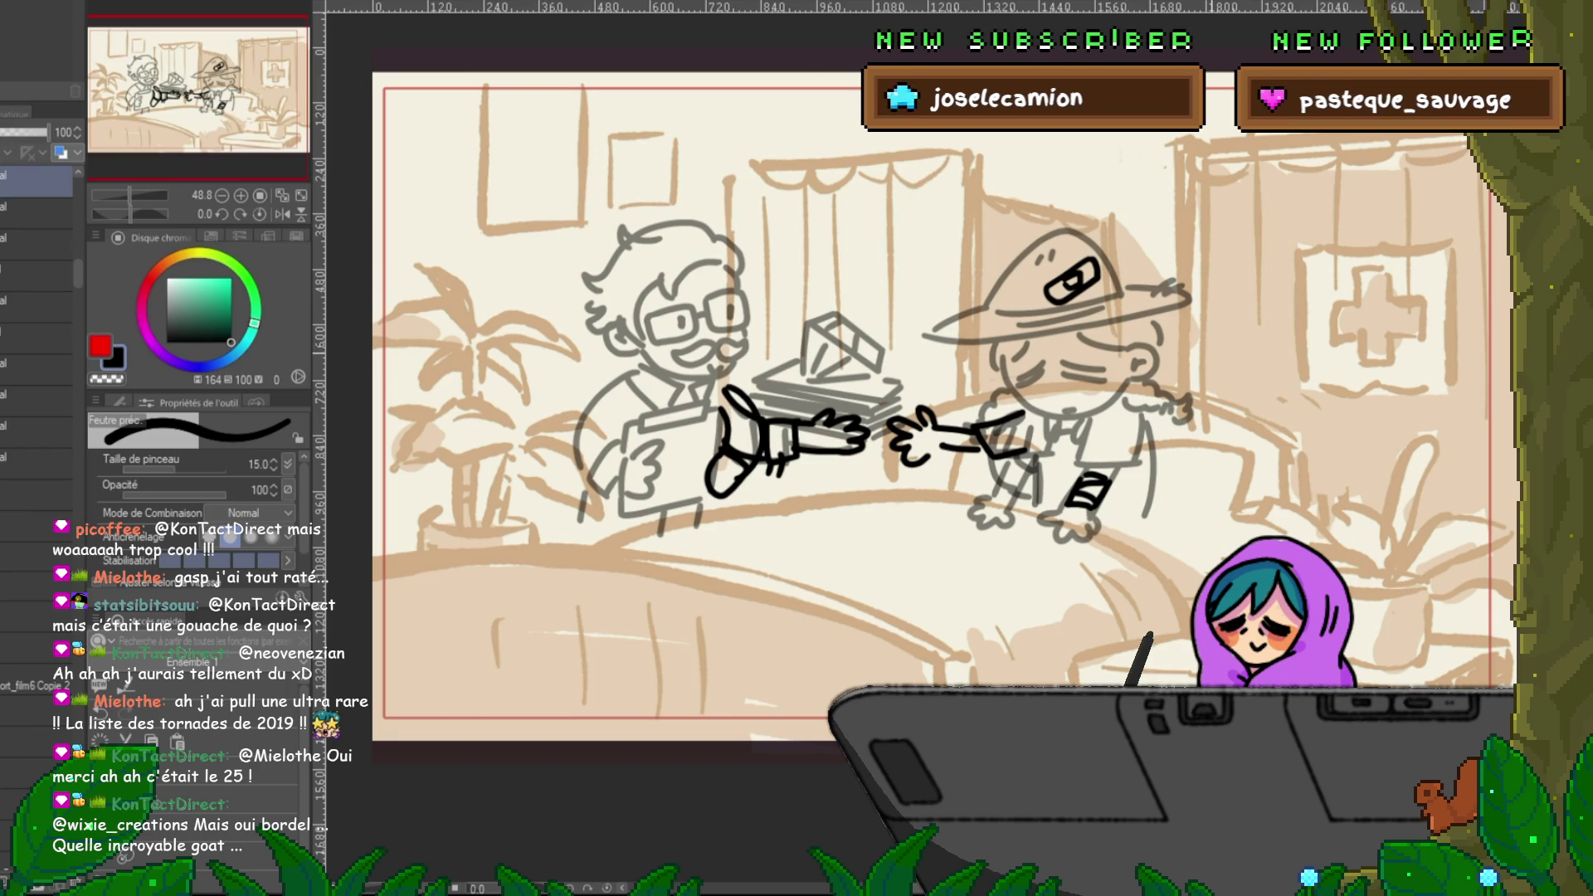
{"action": "left_click_drag", "start_coordinate": [830, 415], "coordinate": [811, 424]}
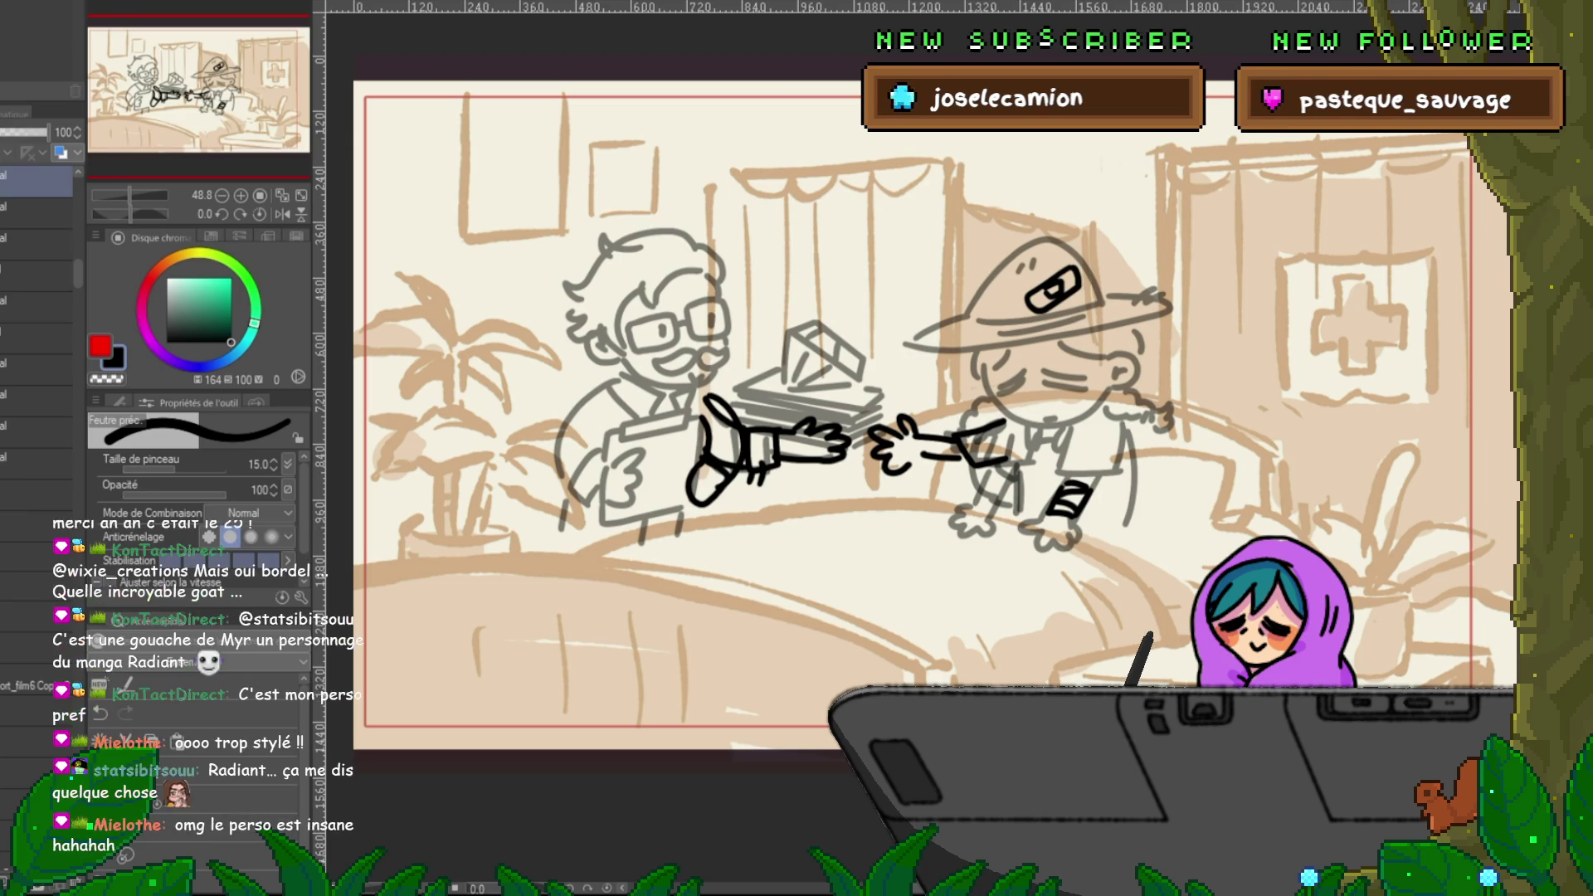
{"action": "key", "text": "ctrl+Tab"}
{"action": "key", "text": "ctrl+Tab"}
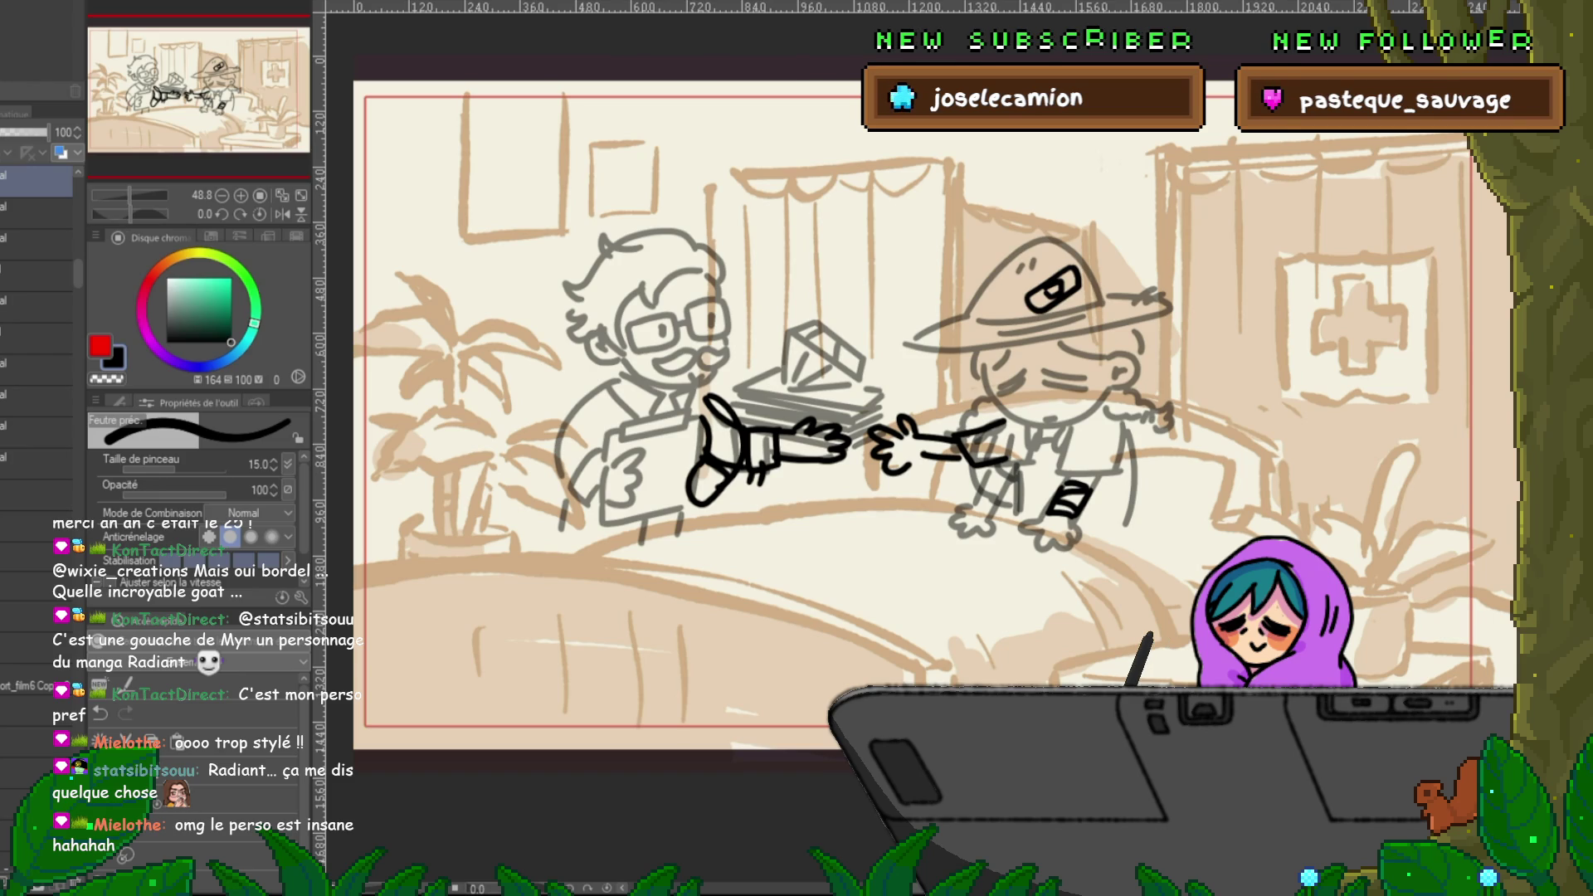
{"action": "key", "text": "ctrl+Tab"}
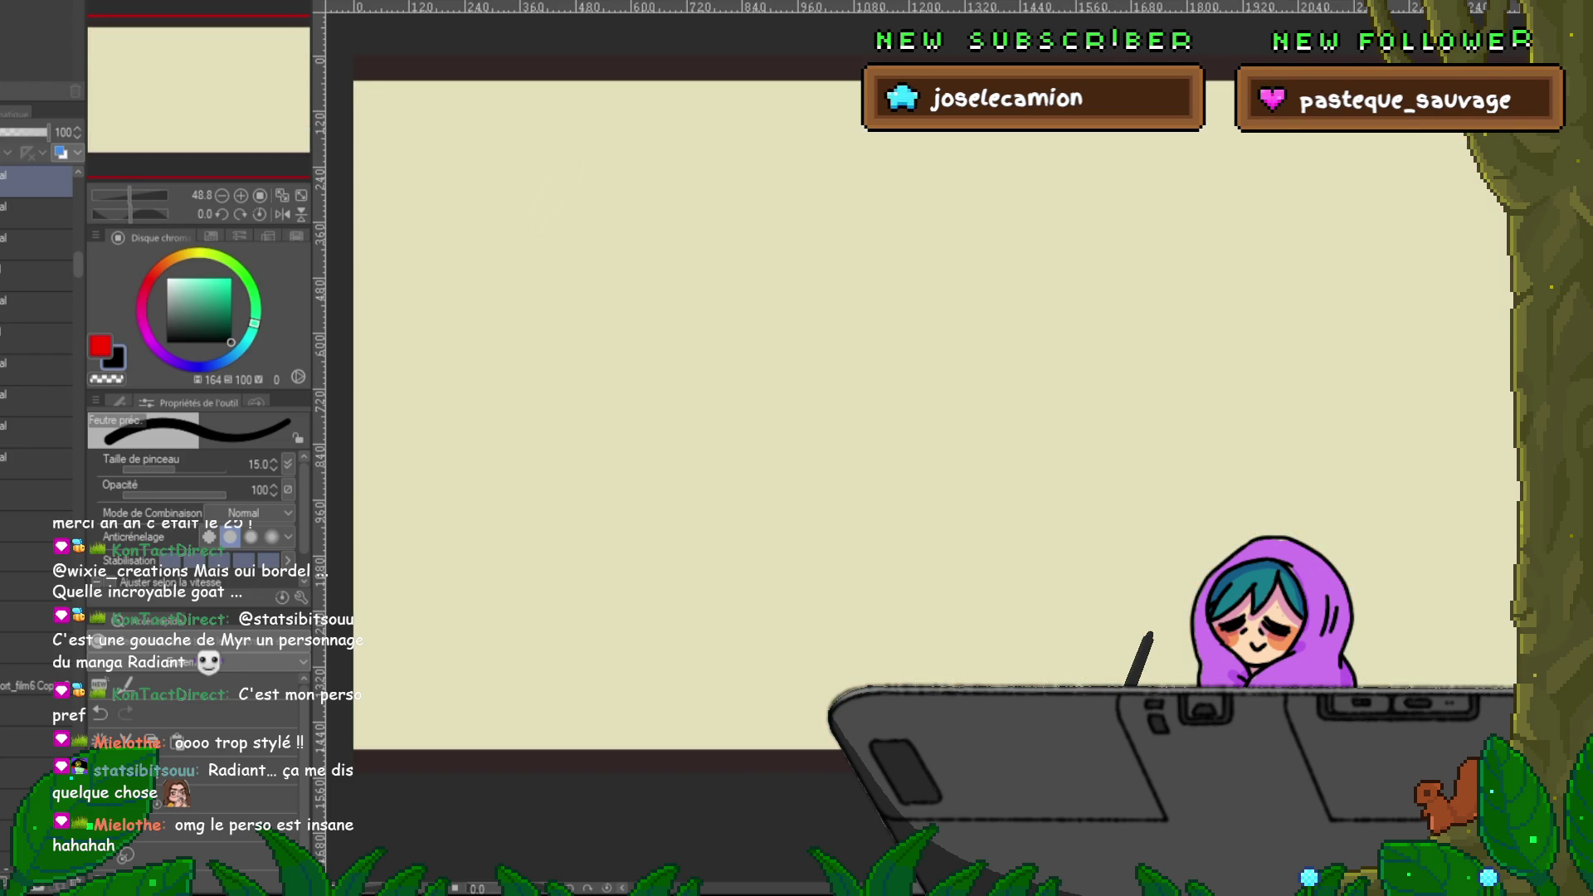
{"action": "key", "text": "ctrl+Tab"}
{"action": "key", "text": "ctrl+Tab"}
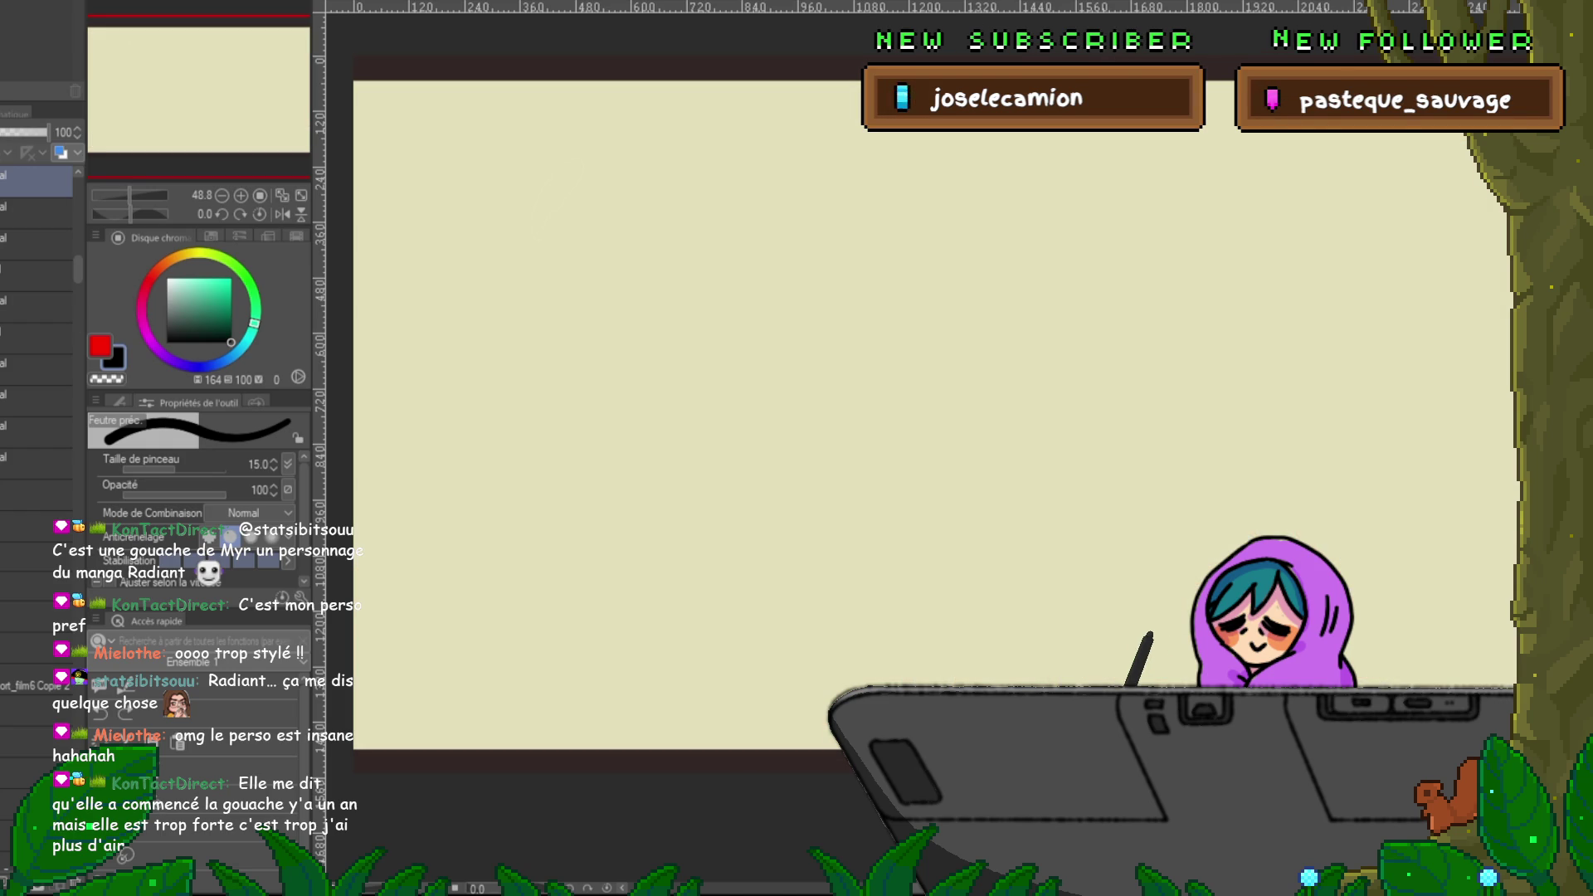
{"action": "left_click", "coordinate": [37, 354]}
{"action": "scroll", "coordinate": [36, 357], "scroll_direction": "down", "scroll_amount": 3}
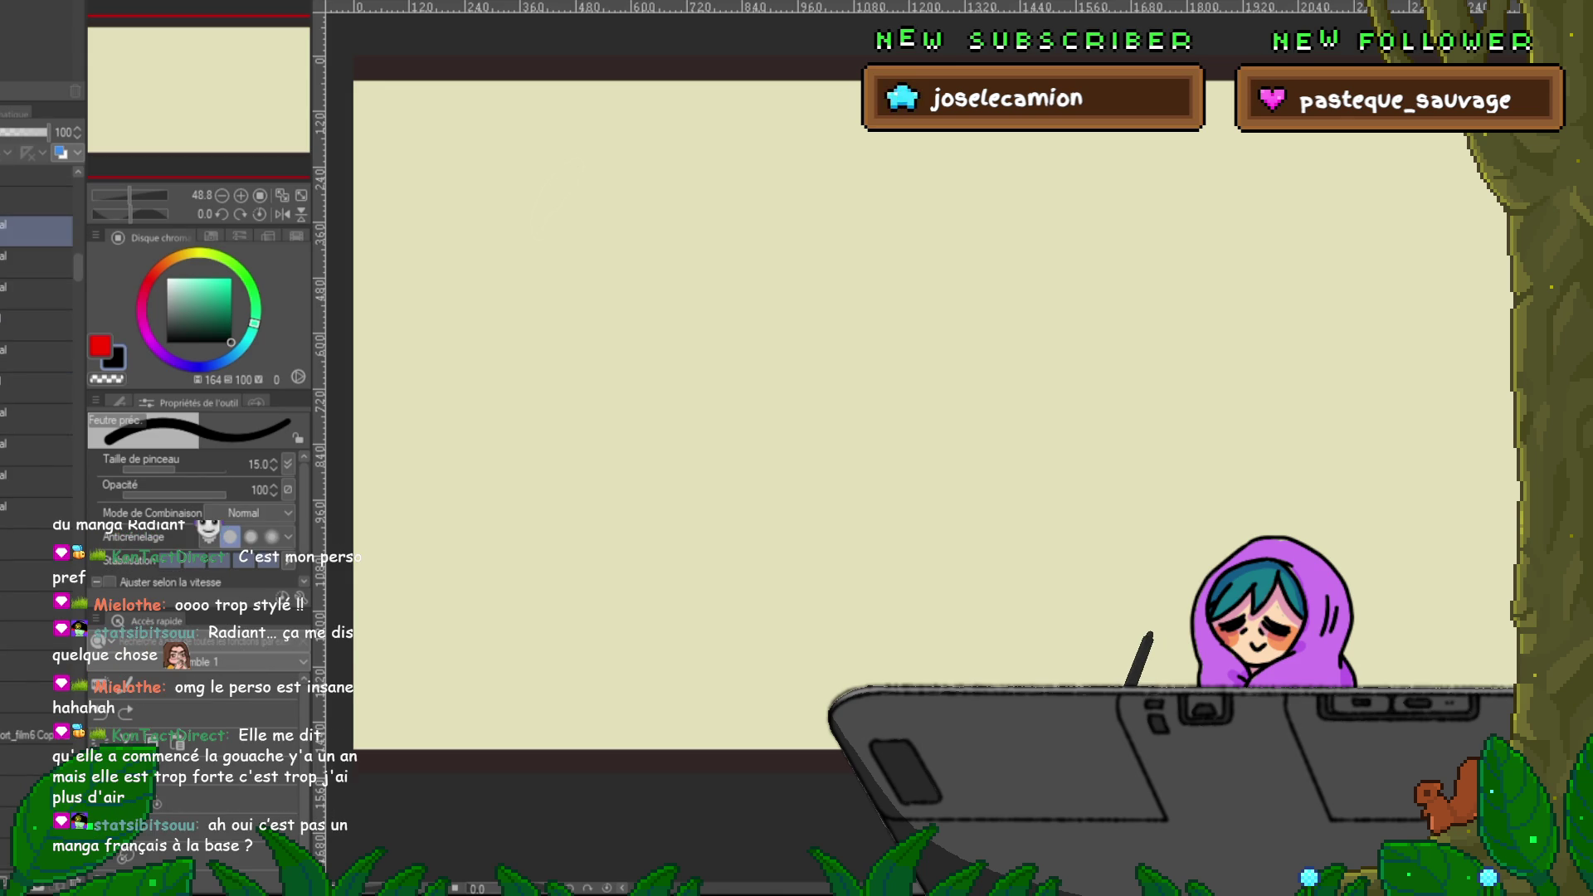
{"action": "scroll", "coordinate": [37, 357], "scroll_direction": "down", "scroll_amount": 2}
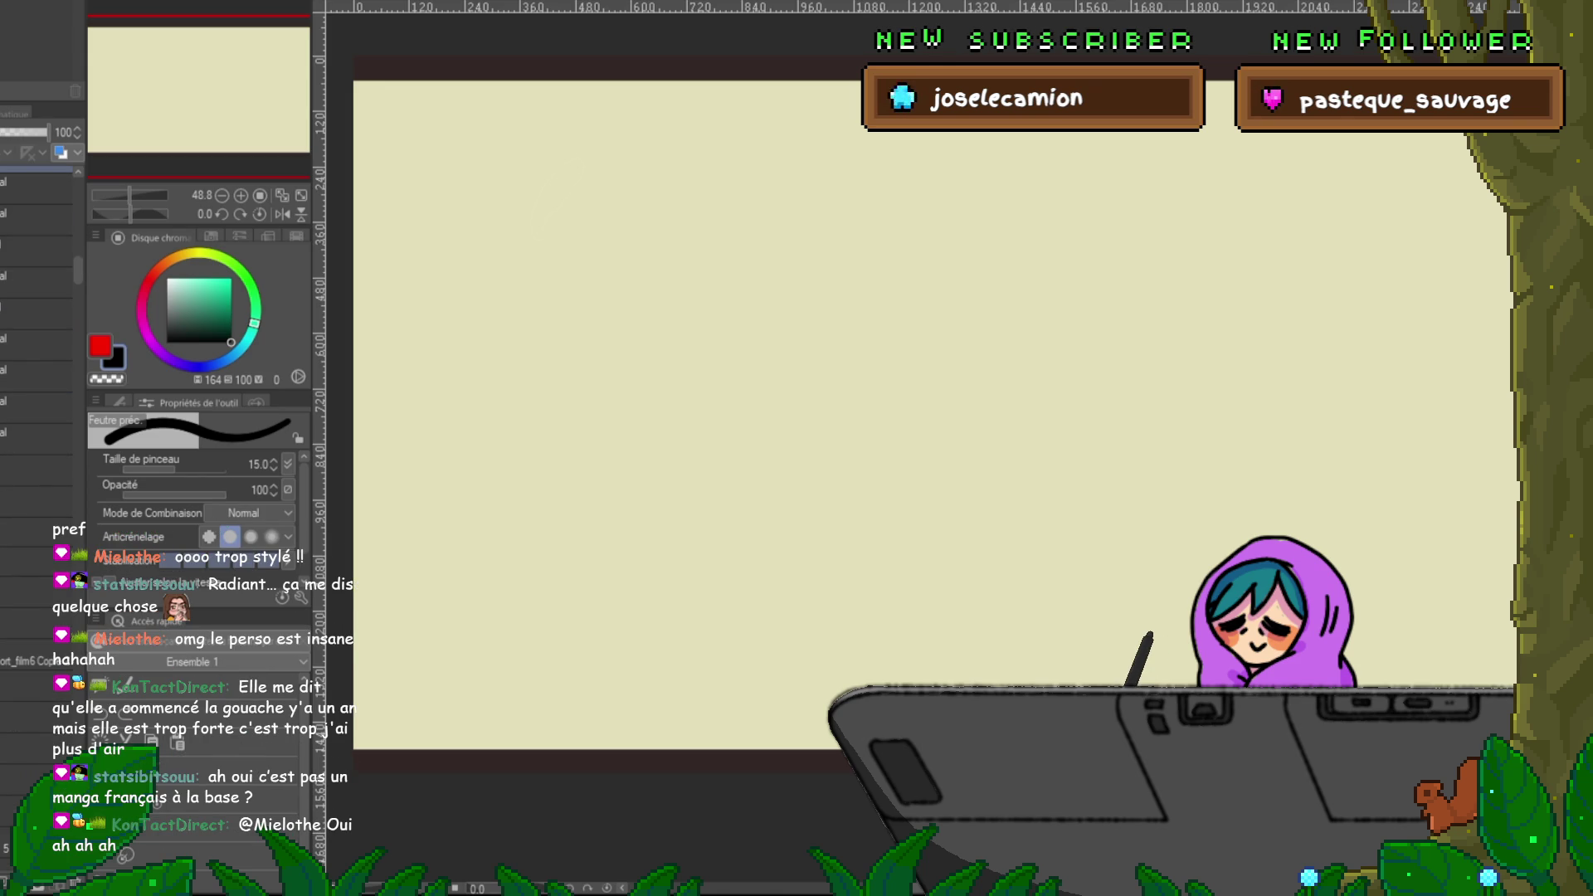
{"action": "scroll", "coordinate": [37, 357], "scroll_direction": "up", "scroll_amount": 2}
{"action": "scroll", "coordinate": [36, 357], "scroll_direction": "up", "scroll_amount": 2}
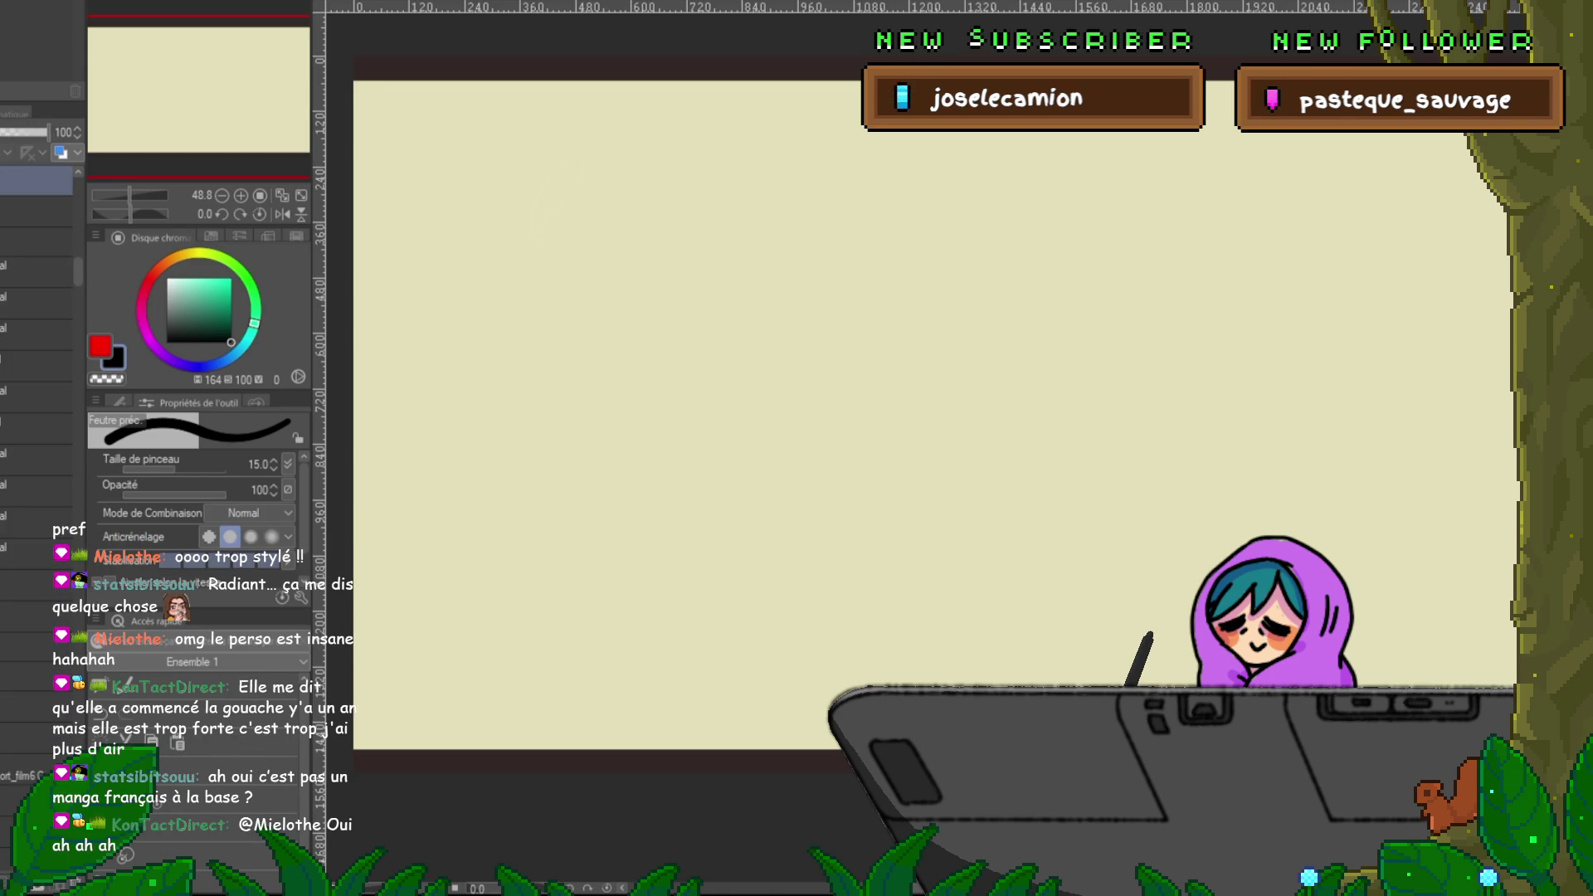
{"action": "scroll", "coordinate": [36, 357], "scroll_direction": "up", "scroll_amount": 2}
{"action": "scroll", "coordinate": [37, 357], "scroll_direction": "up", "scroll_amount": 2}
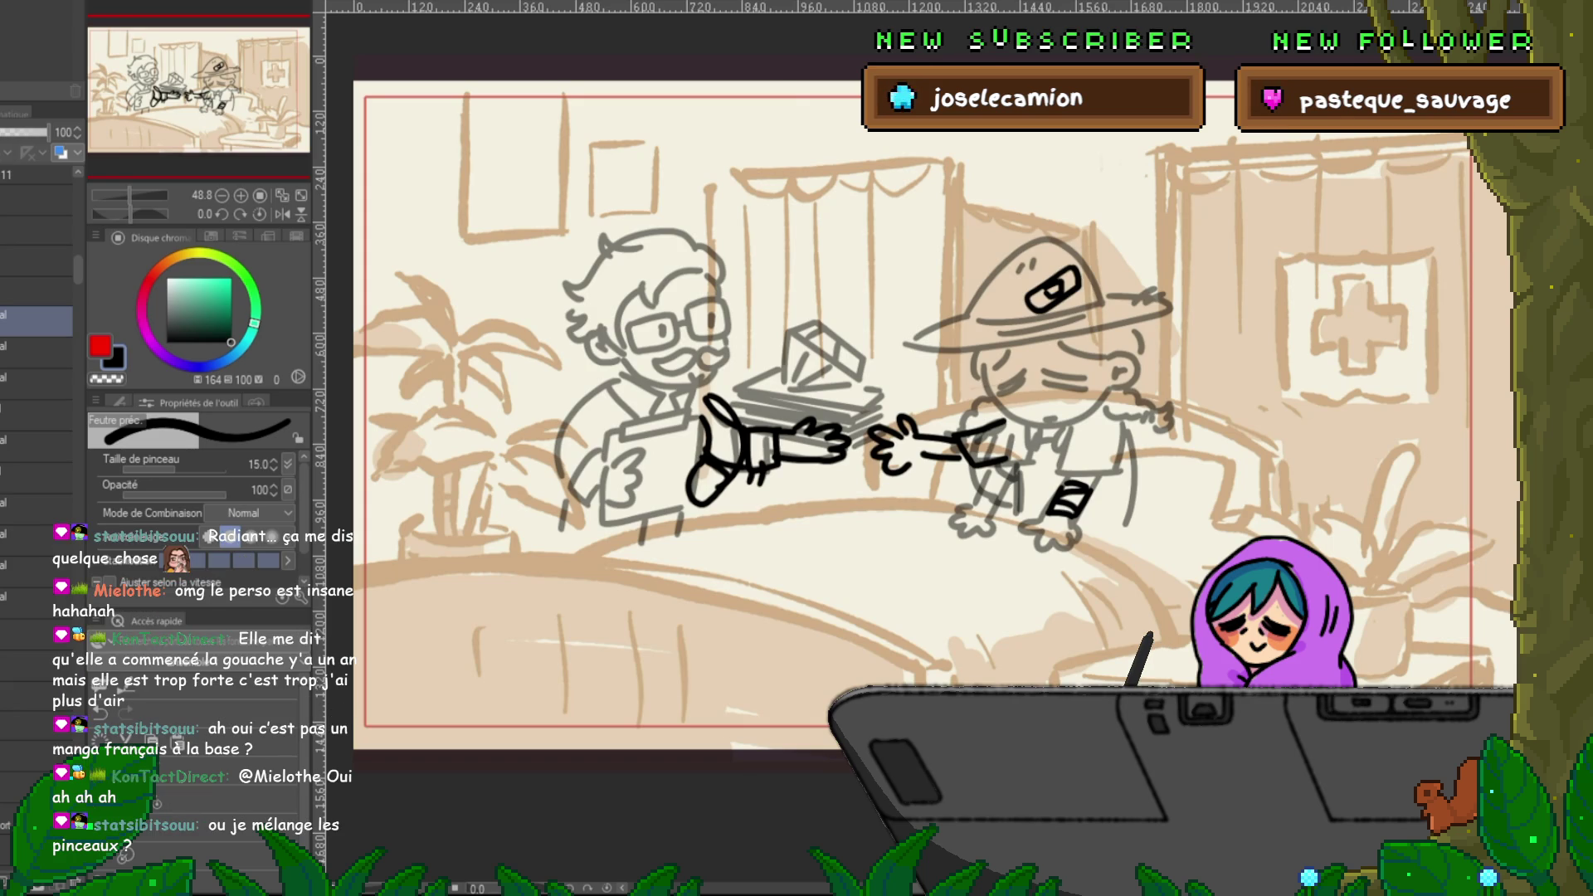
{"action": "left_click", "coordinate": [36, 260]}
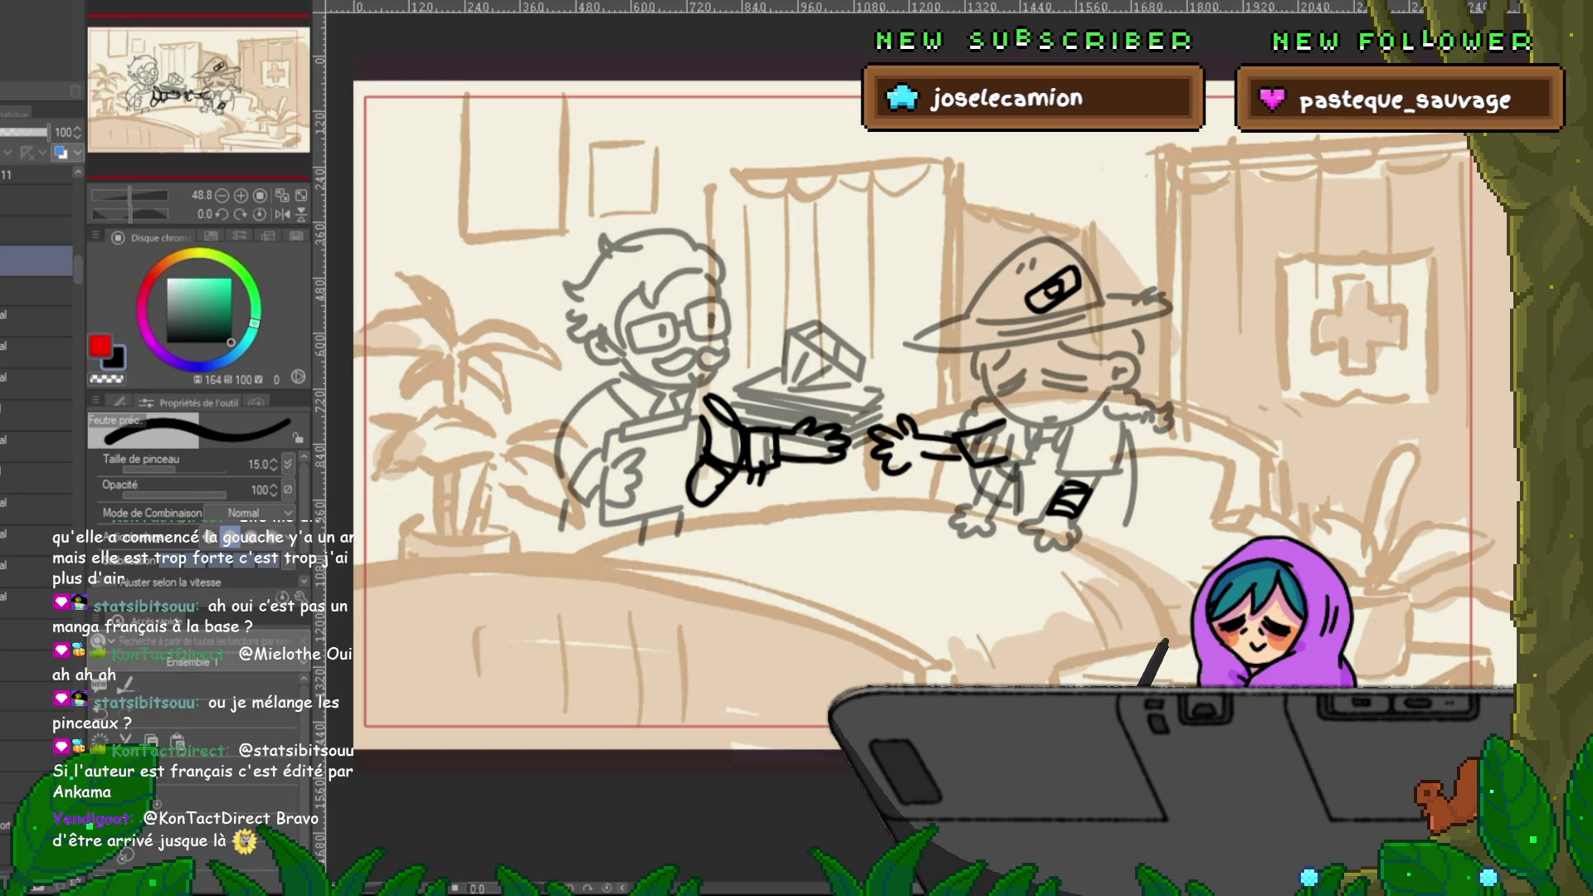
{"action": "left_click", "coordinate": [37, 633]}
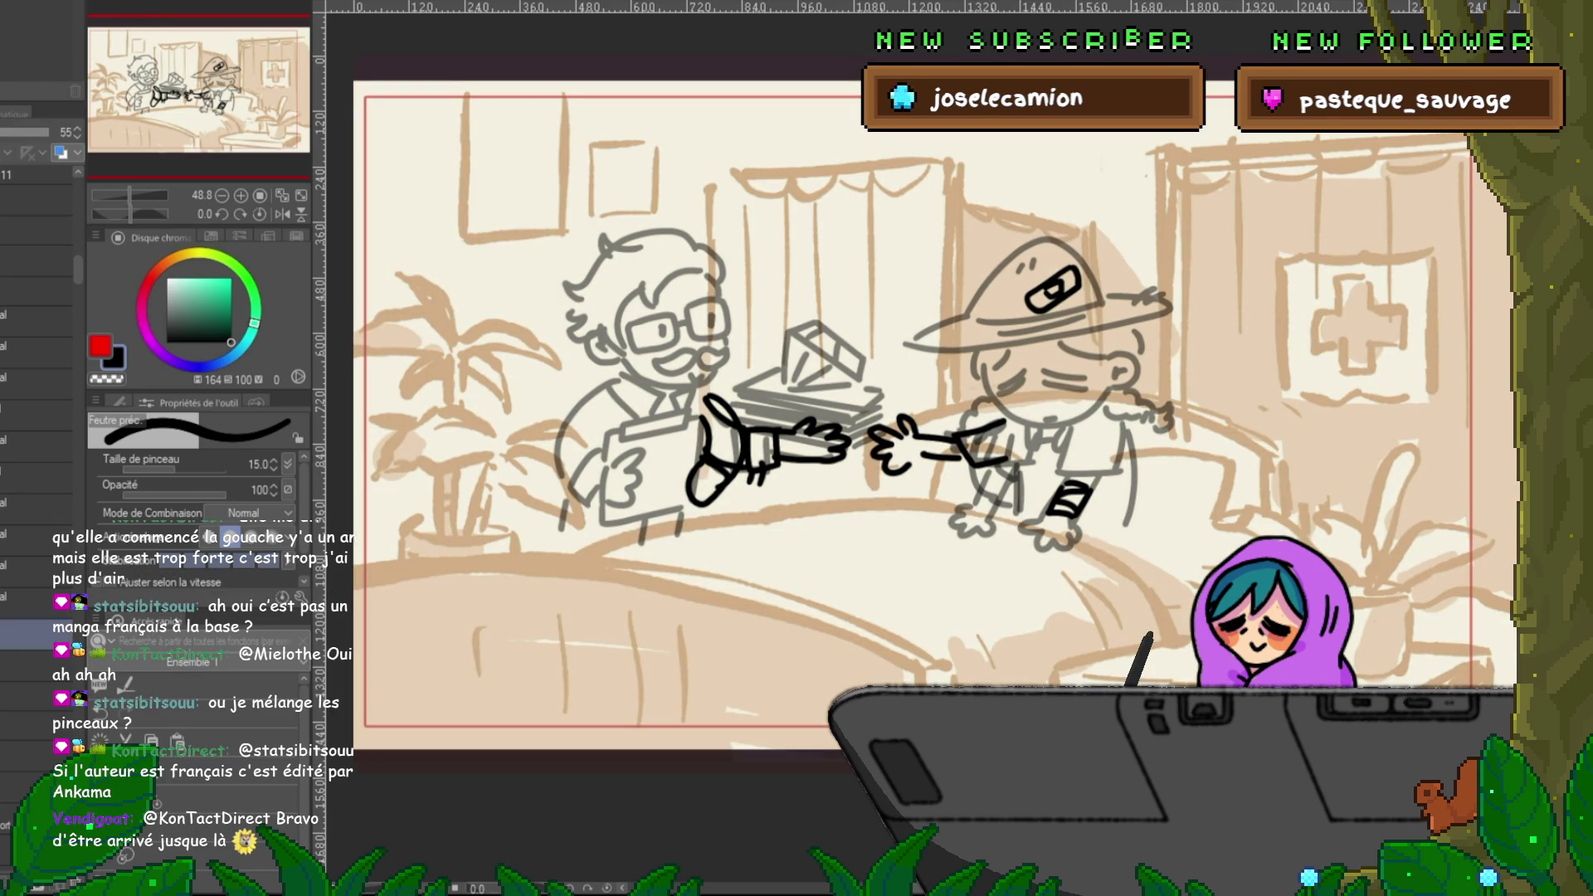
{"action": "left_click", "coordinate": [37, 291]}
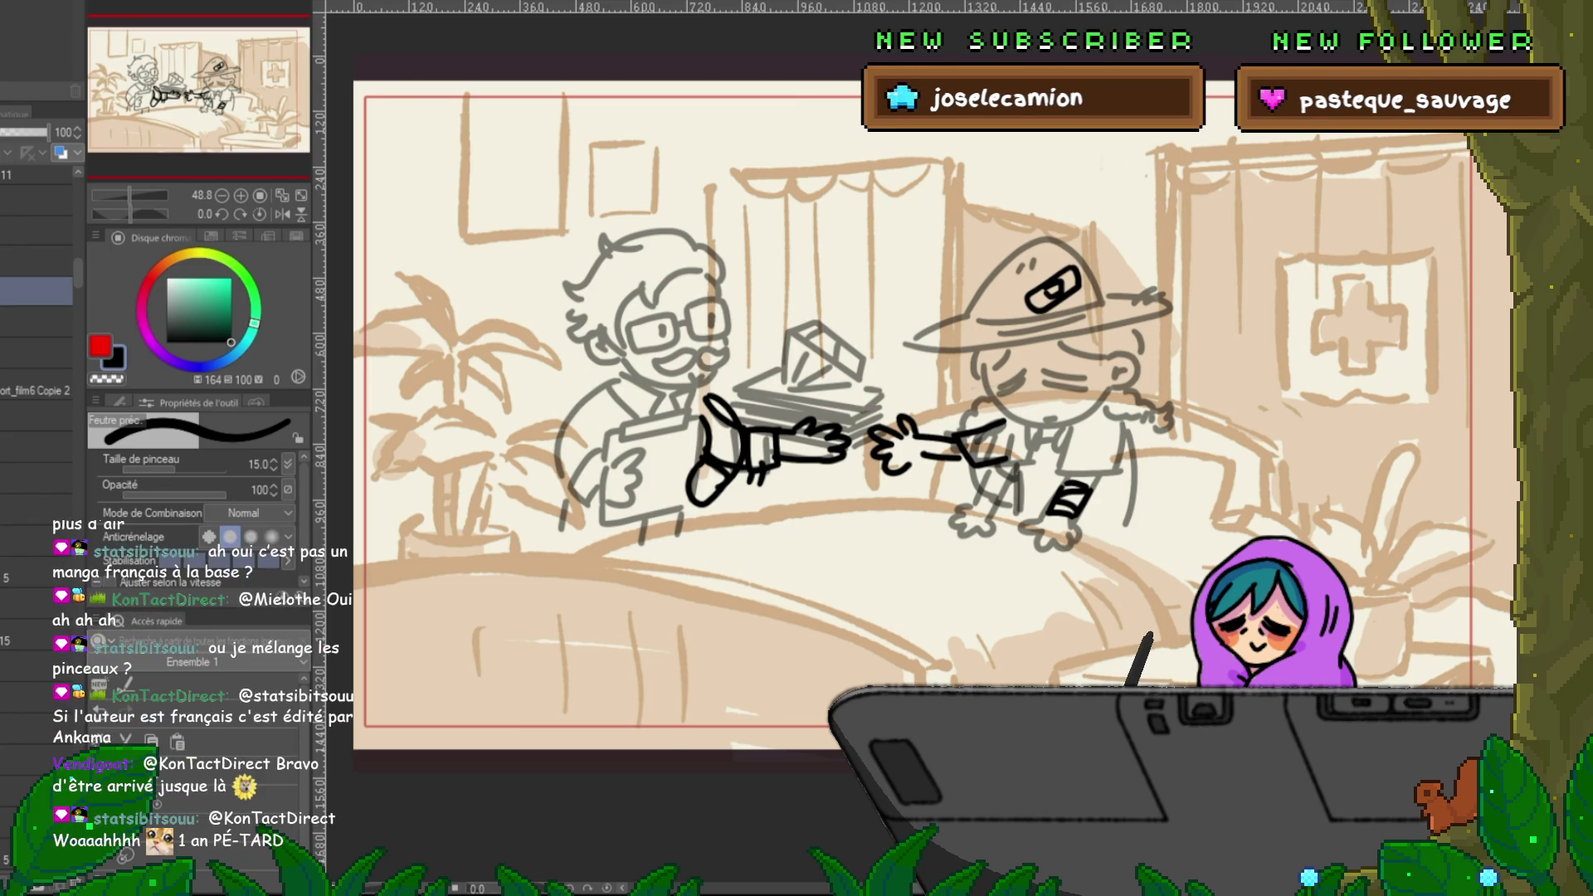
{"action": "left_click", "coordinate": [36, 231]}
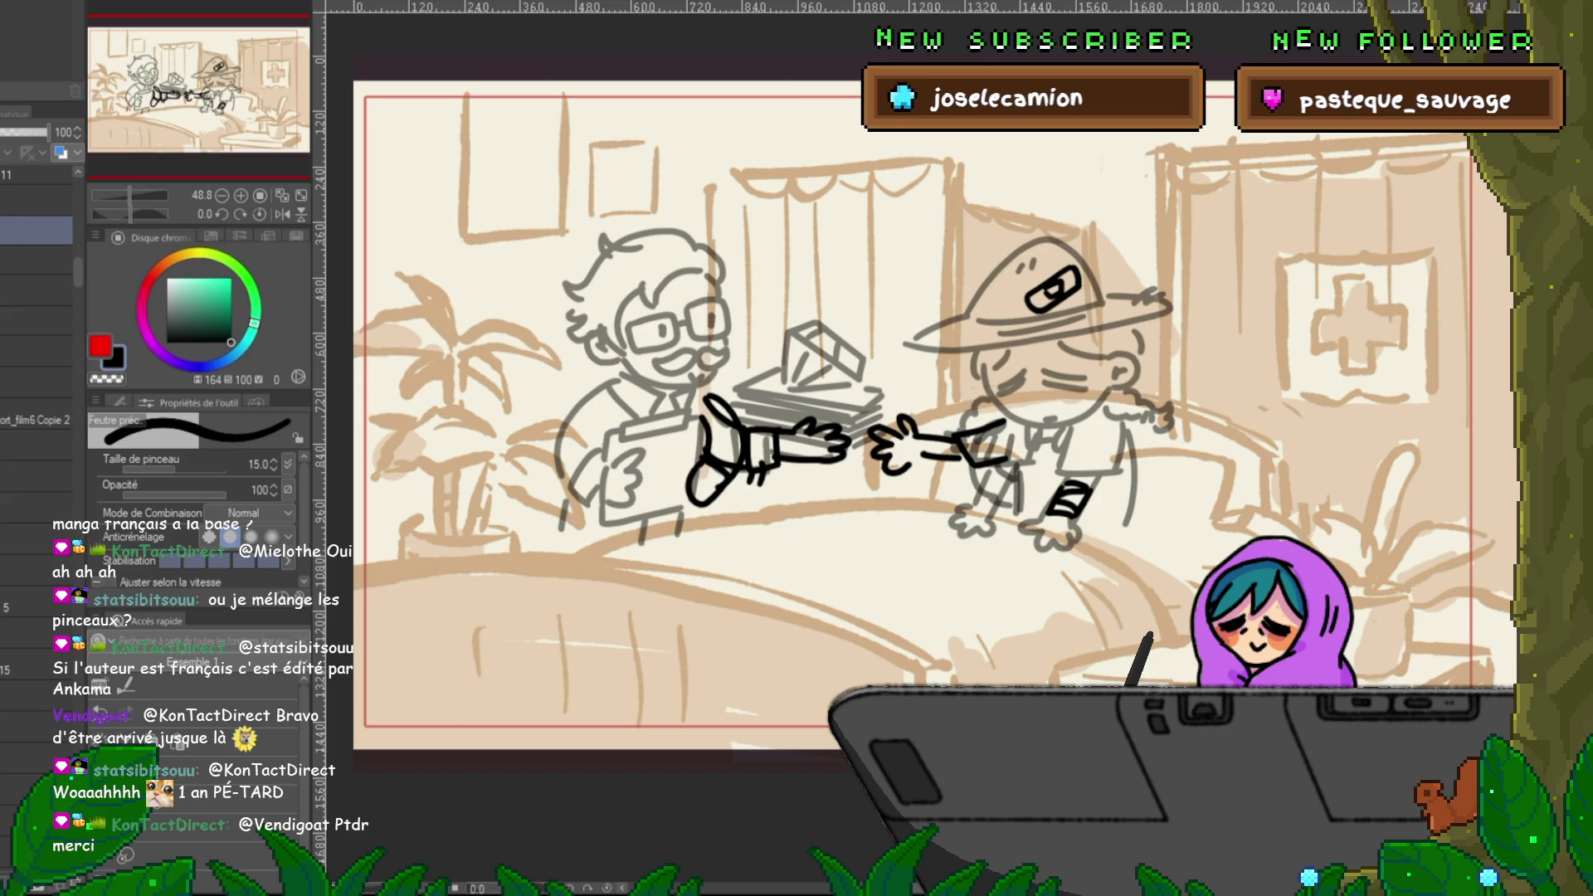
{"action": "key", "text": "ctrl+z"}
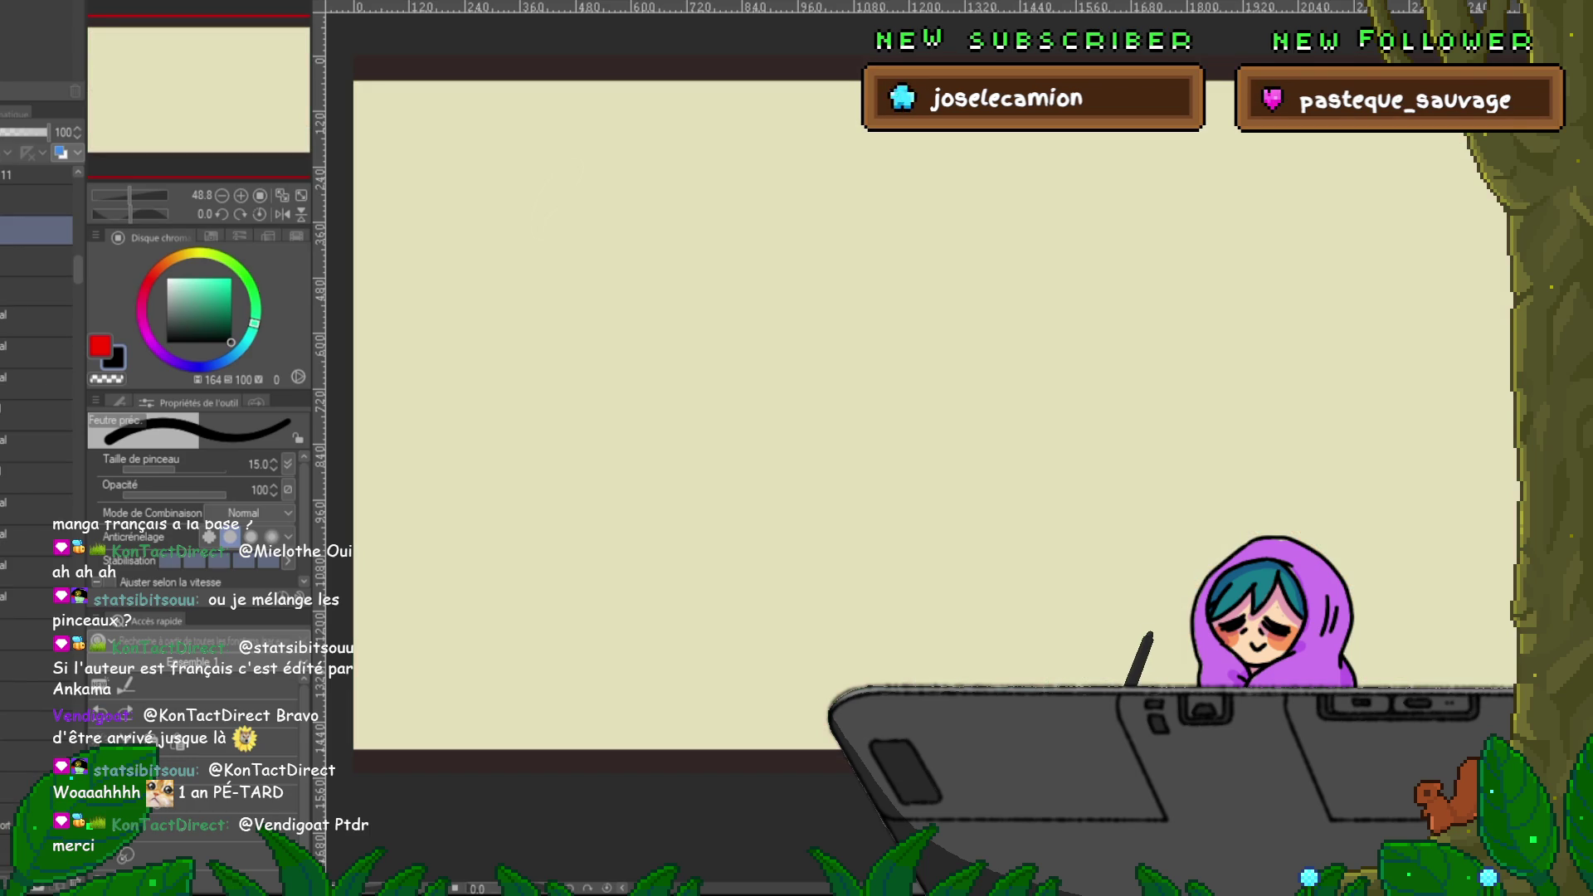
{"action": "key", "text": "ctrl+y"}
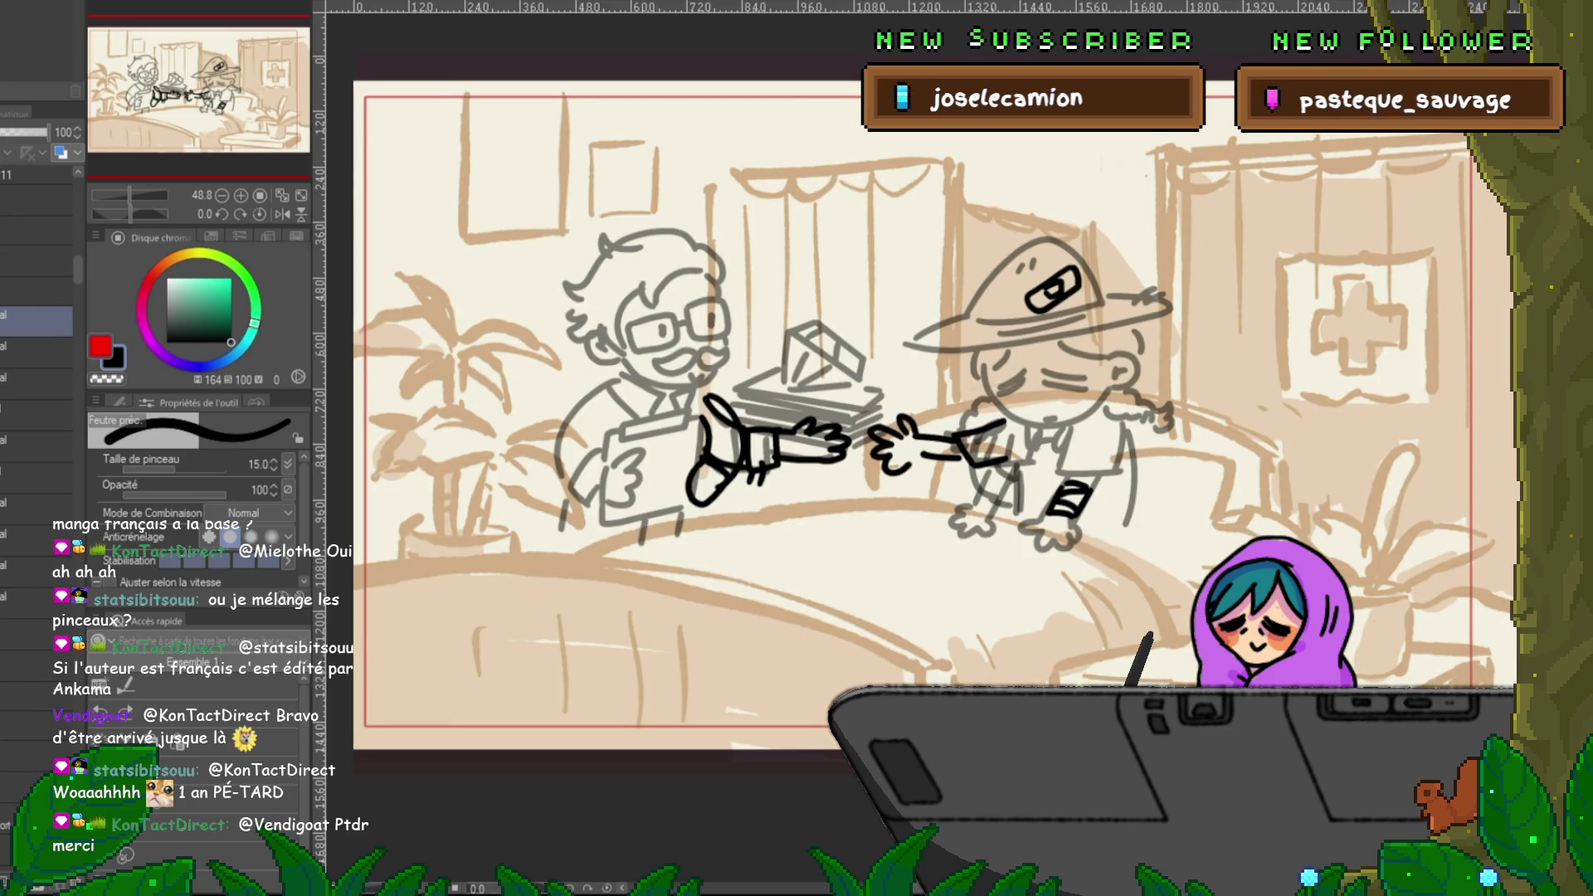
{"action": "key", "text": "ctrl+y"}
{"action": "key", "text": "ctrl+z"}
{"action": "key", "text": "ctrl+y"}
{"action": "key", "text": "ctrl+z"}
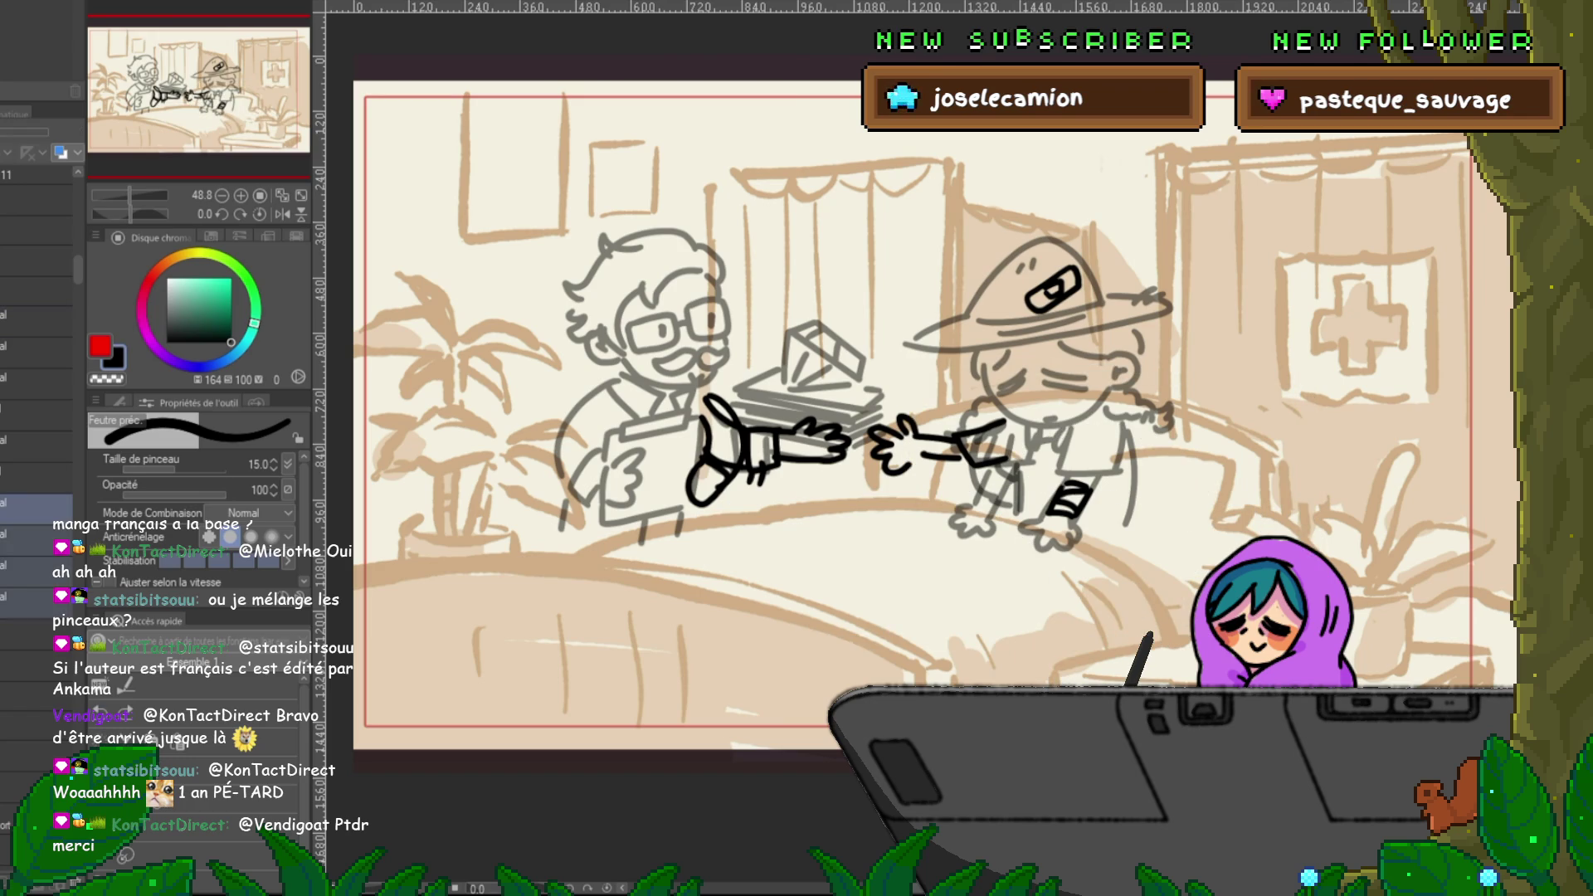
{"action": "left_click", "coordinate": [37, 291]}
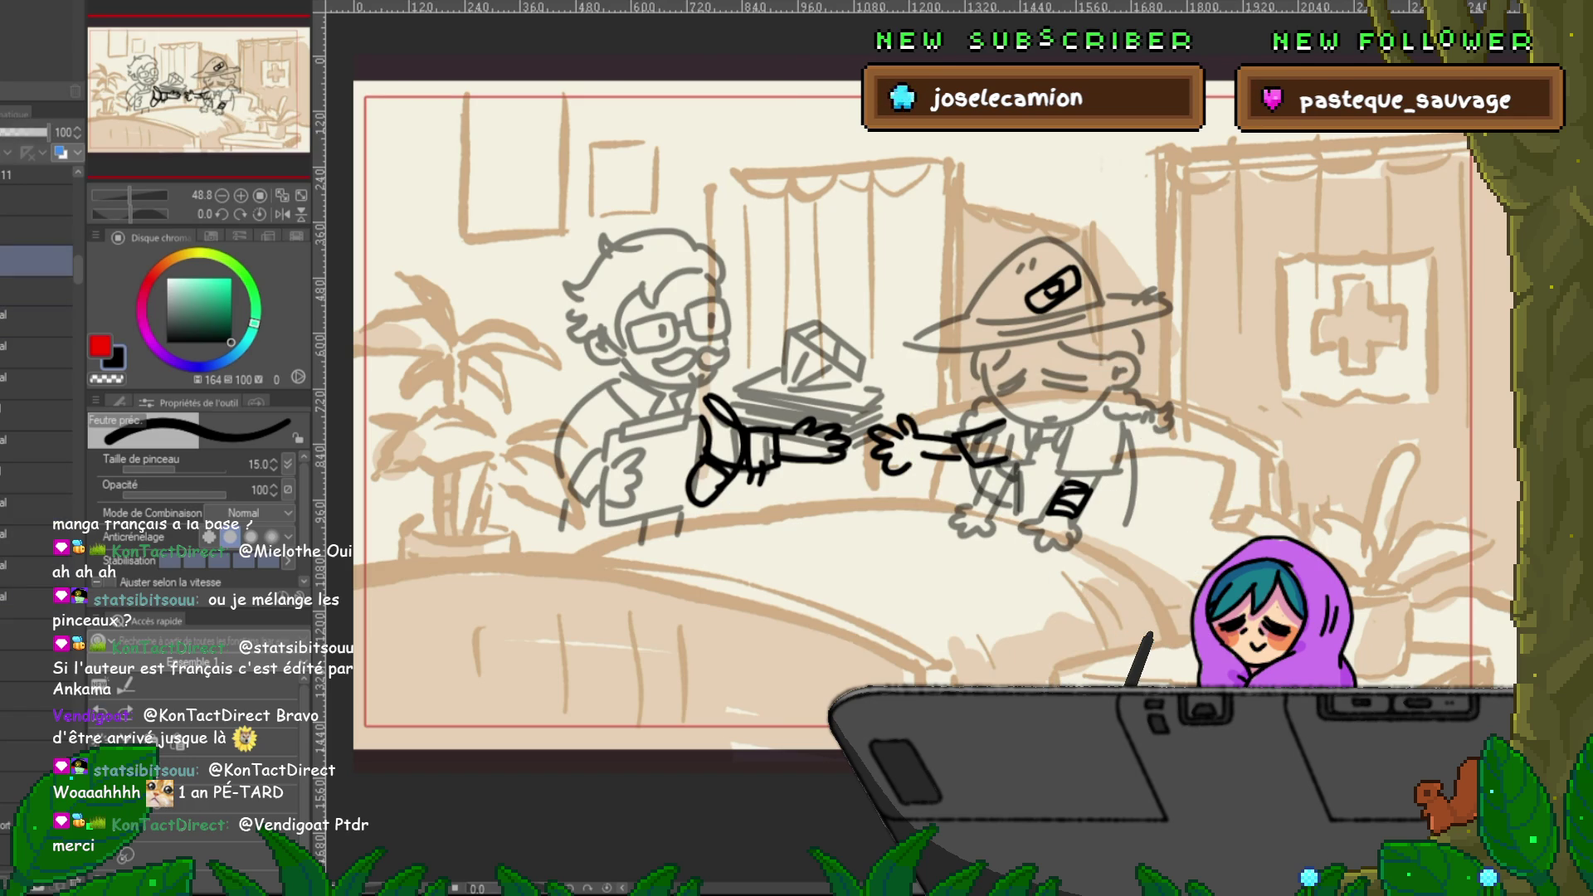
{"action": "left_click", "coordinate": [37, 260]}
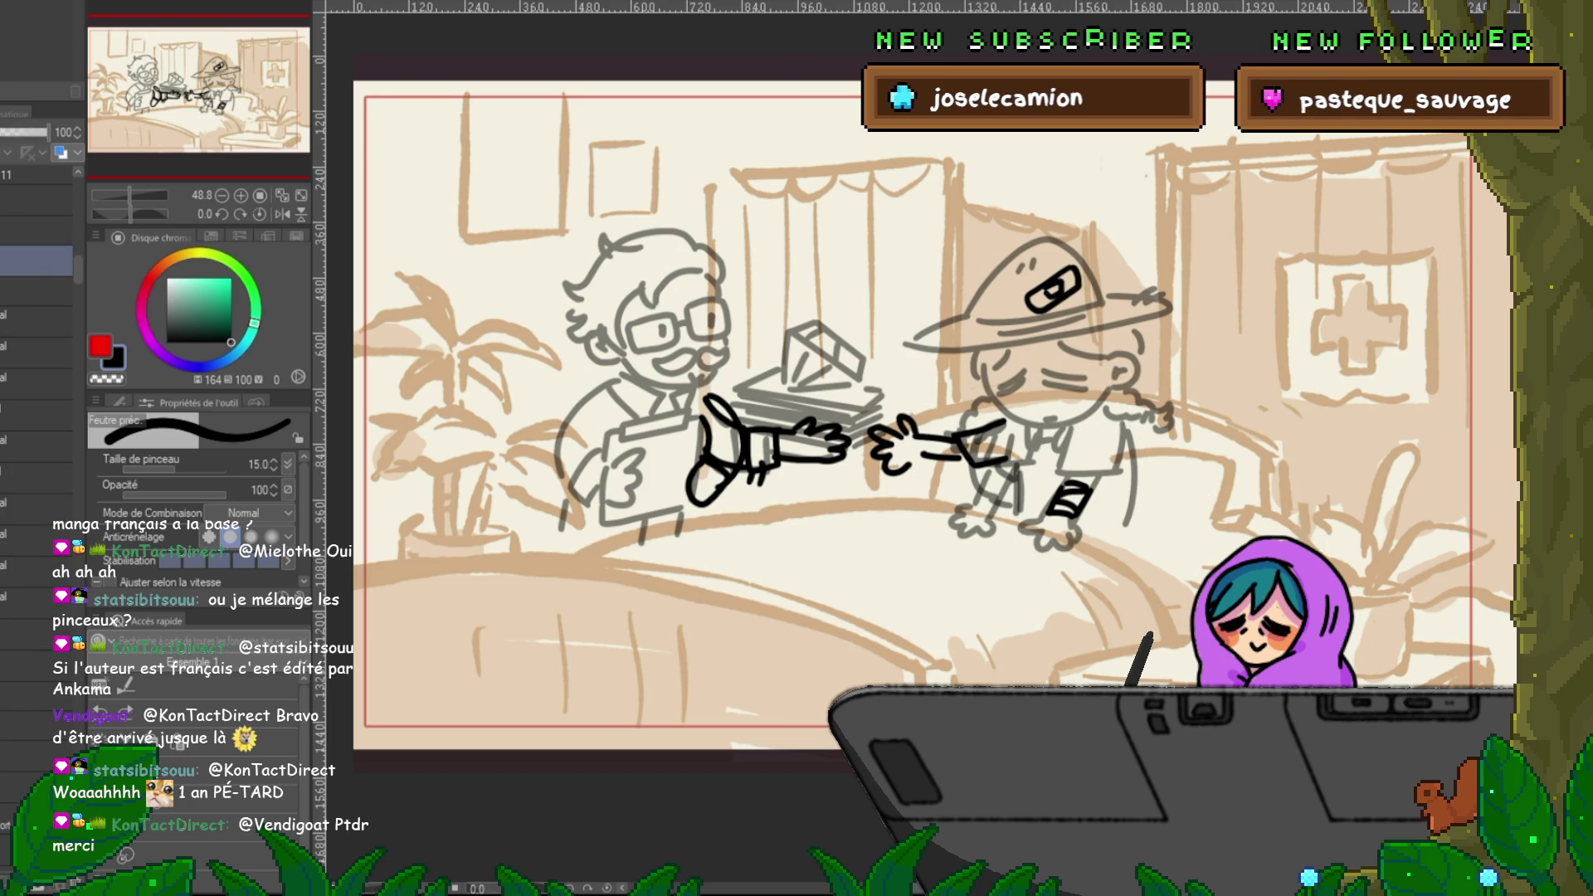
{"action": "left_click", "coordinate": [38, 361]}
{"action": "left_click", "coordinate": [38, 328]}
{"action": "left_click", "coordinate": [37, 362]}
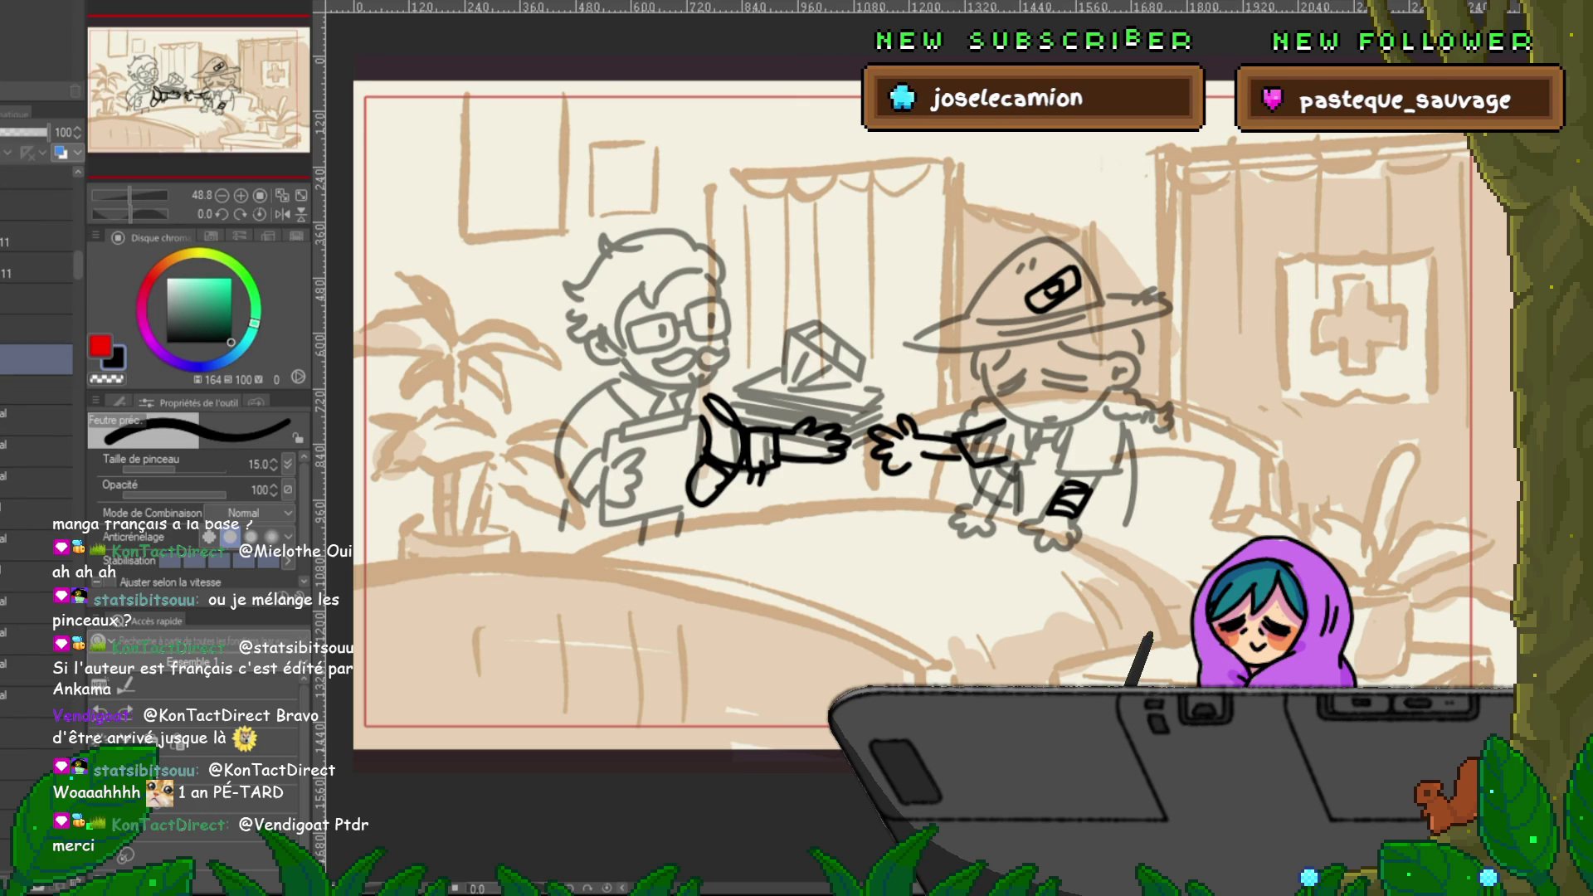
{"action": "key", "text": "ctrl+z"}
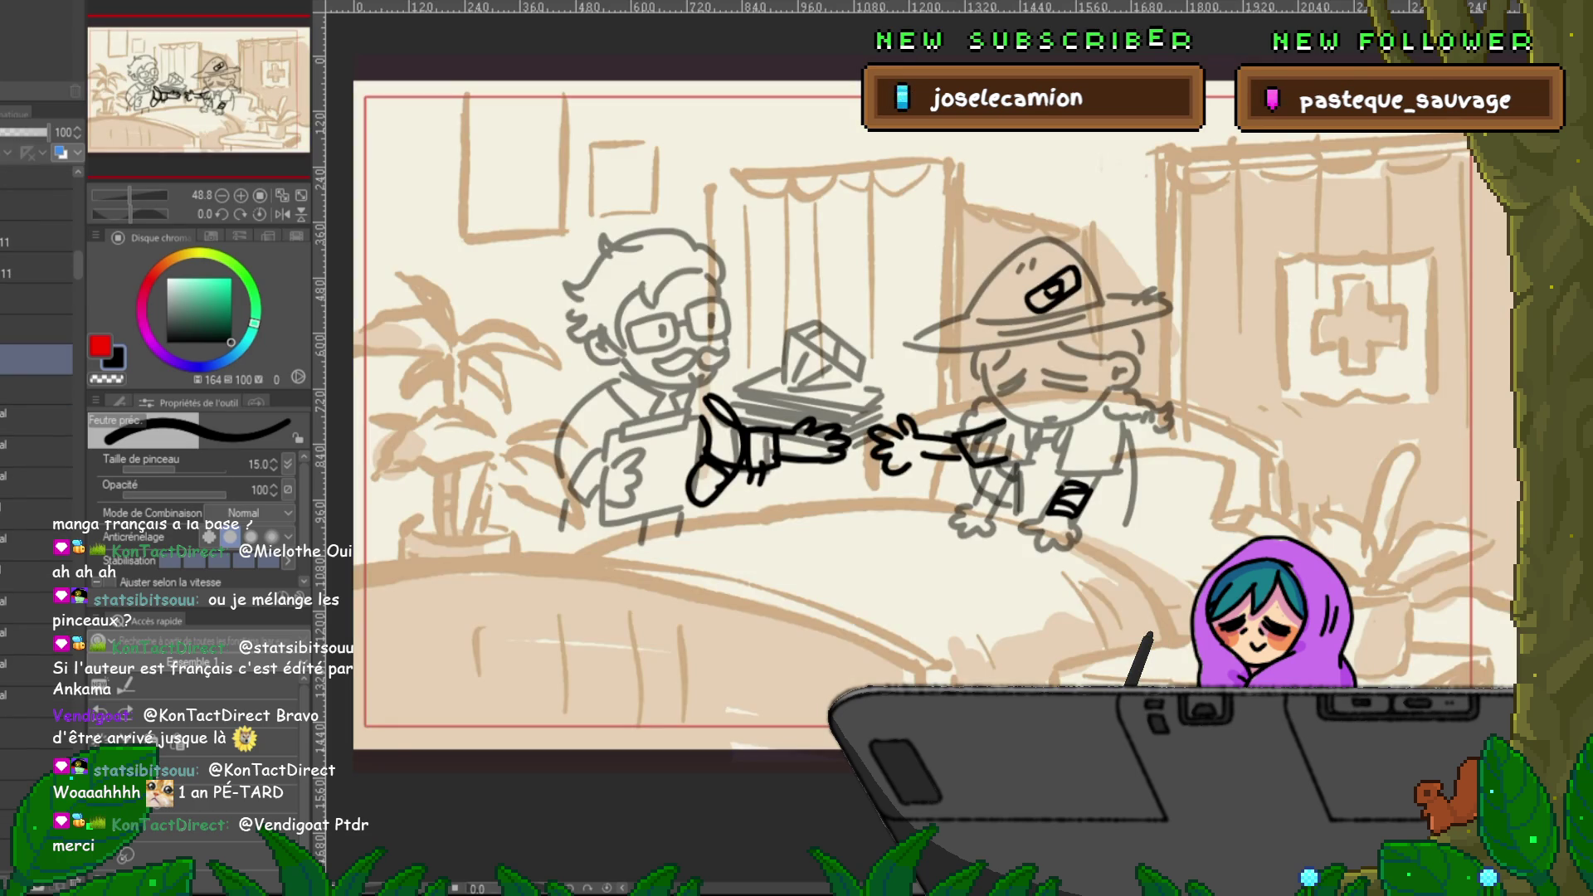
{"action": "left_click", "coordinate": [38, 390]}
{"action": "left_click", "coordinate": [37, 419]}
{"action": "left_click", "coordinate": [37, 734], "text": "shift"}
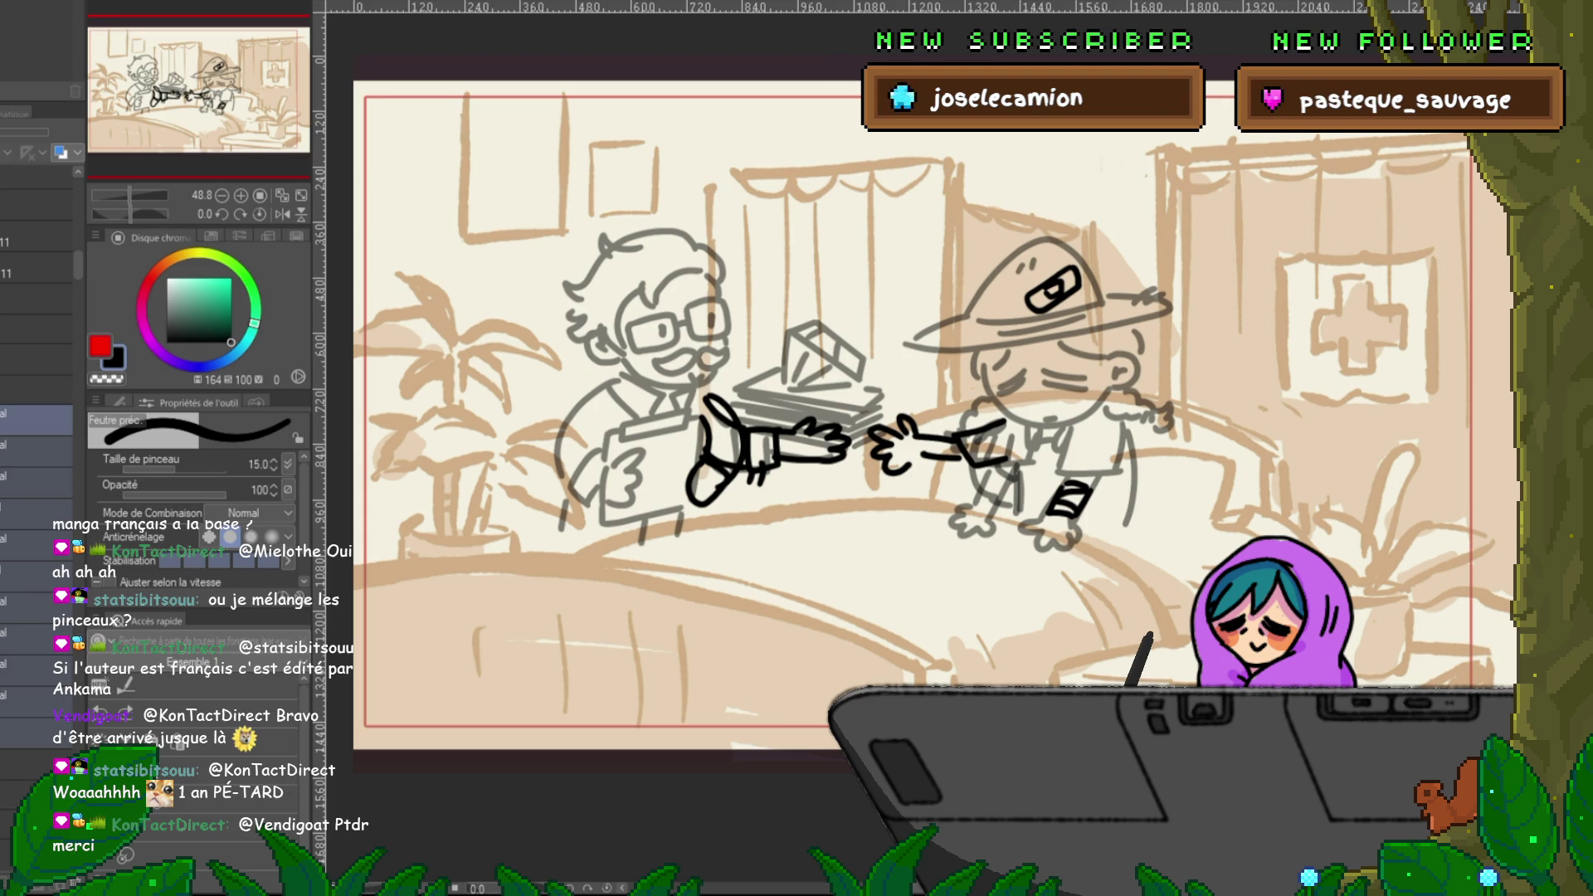
{"action": "key", "text": "ctrl+j"}
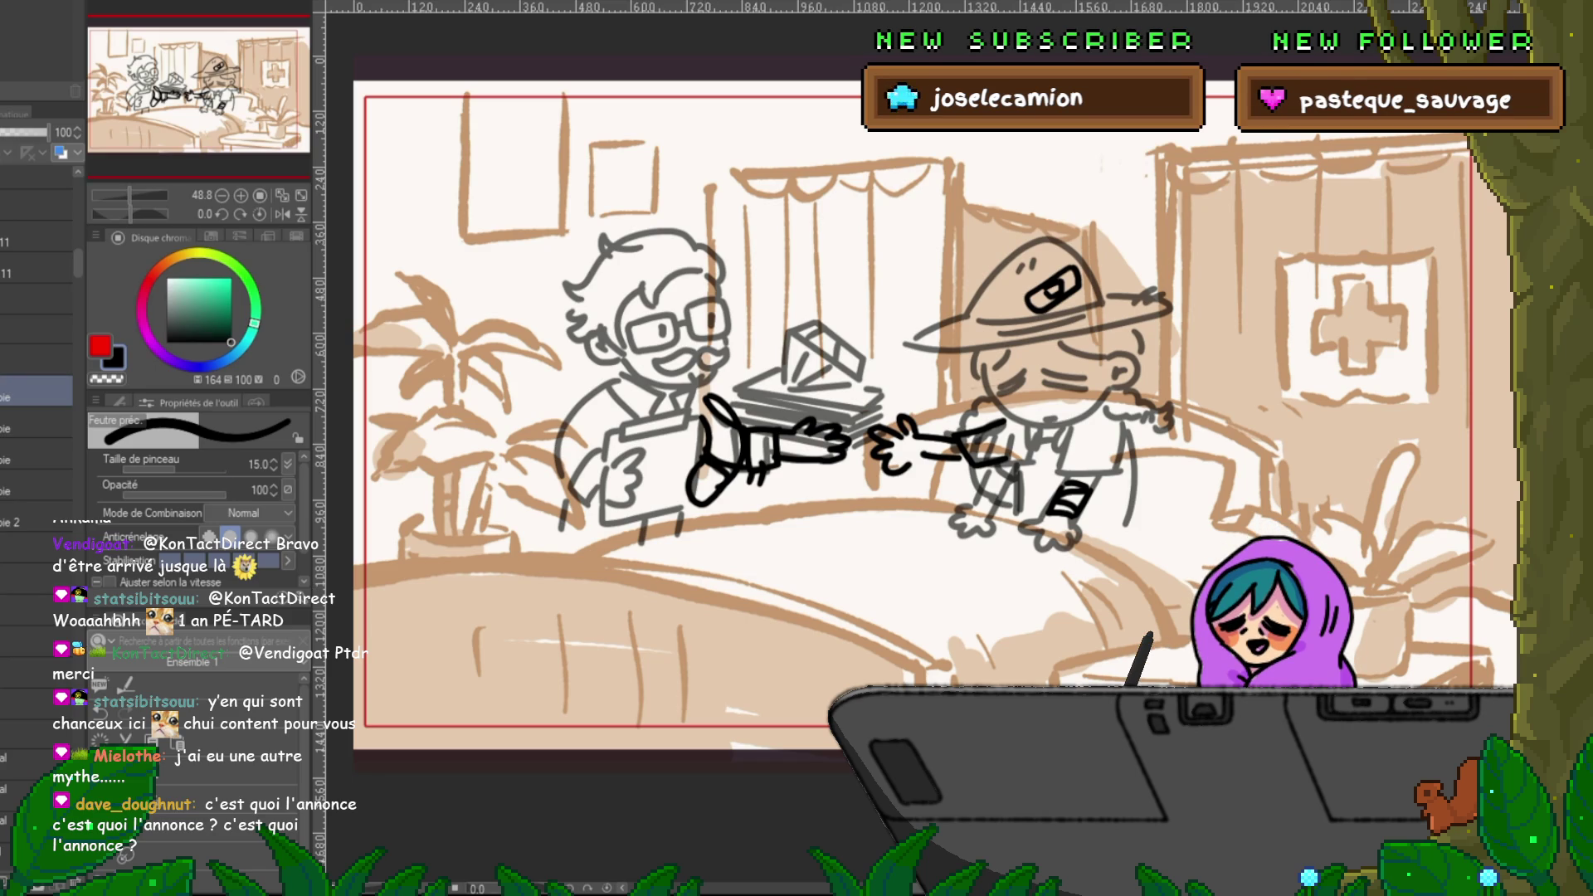
- Undo and redo the farmer's hand stroke, then cycle between the storyboard and the blank document with Ctrl+Tab
{"action": "key", "text": "ctrl+z"}
{"action": "key", "text": "ctrl+y"}
{"action": "key", "text": "ctrl+Tab"}
{"action": "key", "text": "ctrl+Tab"}
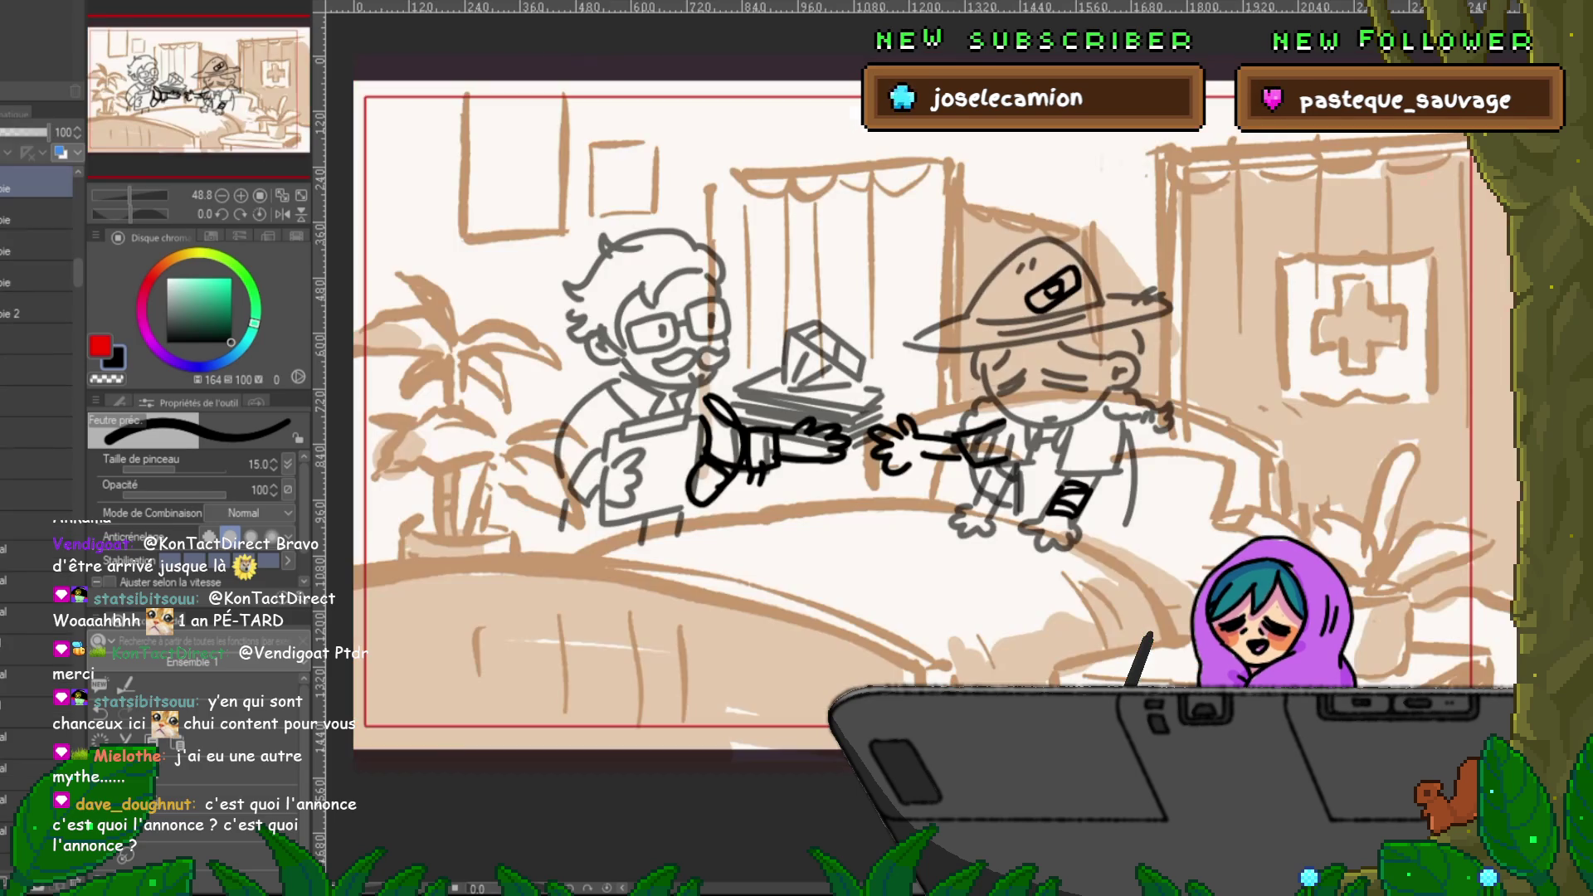
{"action": "key", "text": "ctrl+Tab"}
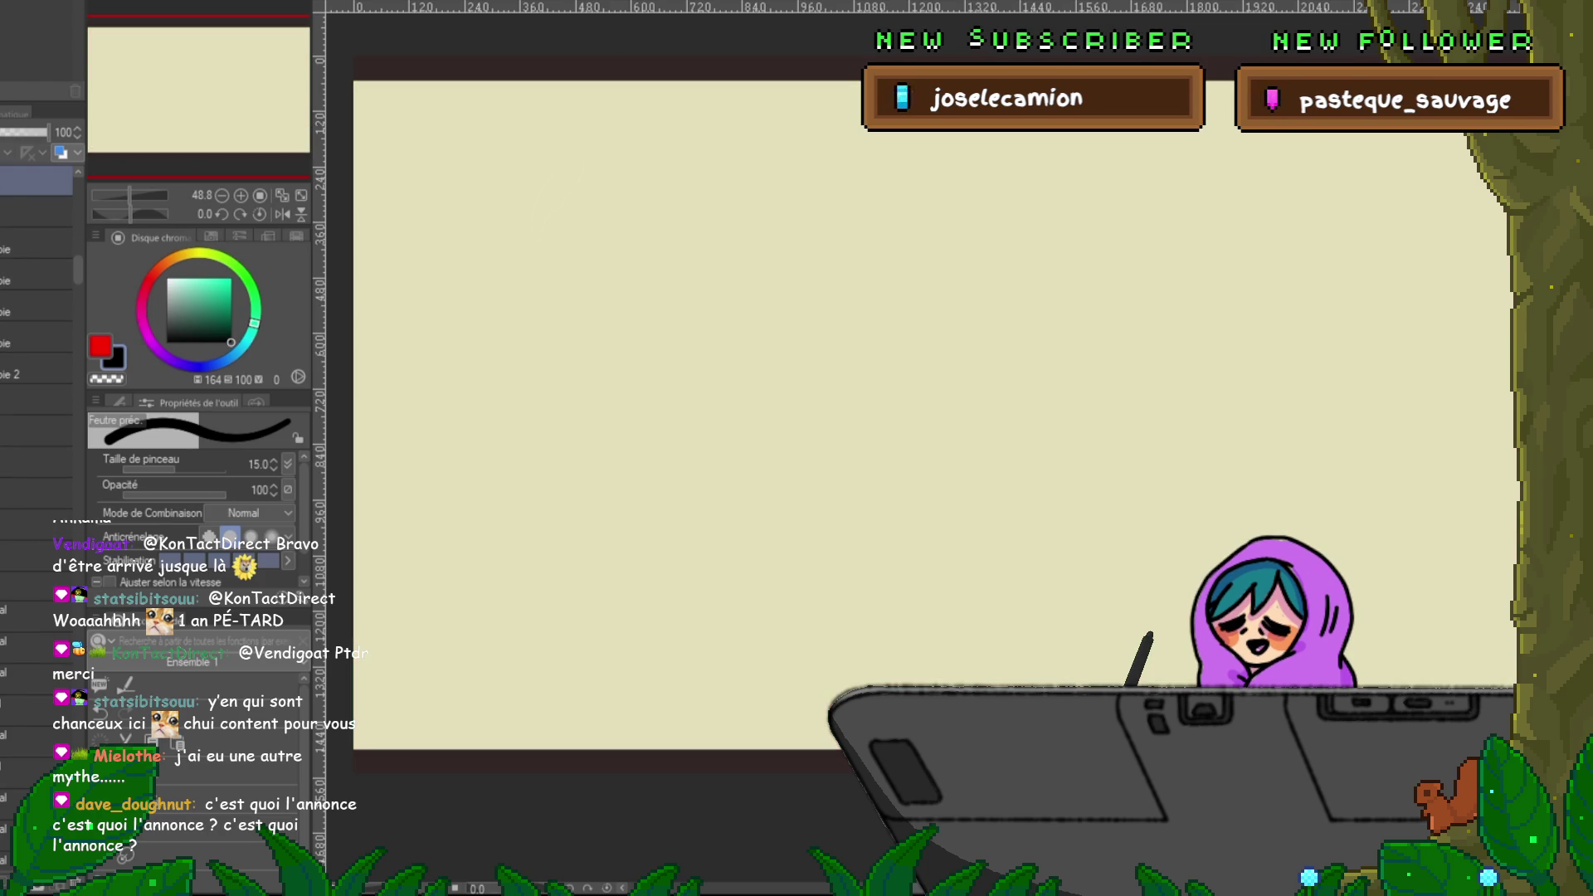
{"action": "key", "text": "ctrl+Tab"}
{"action": "key", "text": "ctrl+Tab"}
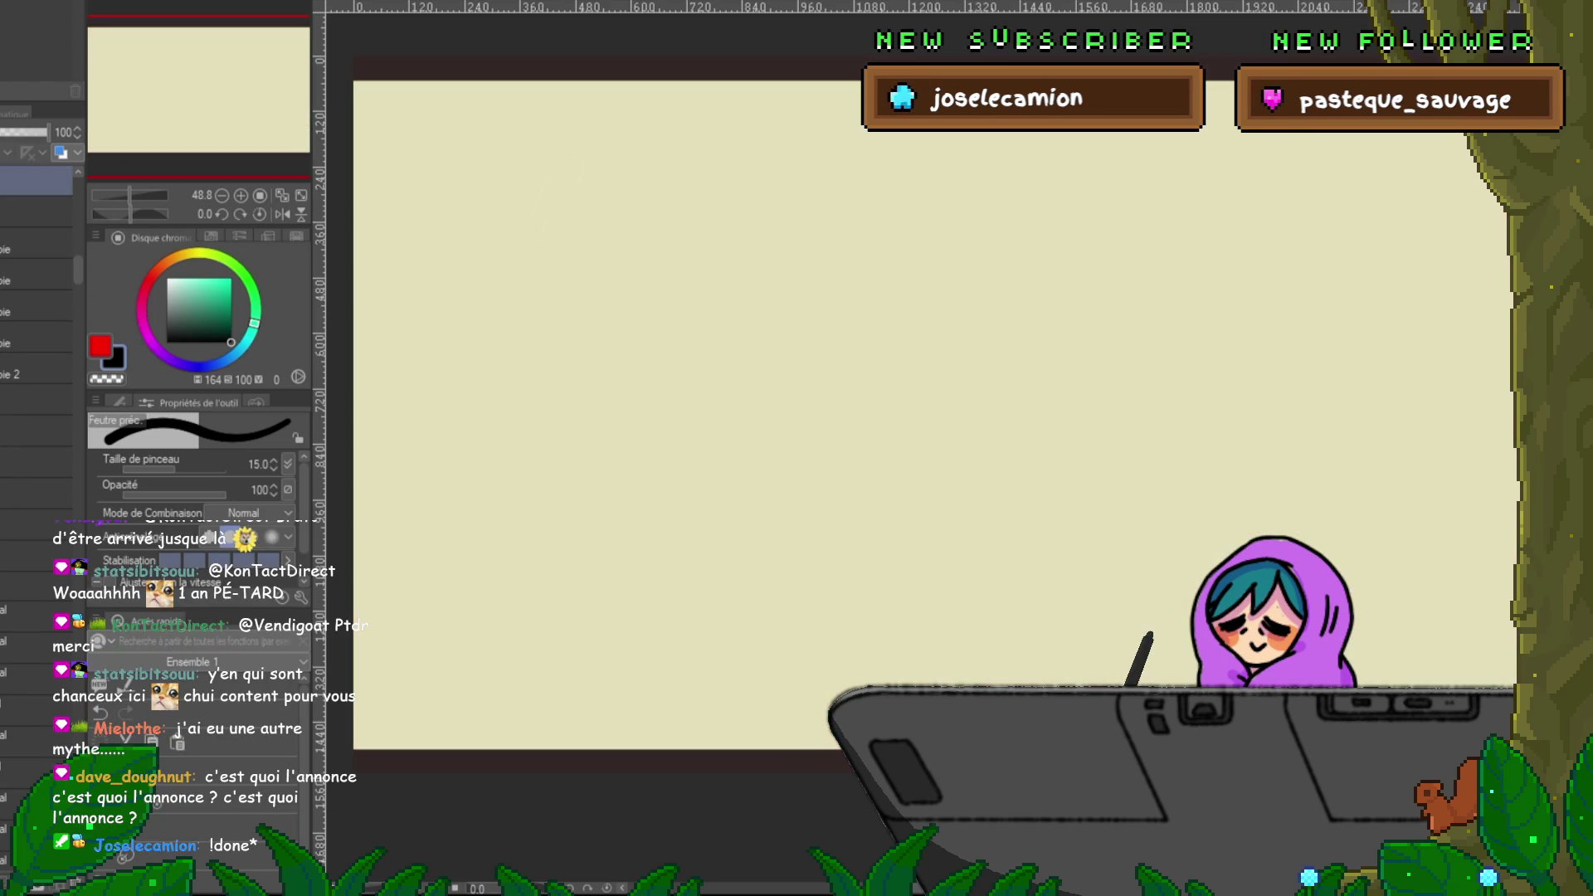
{"action": "key", "text": "ctrl+Tab"}
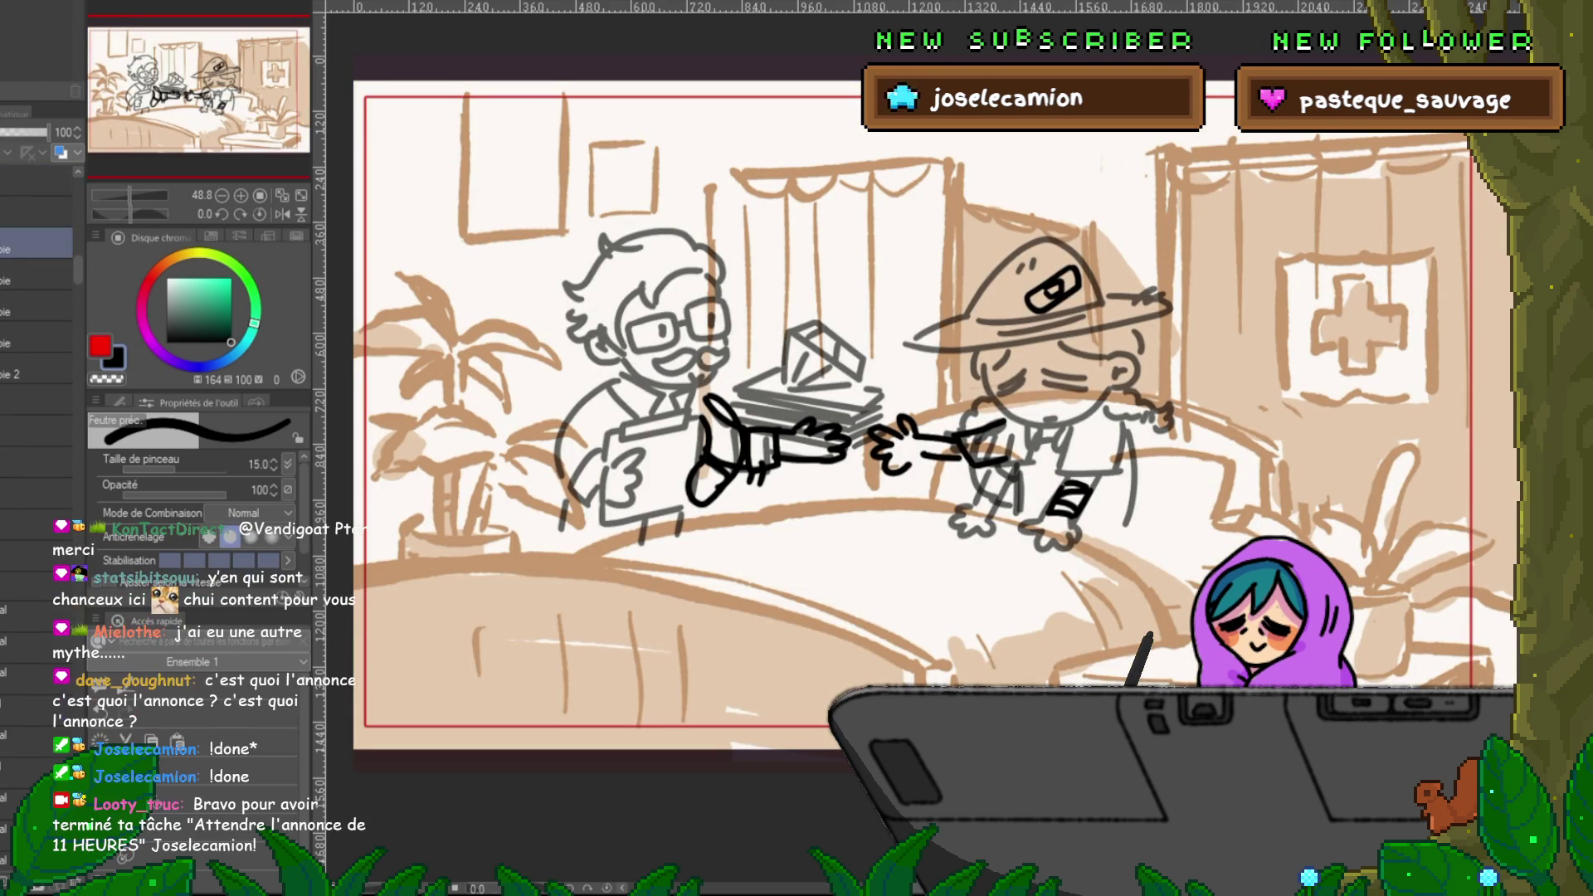
{"action": "key", "text": "ctrl+Tab"}
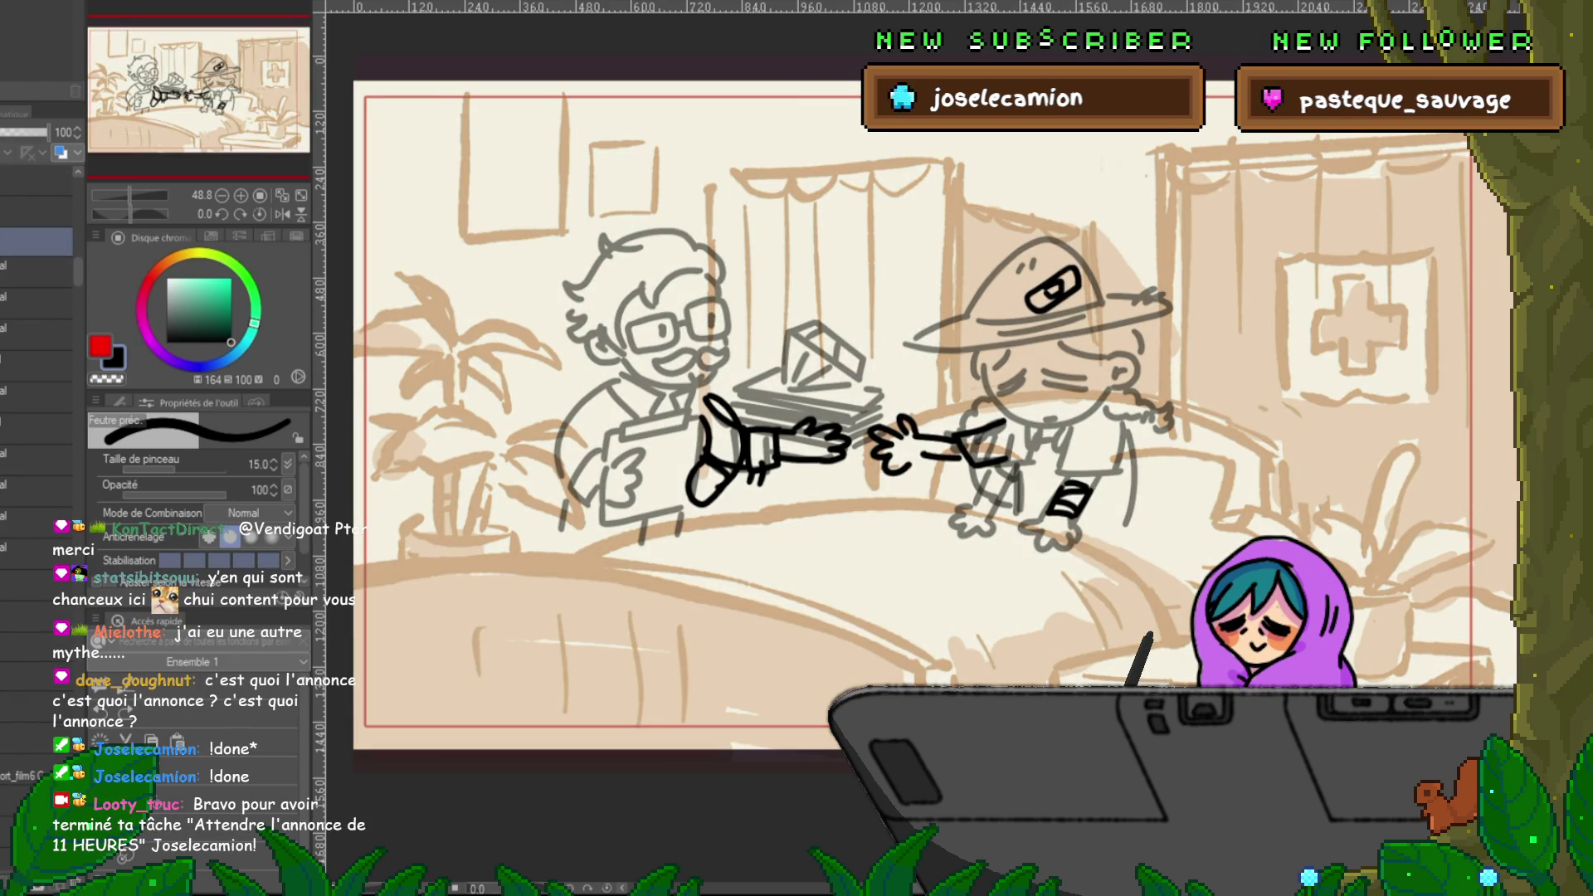
{"action": "key", "text": "ctrl+Tab"}
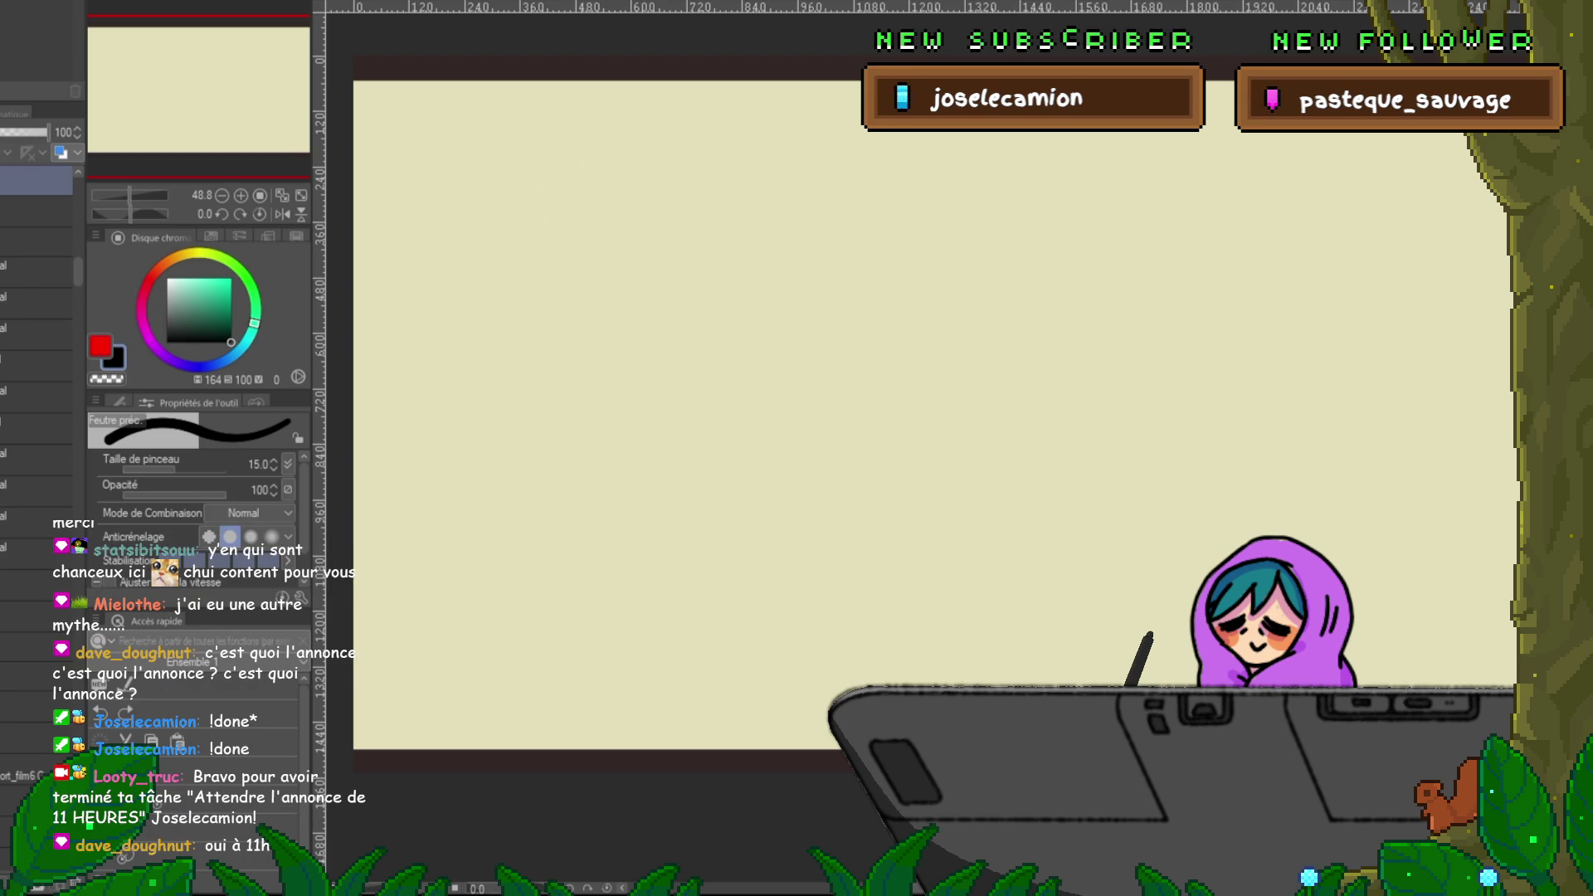
{"action": "key", "text": "ctrl+Tab"}
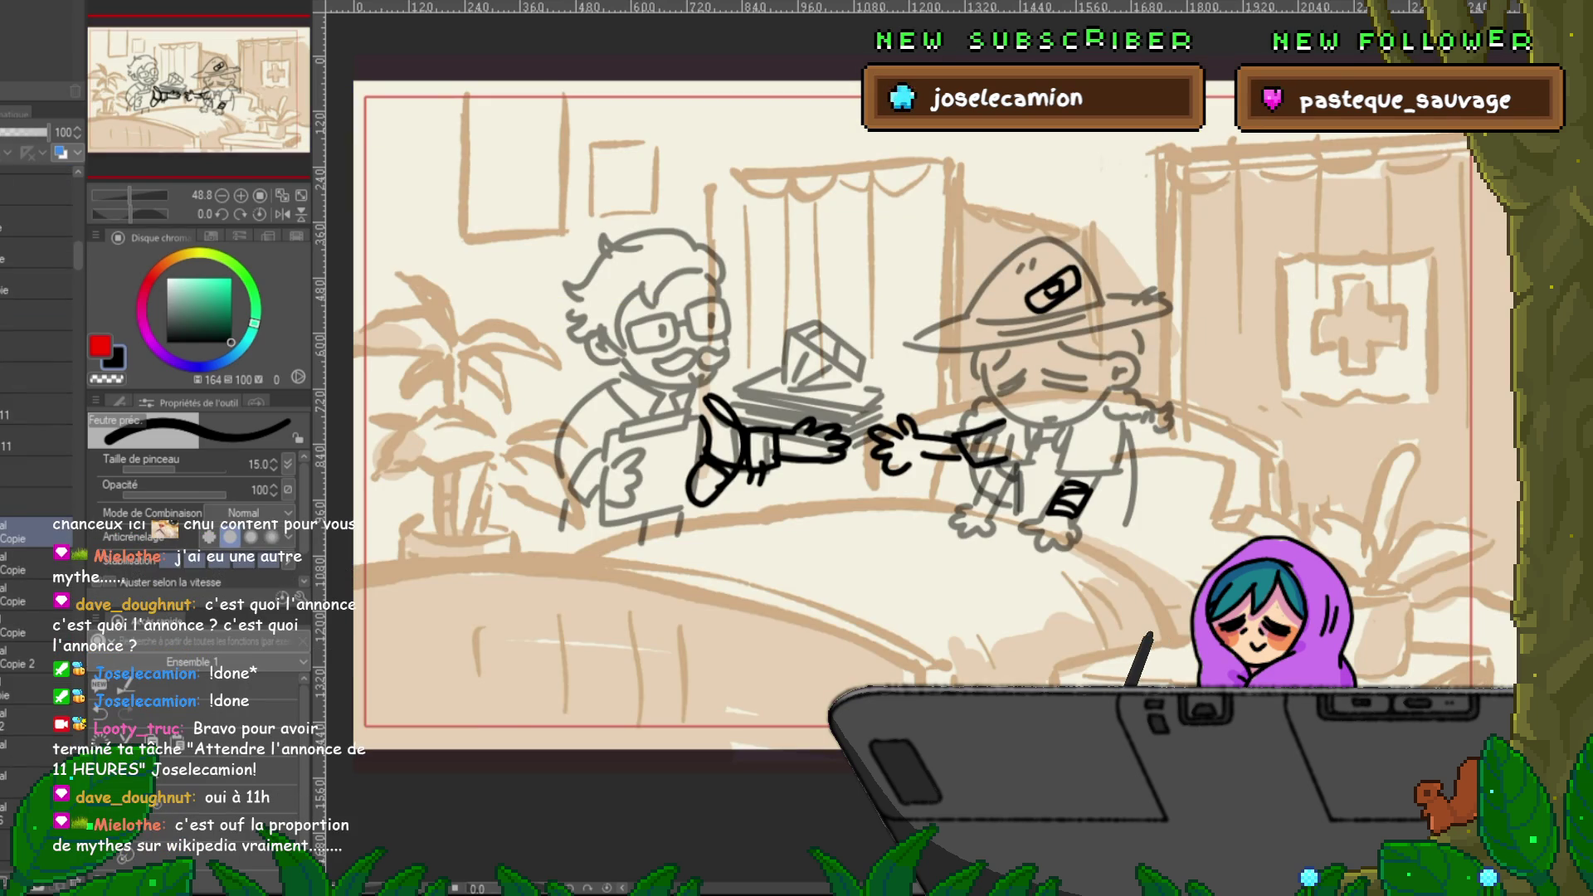